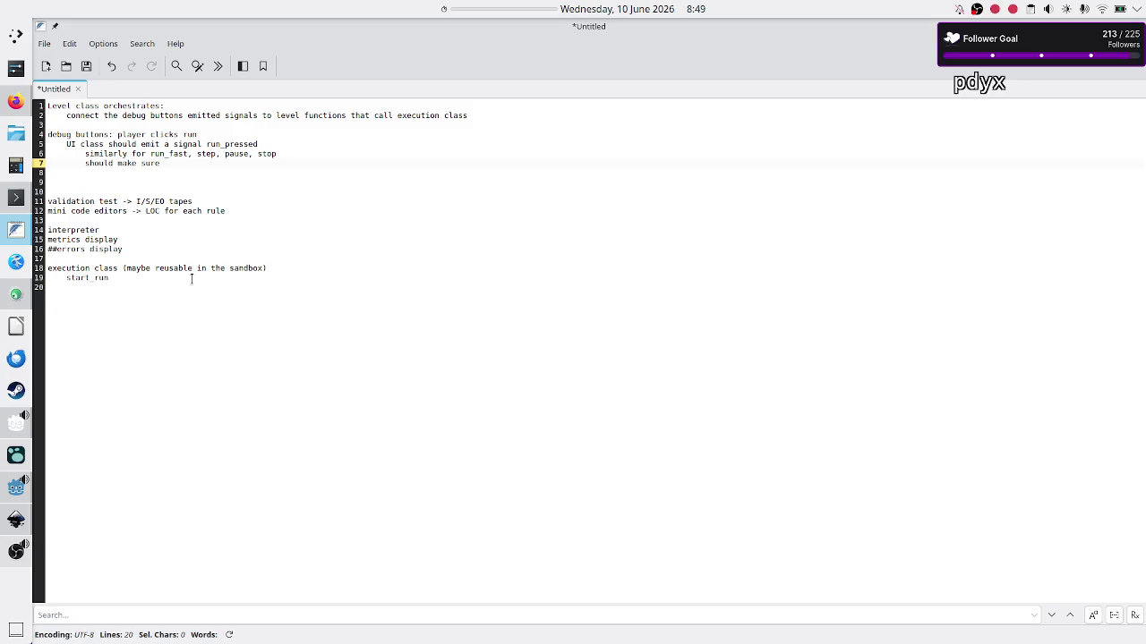
Save the untitled notes as execution_plan.txt in ten_forward/Projects/Godot/Godot_4/Crop_METI_GDExtension_ANTLR4_PoC/Crop_METI/Interpreter
{"action": "key", "text": "ctrl+s"}
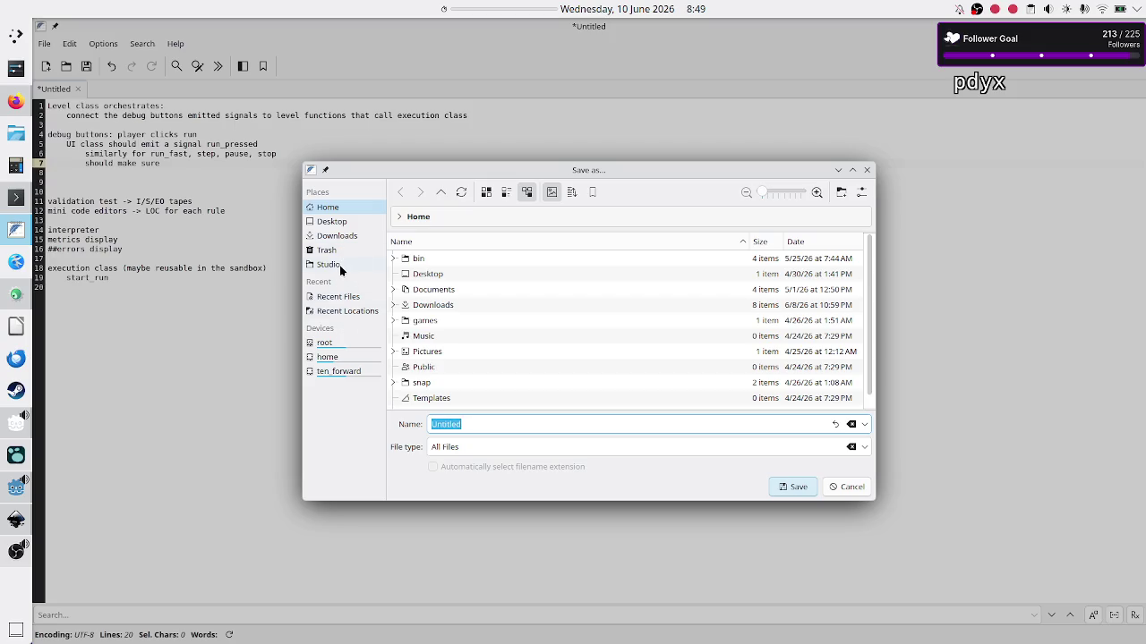
{"action": "left_click", "coordinate": [338, 374]}
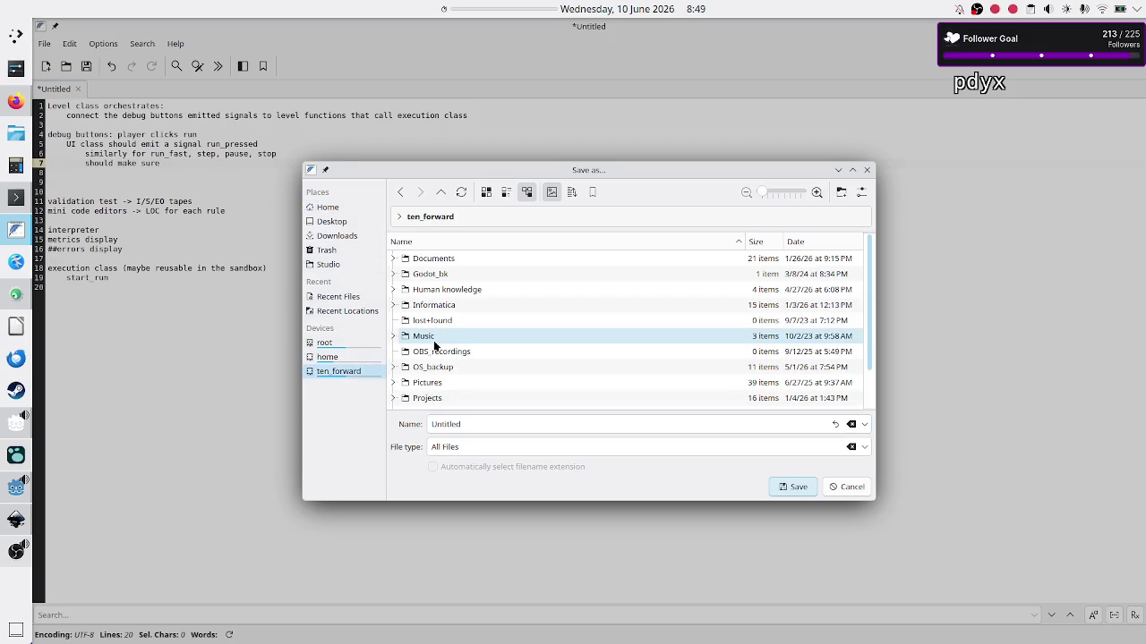
{"action": "left_click", "coordinate": [426, 399]}
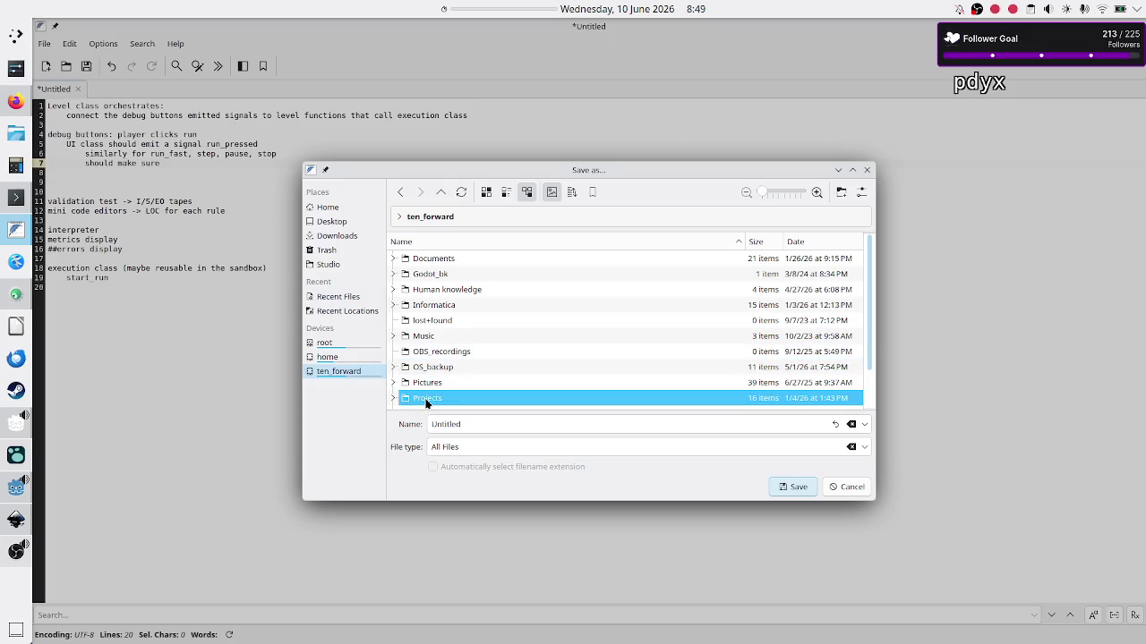
{"action": "double_click", "coordinate": [426, 400]}
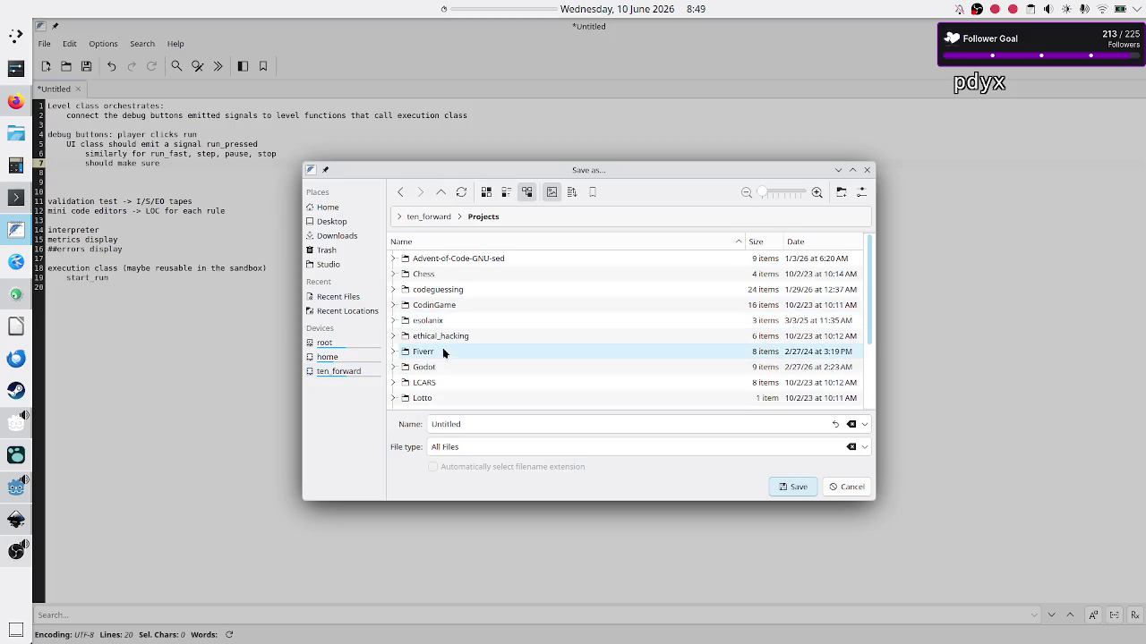
{"action": "double_click", "coordinate": [440, 368]}
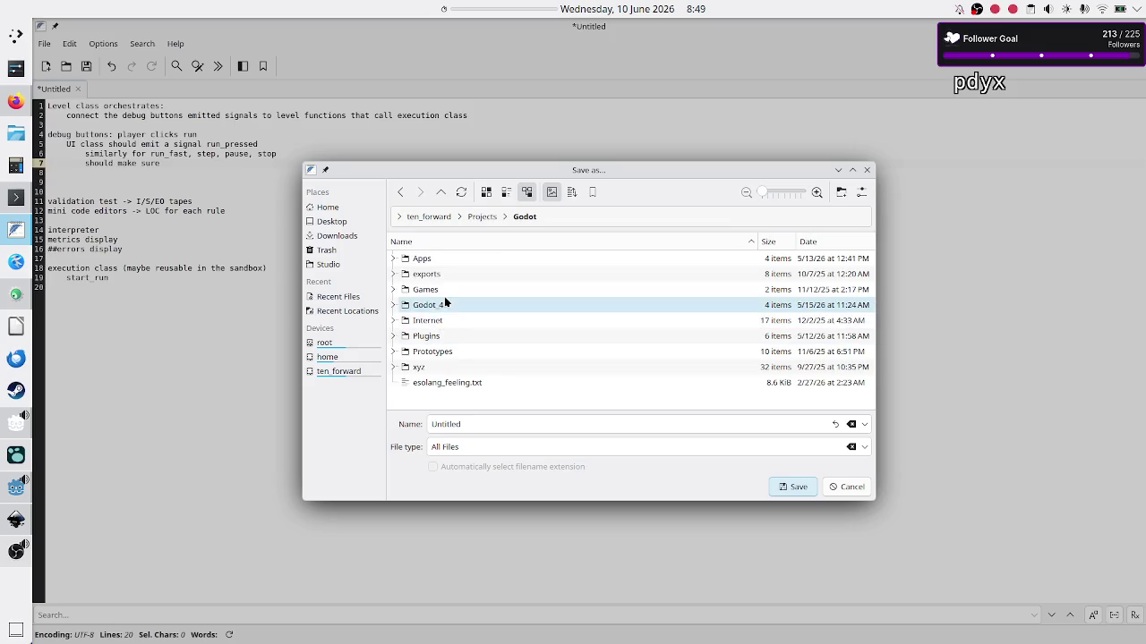
{"action": "double_click", "coordinate": [444, 304]}
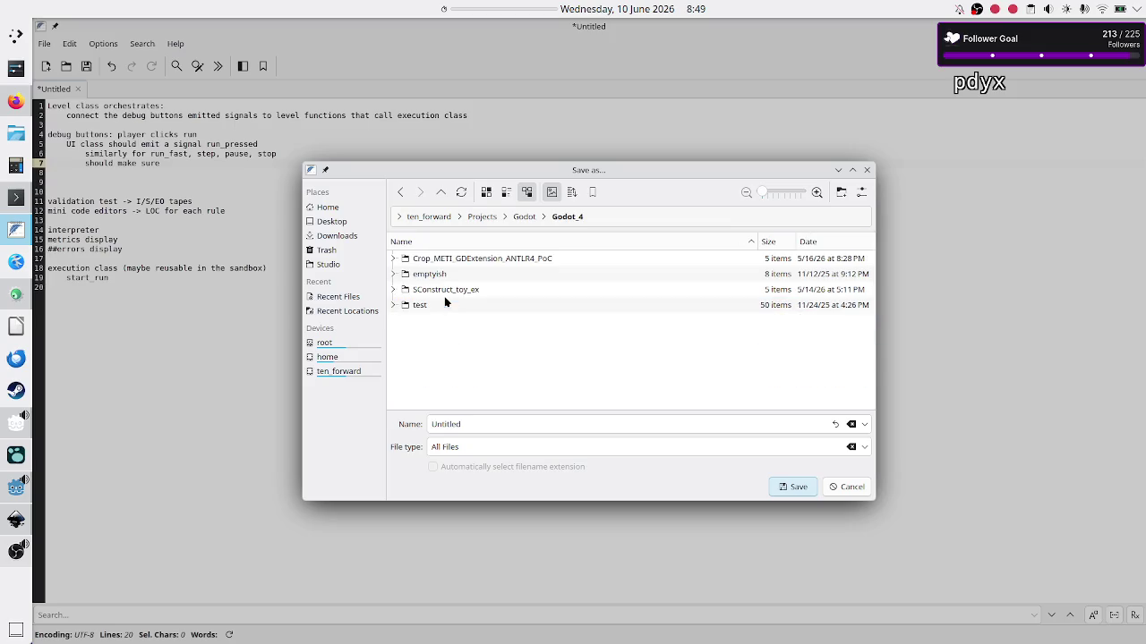
{"action": "double_click", "coordinate": [486, 258]}
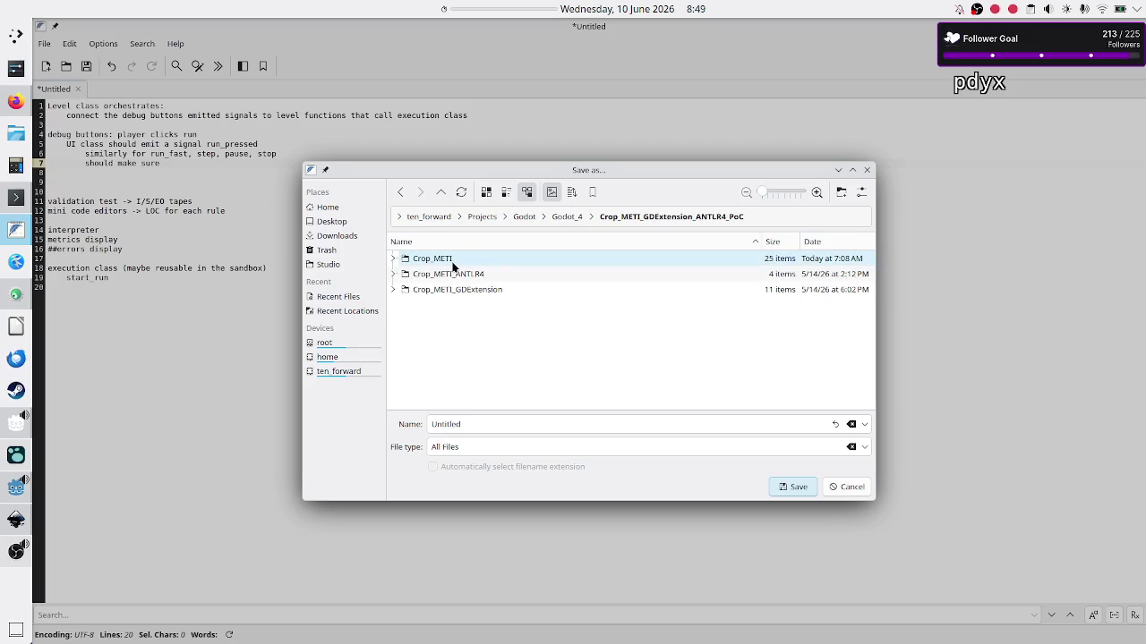
{"action": "double_click", "coordinate": [453, 260]}
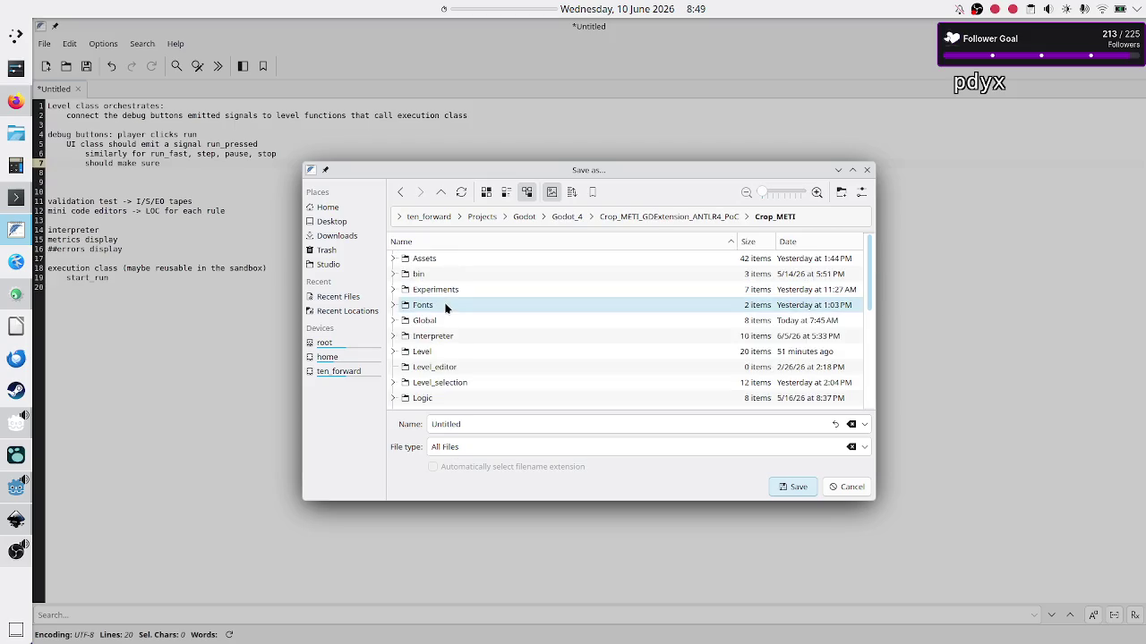
{"action": "double_click", "coordinate": [437, 337]}
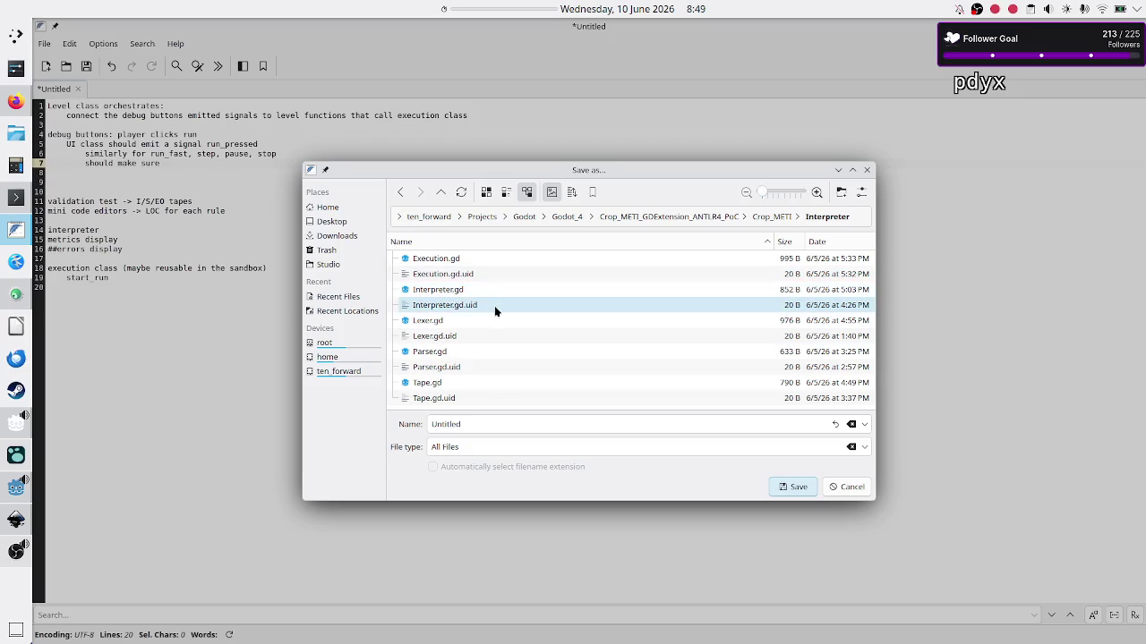
{"action": "double_click", "coordinate": [507, 424]}
{"action": "type", "text": "execution_plan.t"}
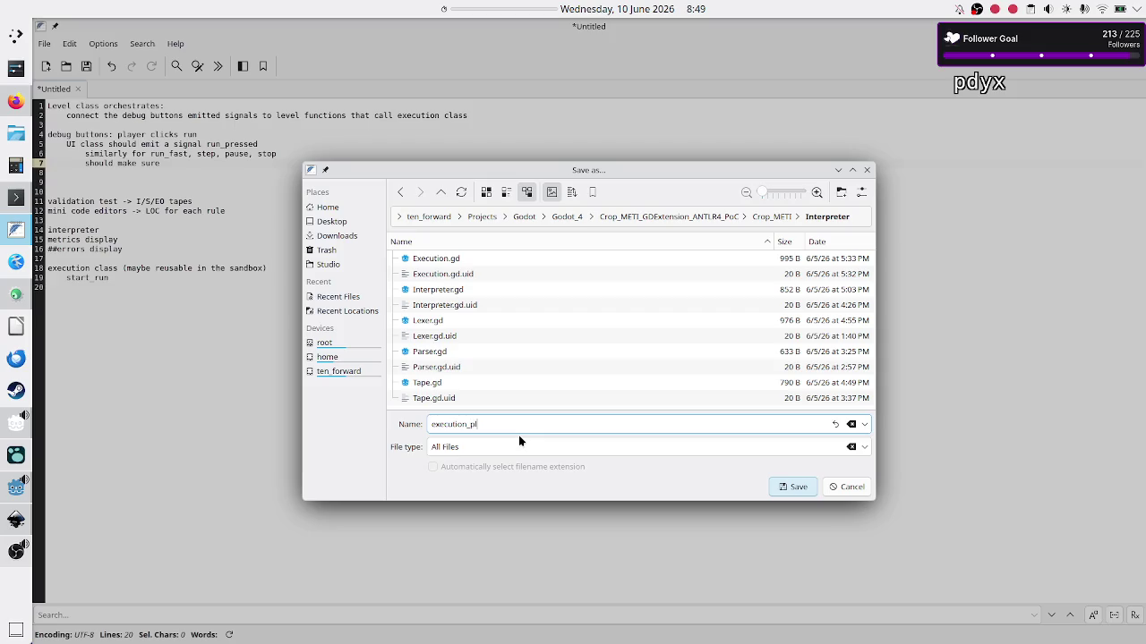
{"action": "type", "text": "xt"}
{"action": "key", "text": "Return"}
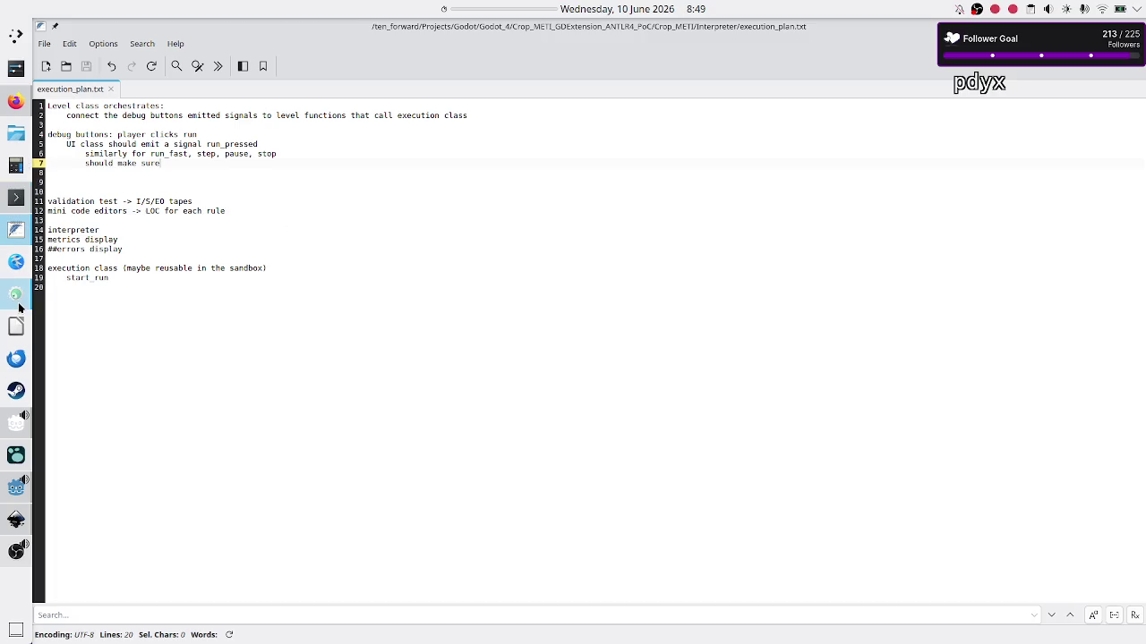
Launch Steam, search the library for 'tis-100' and open the TIS-100 game page
{"action": "left_click", "coordinate": [17, 394]}
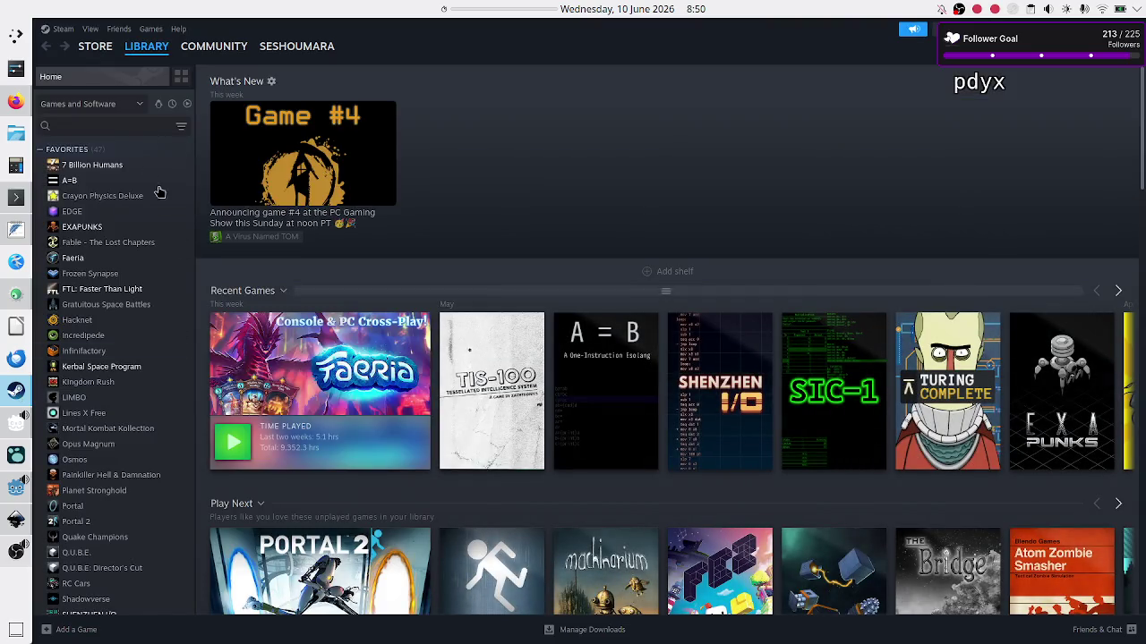
{"action": "left_click", "coordinate": [96, 128]}
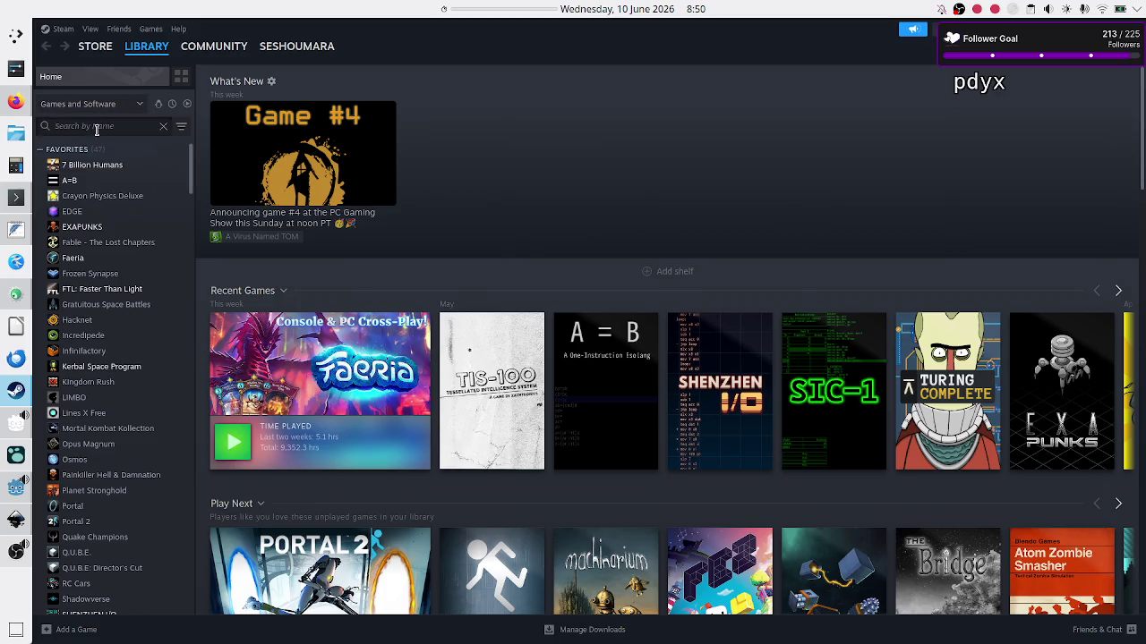
{"action": "type", "text": "tis-100"}
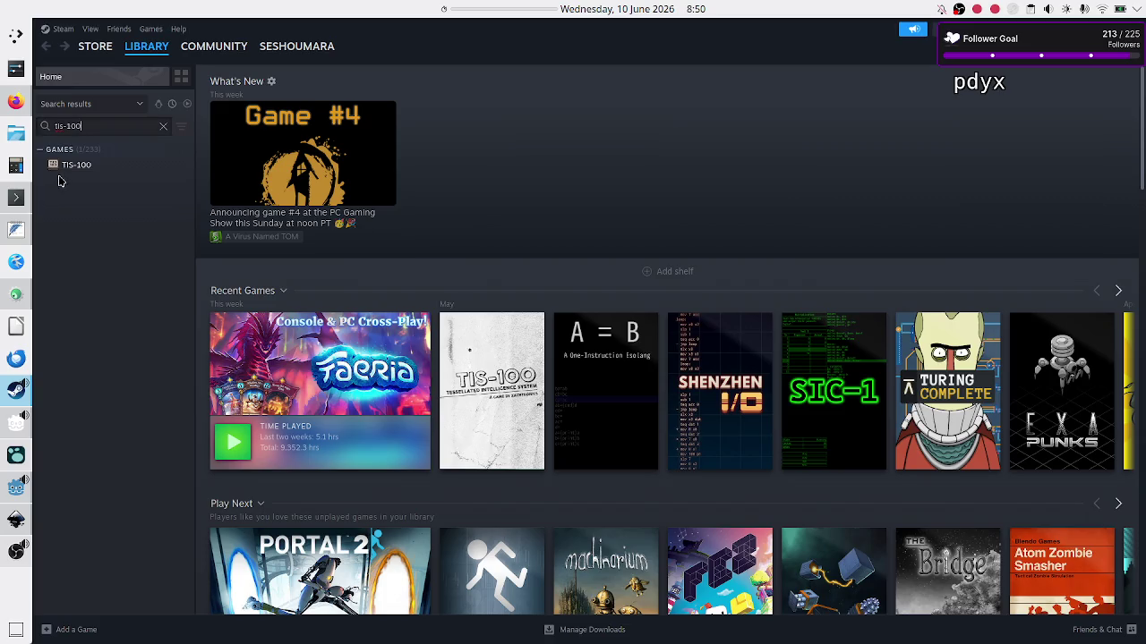
{"action": "left_click", "coordinate": [85, 165]}
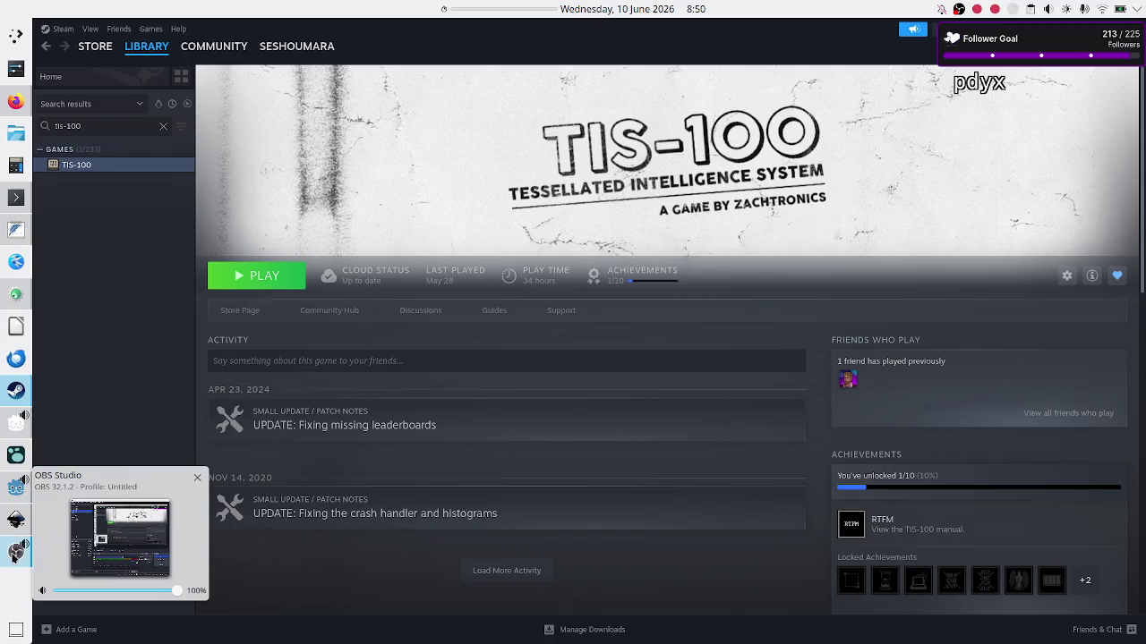
{"action": "left_click", "coordinate": [16, 551]}
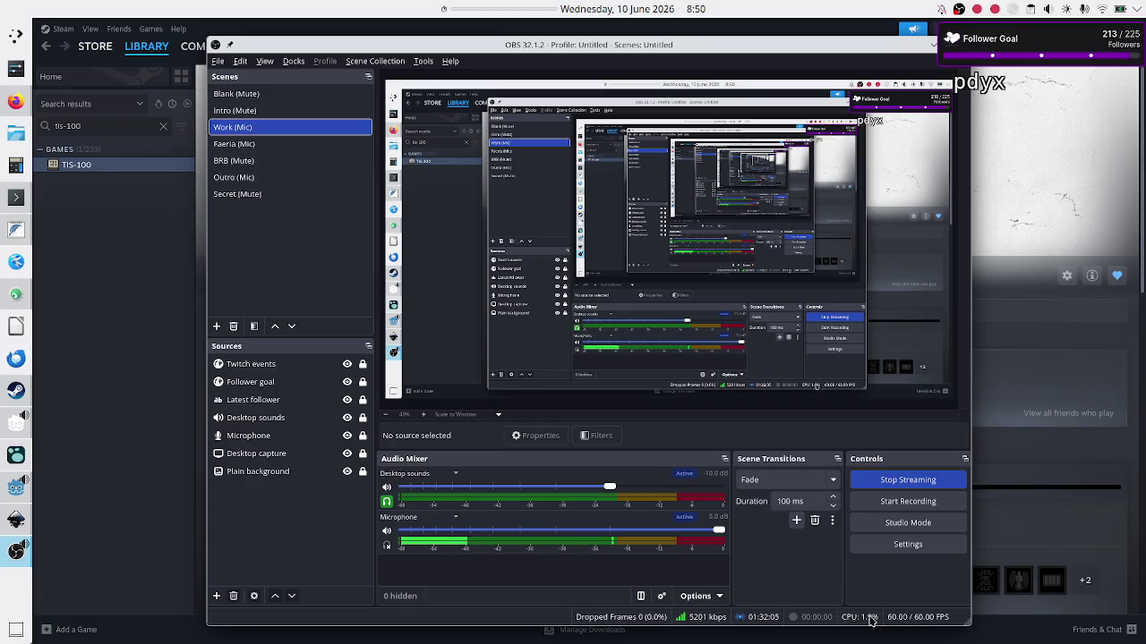
{"action": "left_click", "coordinate": [143, 367]}
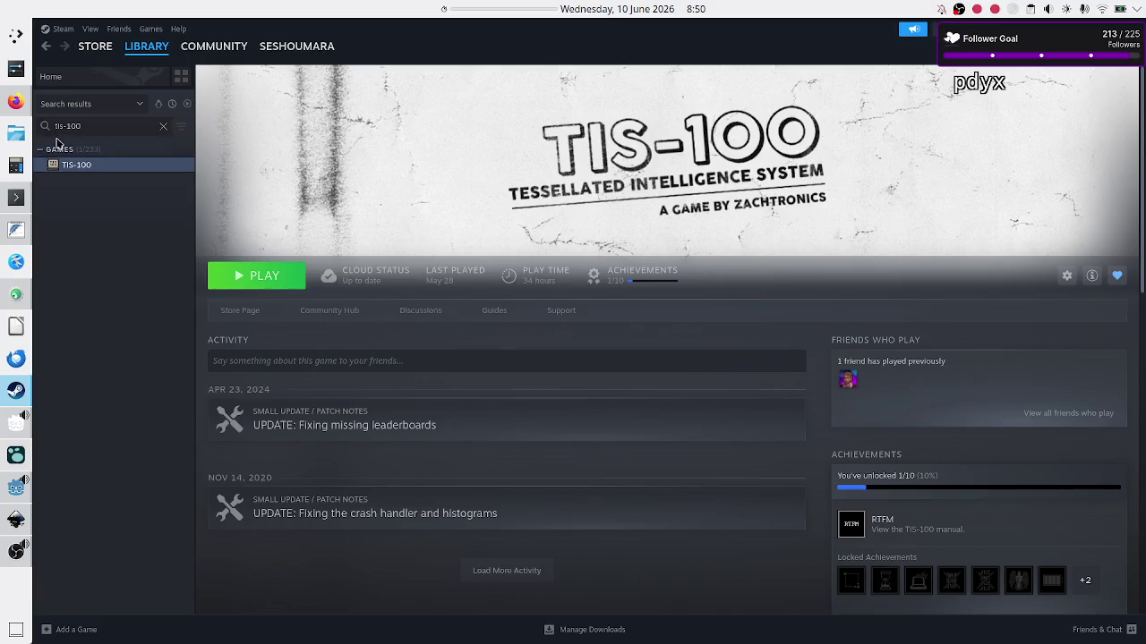
{"action": "left_click", "coordinate": [10, 195]}
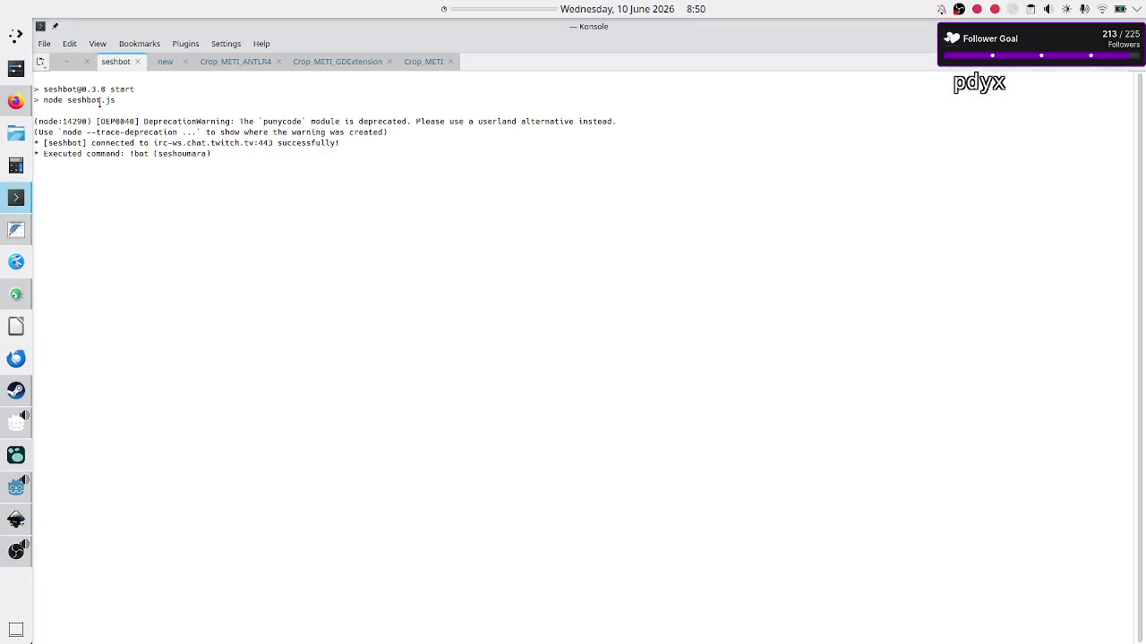
{"action": "left_click", "coordinate": [64, 62]}
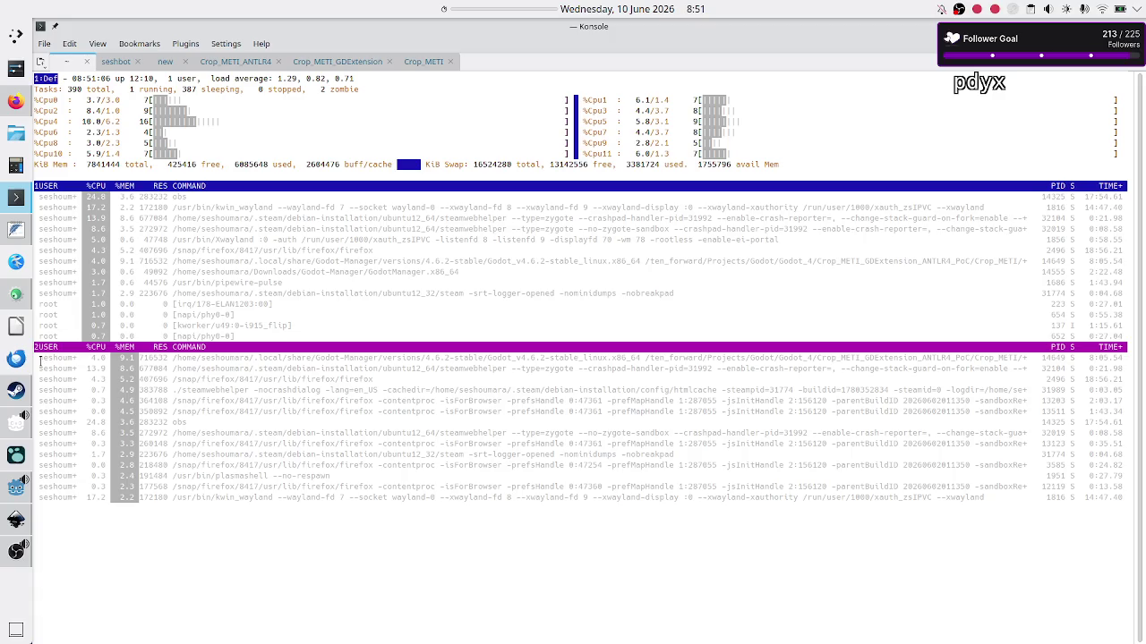
{"action": "left_click", "coordinate": [15, 391]}
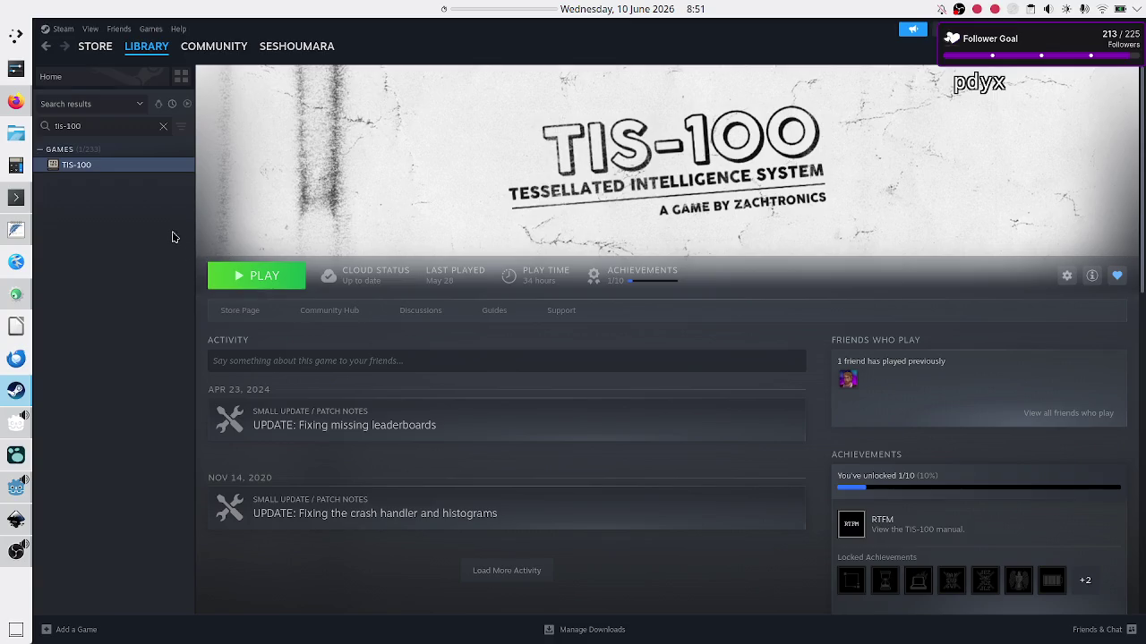
Launch TIS-100 from Steam, check Konsole's Crop_METI tab, then return to the game's segment map
{"action": "left_click", "coordinate": [254, 274]}
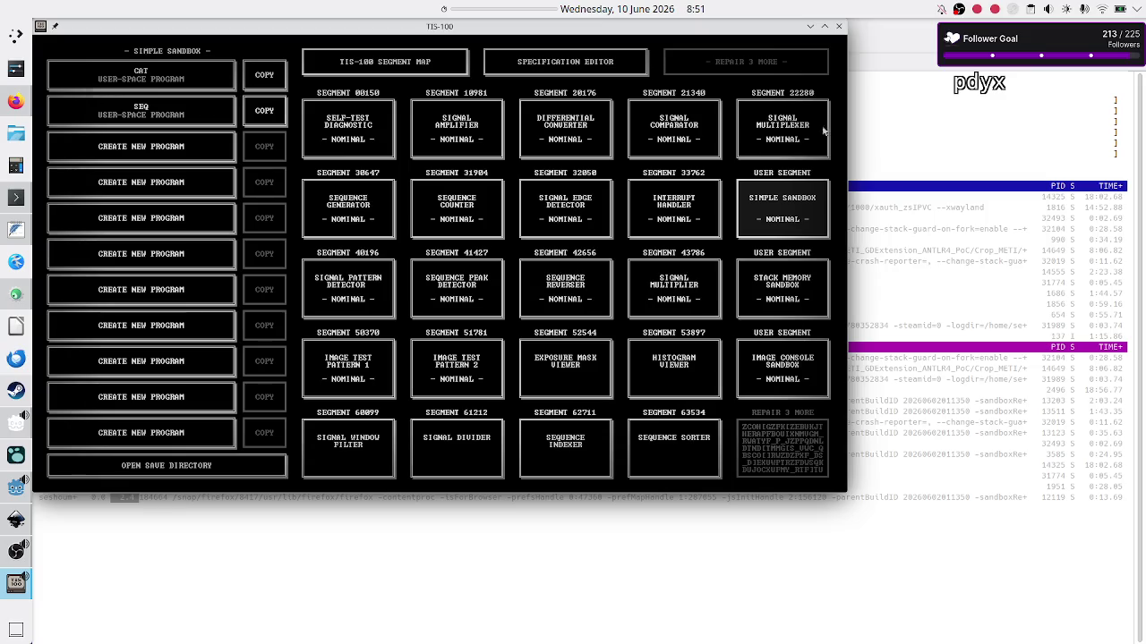
{"action": "left_click", "coordinate": [868, 121]}
{"action": "left_click", "coordinate": [423, 62]}
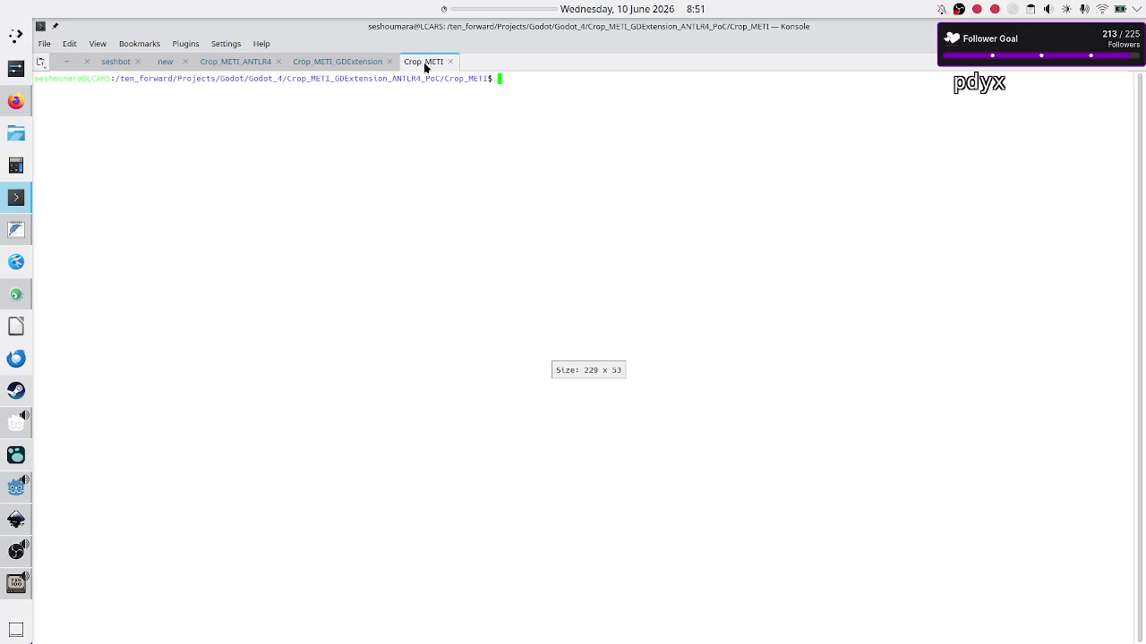
{"action": "left_click", "coordinate": [8, 592]}
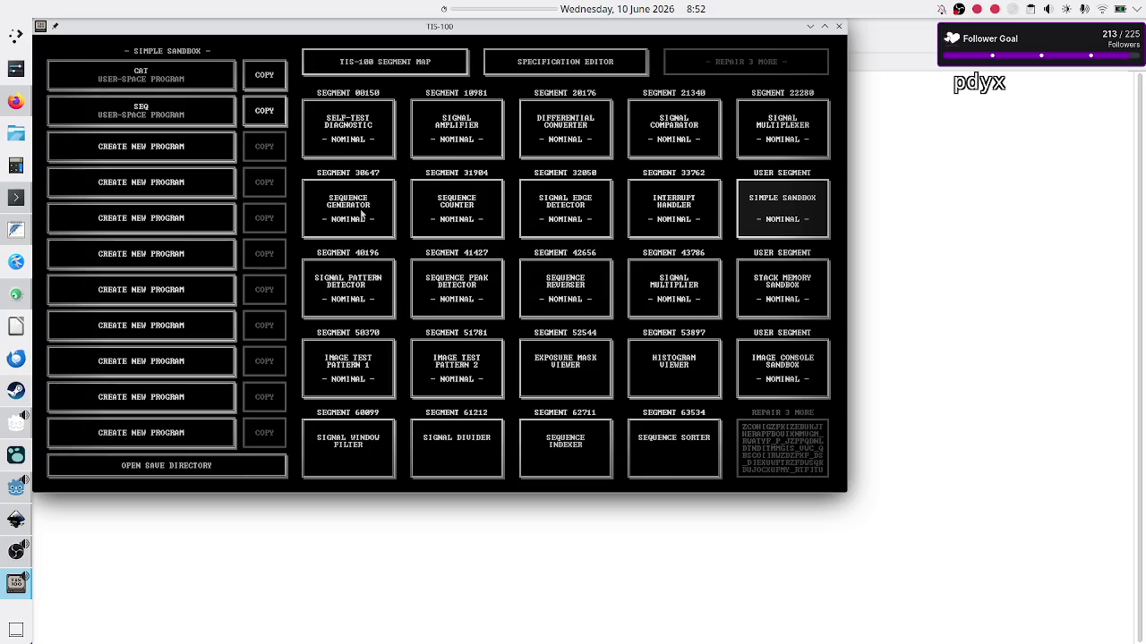
Open the CAT sandbox program, run it, stop it, and bring up the System Menu
{"action": "left_click", "coordinate": [189, 79]}
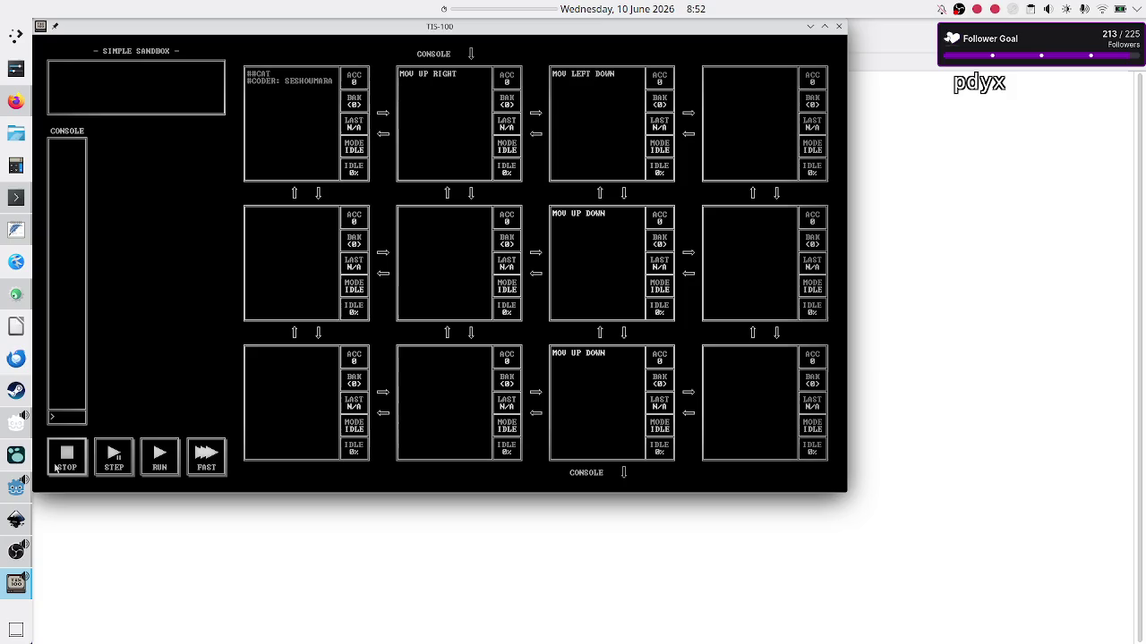
{"action": "left_click", "coordinate": [159, 458]}
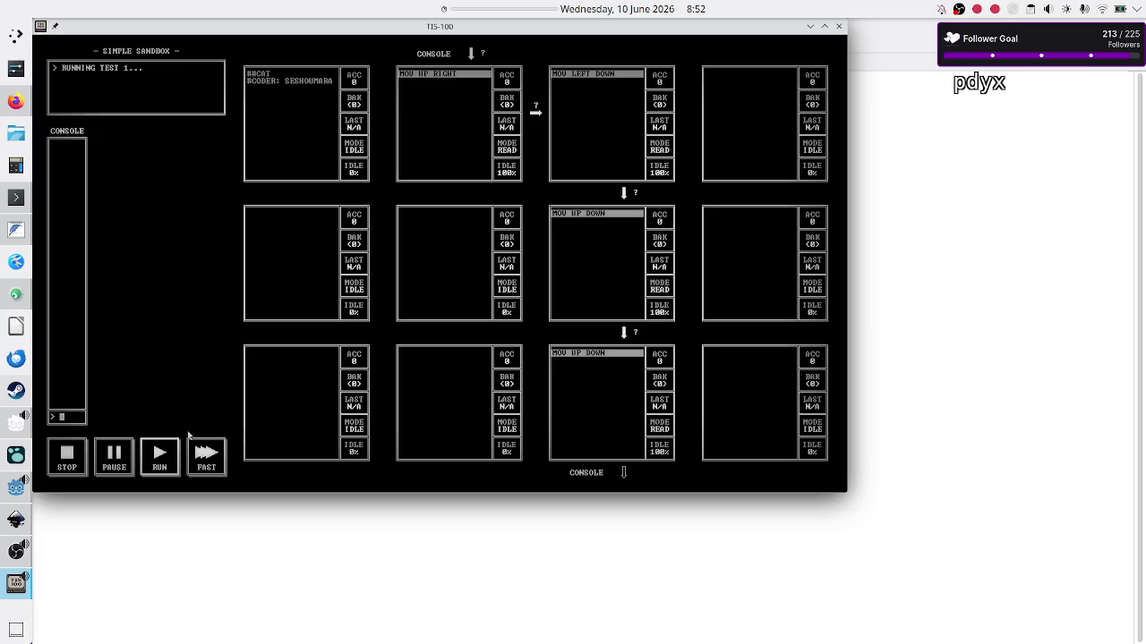
{"action": "left_click", "coordinate": [67, 456]}
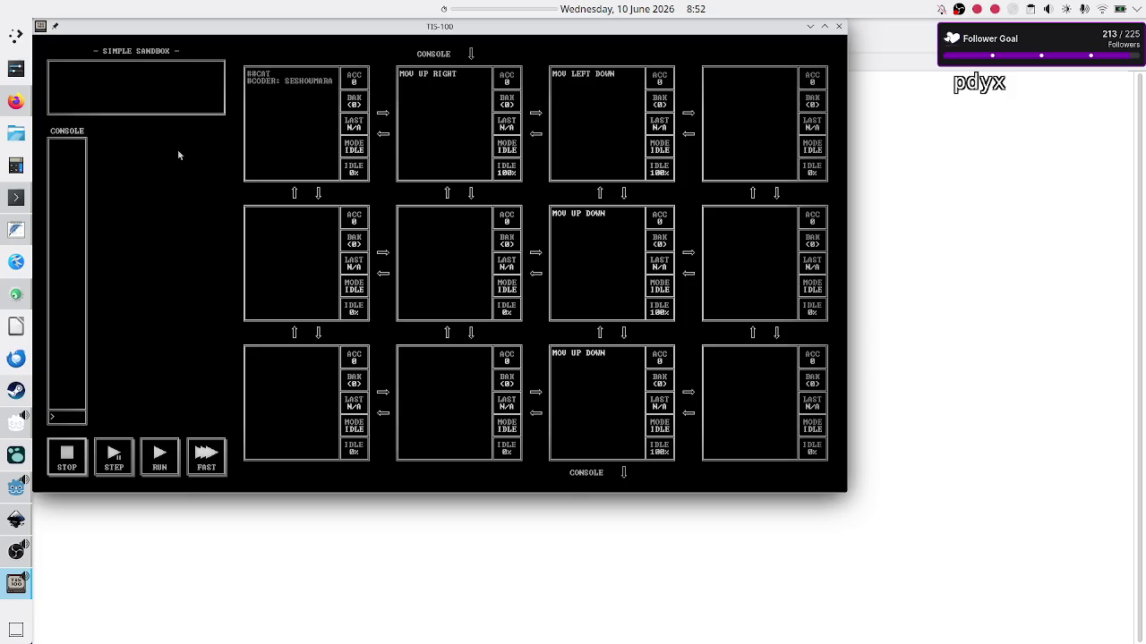
{"action": "key", "text": "Escape"}
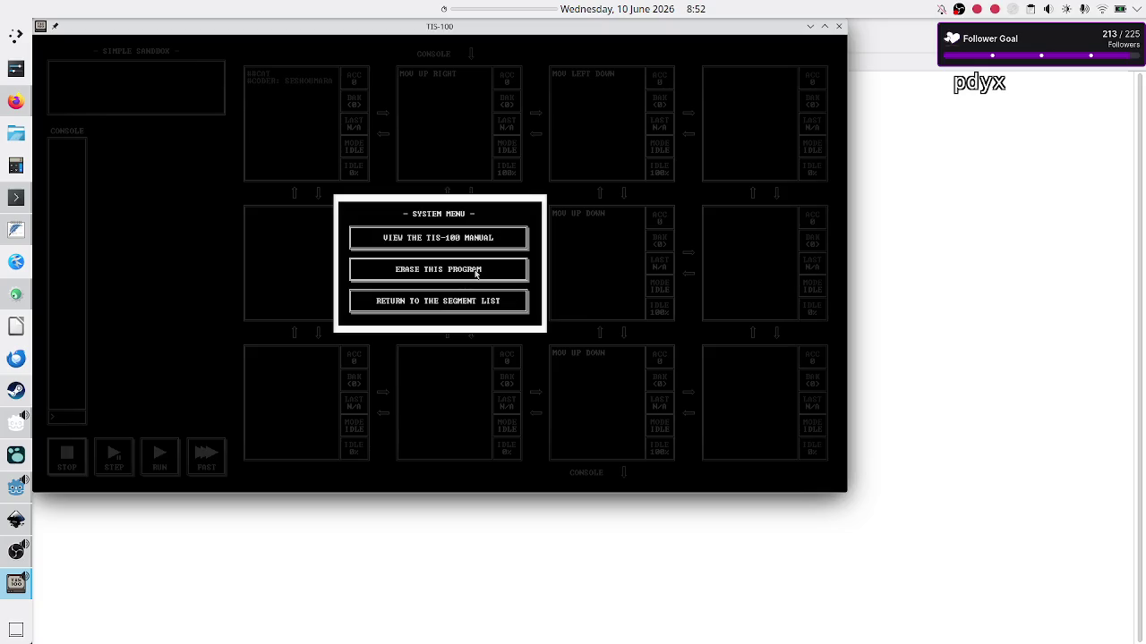
Return to the segment list, select Sequence Counter, and load its BEST SO FAR program
{"action": "left_click", "coordinate": [439, 304]}
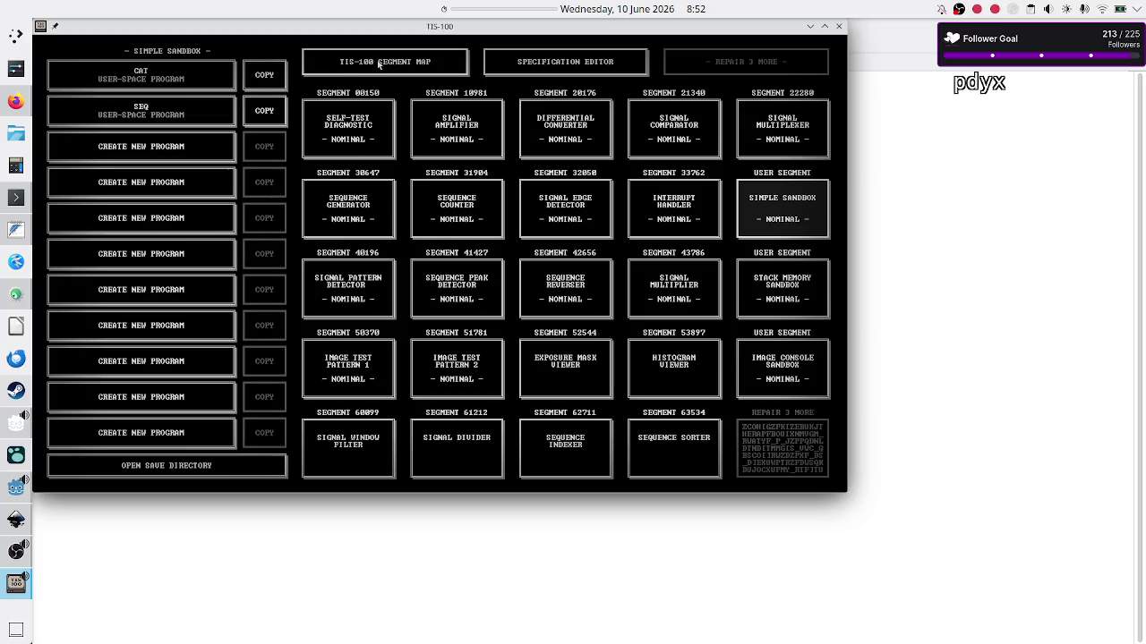
{"action": "left_click", "coordinate": [366, 143]}
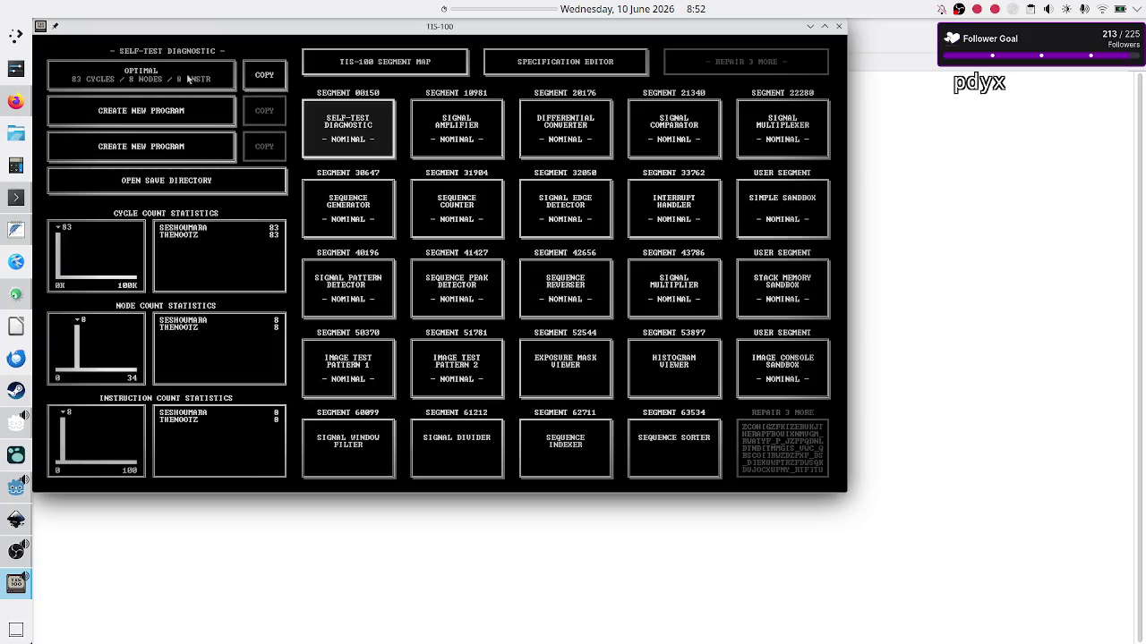
{"action": "left_click", "coordinate": [463, 212]}
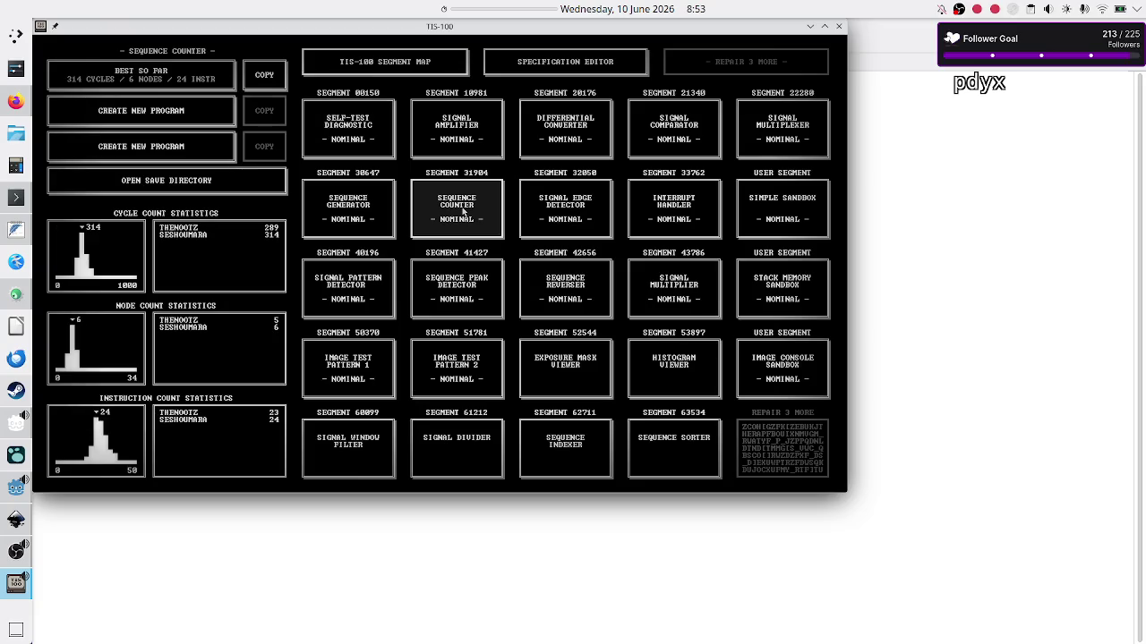
{"action": "left_click", "coordinate": [177, 76]}
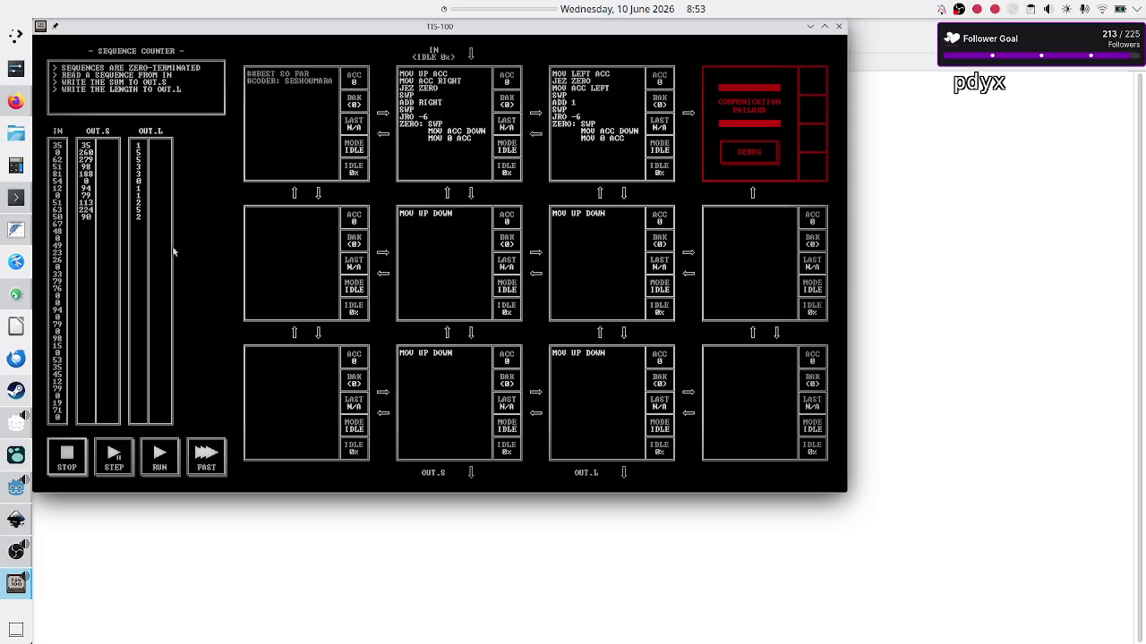
Run the Sequence Counter program, pause it, then finish the tests at full speed
{"action": "left_click", "coordinate": [158, 458]}
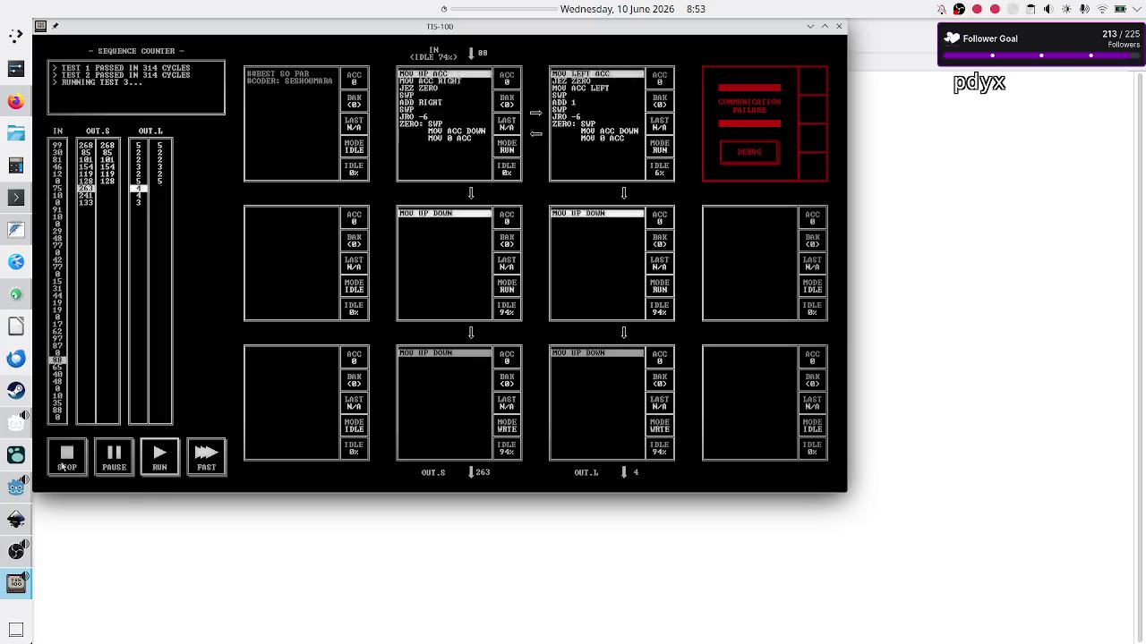
{"action": "left_click", "coordinate": [111, 458]}
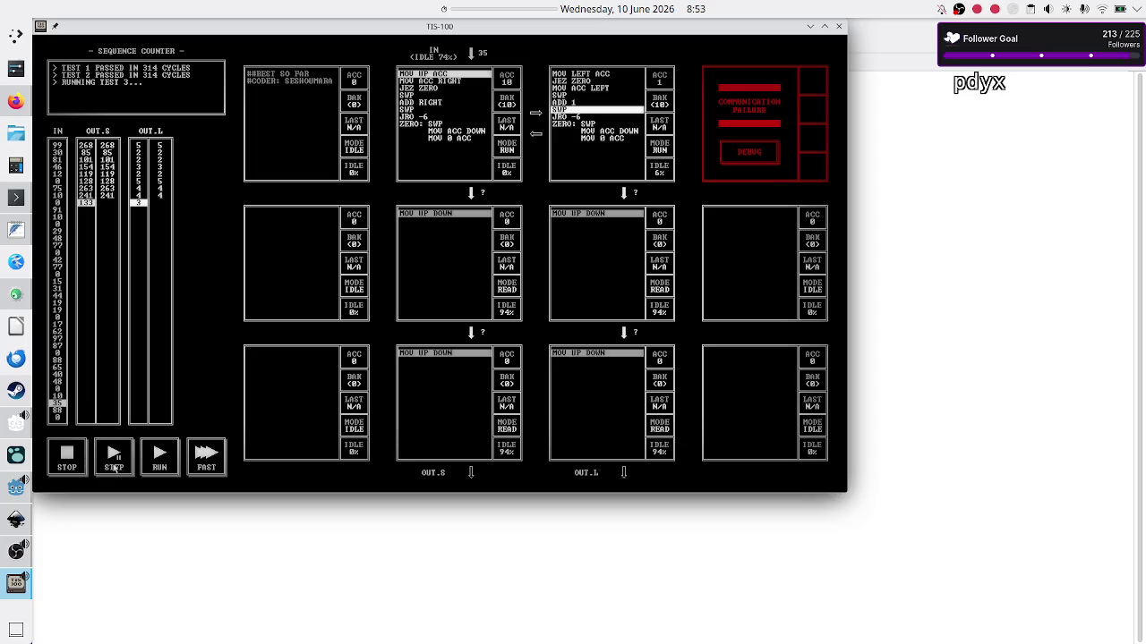
{"action": "left_click", "coordinate": [205, 463]}
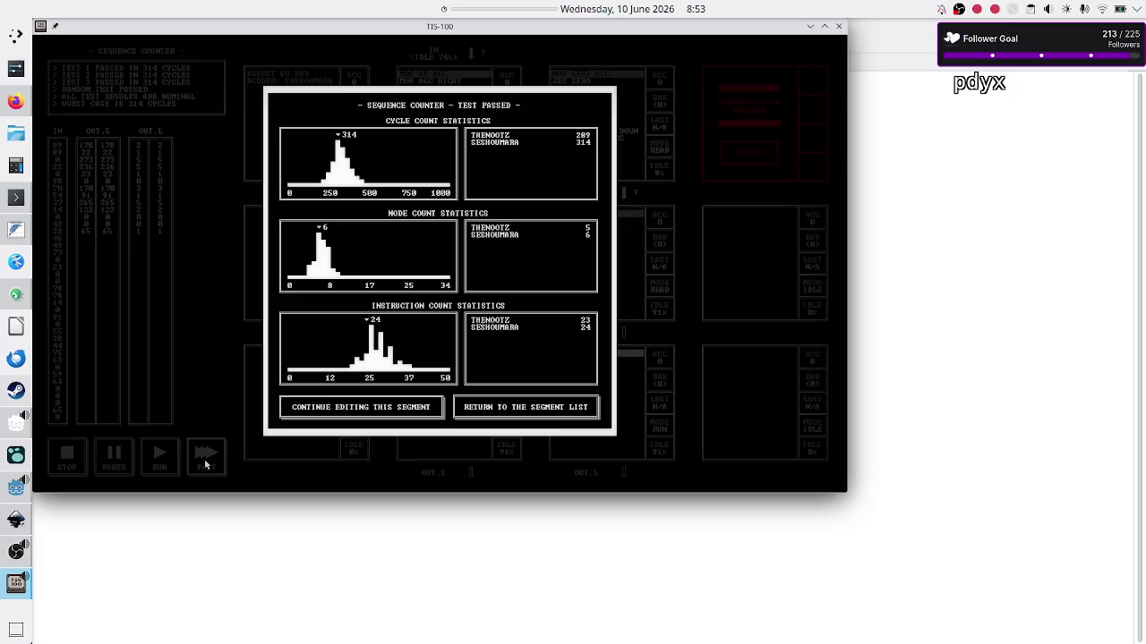
{"action": "left_click", "coordinate": [205, 464]}
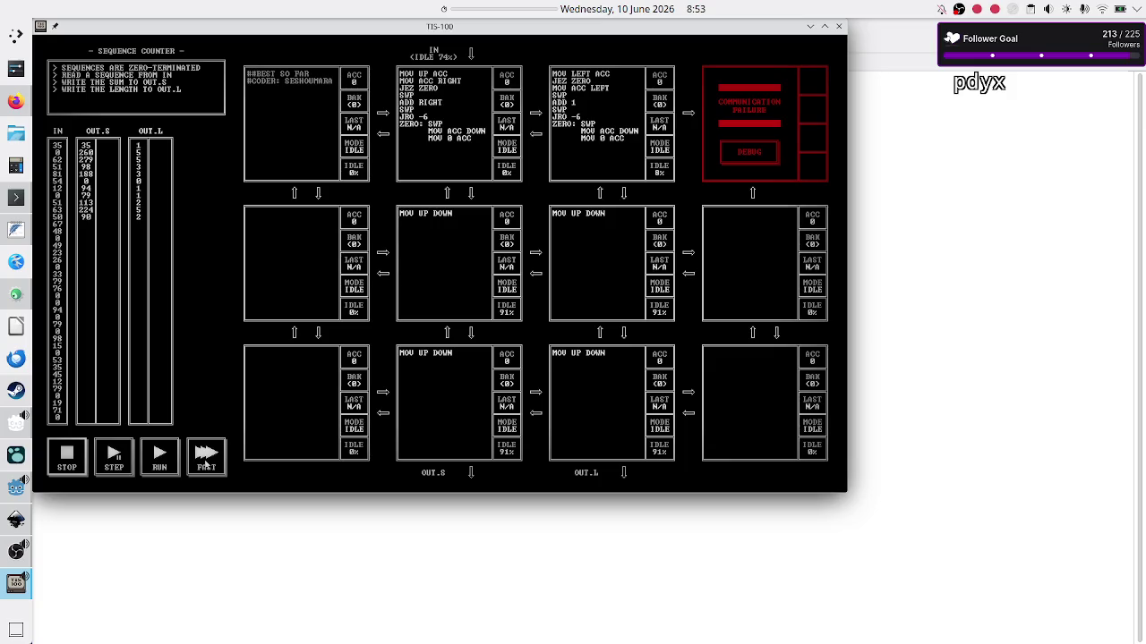
{"action": "left_click", "coordinate": [205, 463]}
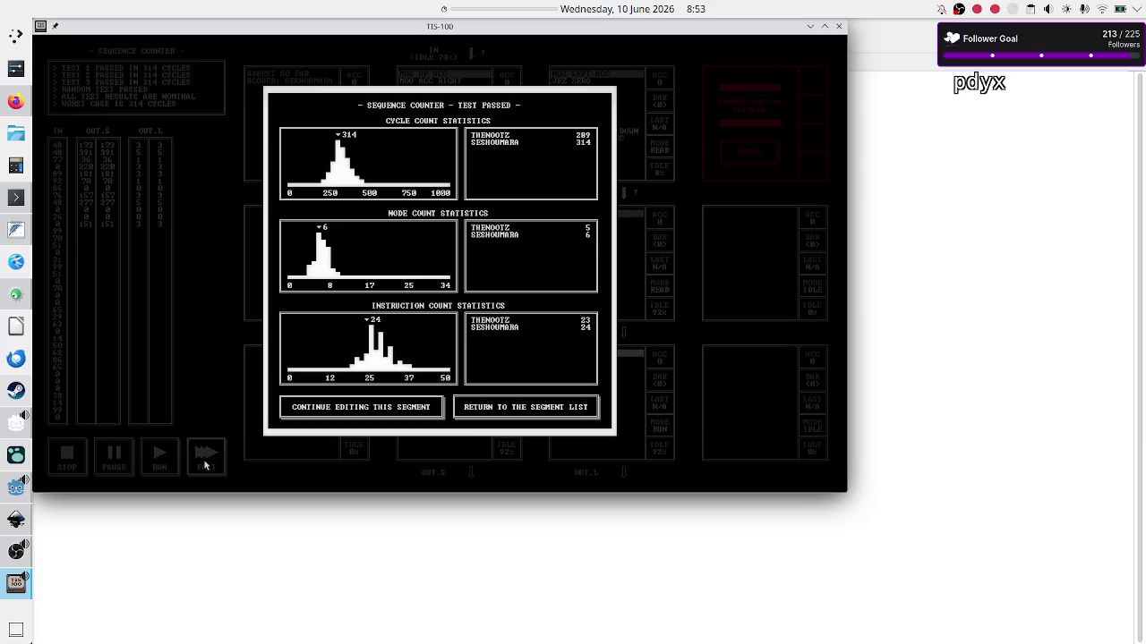
{"action": "left_click", "coordinate": [205, 463]}
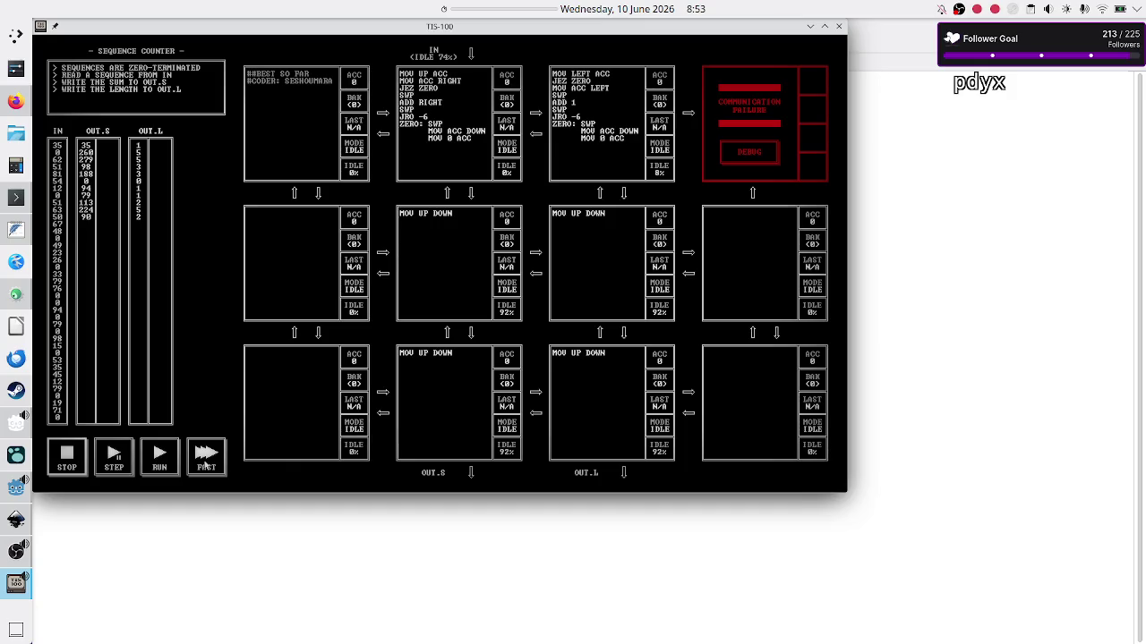
{"action": "left_click", "coordinate": [205, 463]}
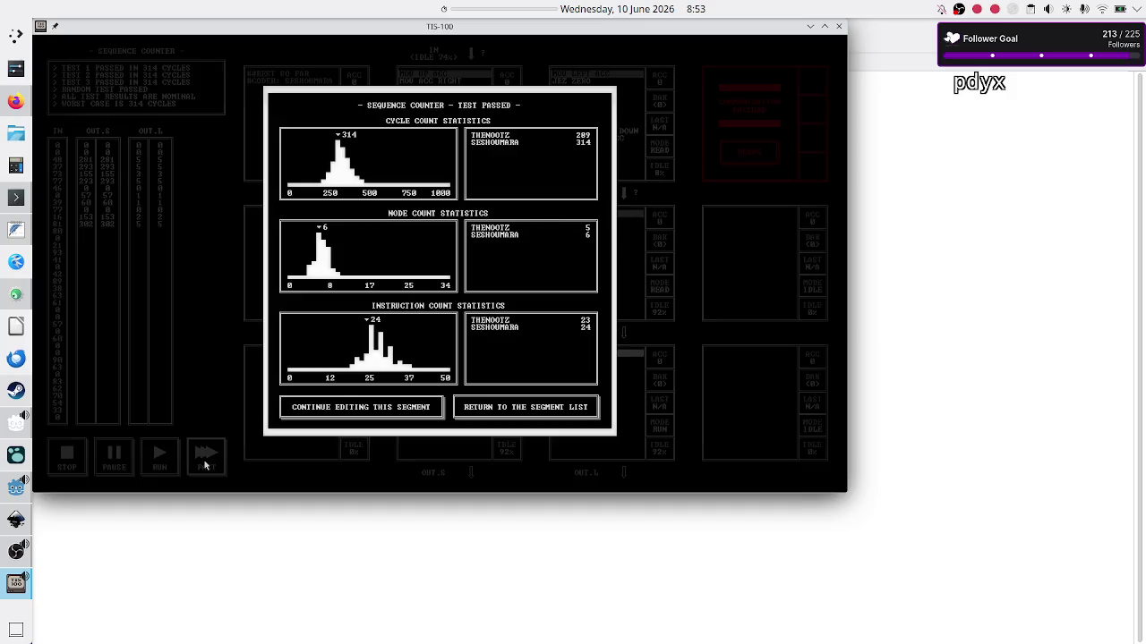
{"action": "left_click", "coordinate": [205, 464]}
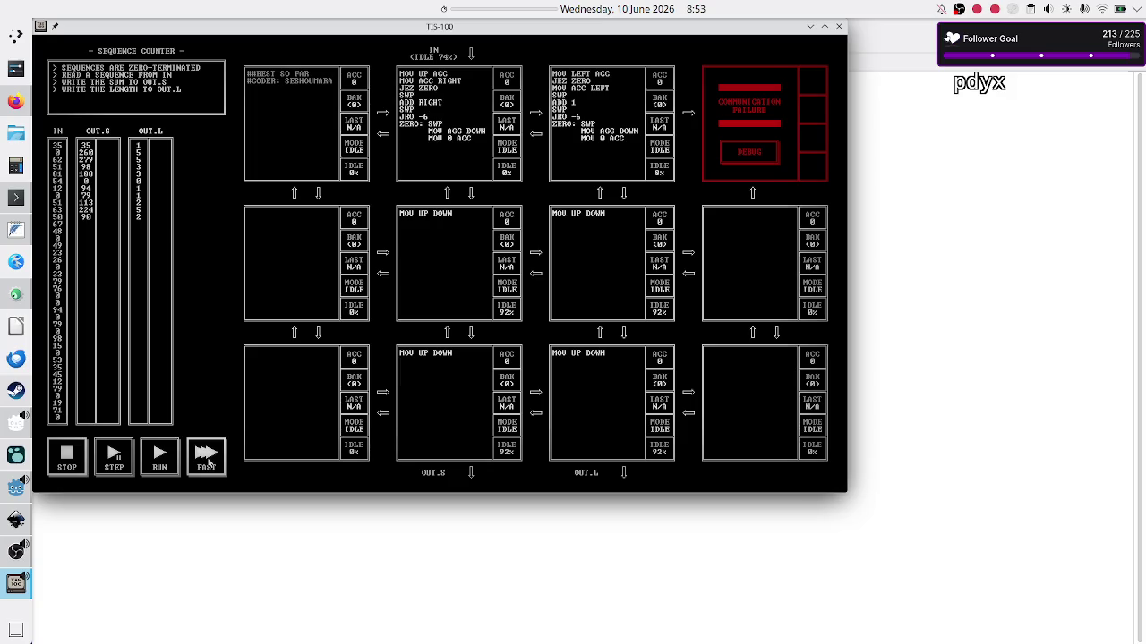
Rerun the Sequence Counter test suite at full speed until it passes in 314 cycles
{"action": "left_click", "coordinate": [208, 461]}
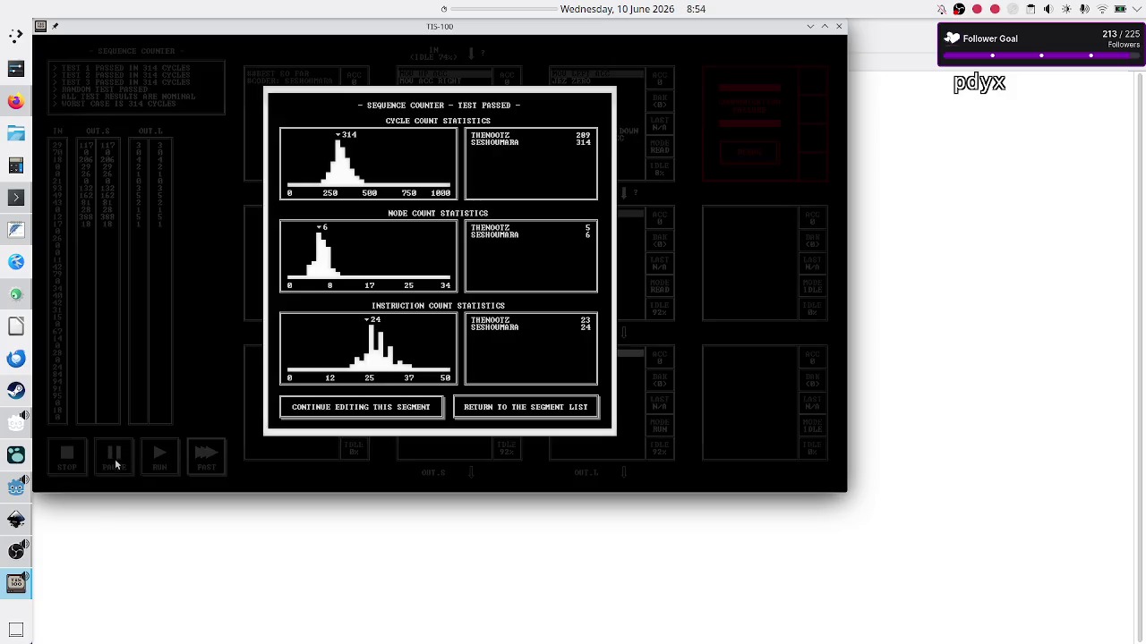
{"action": "key", "text": "Escape"}
{"action": "left_click", "coordinate": [206, 456]}
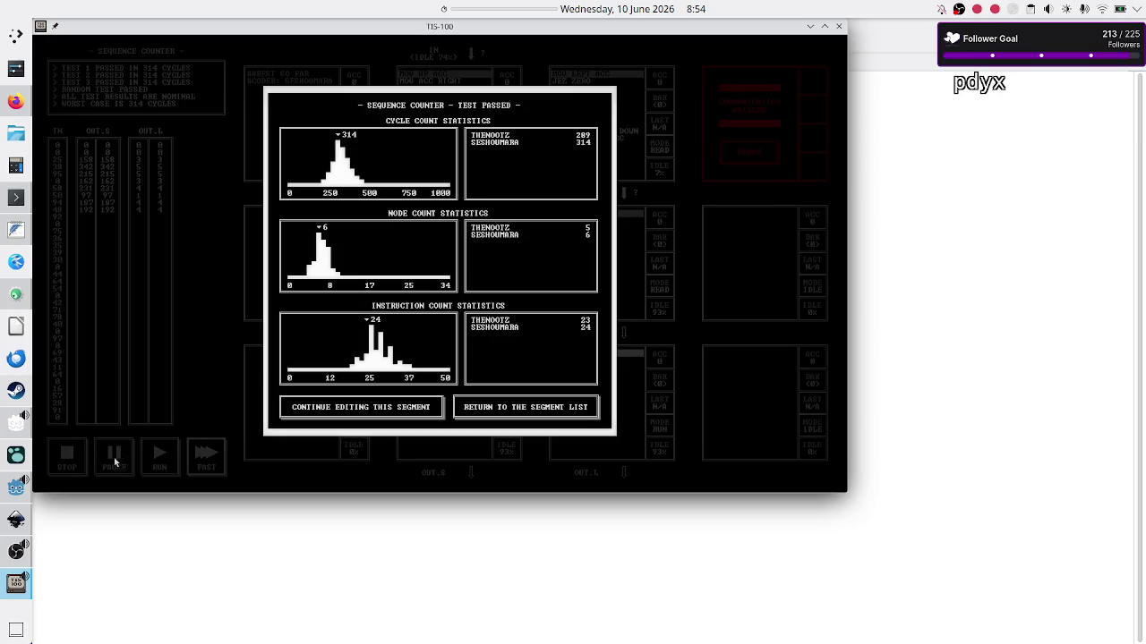
{"action": "key", "text": "Escape"}
{"action": "left_click", "coordinate": [125, 464]}
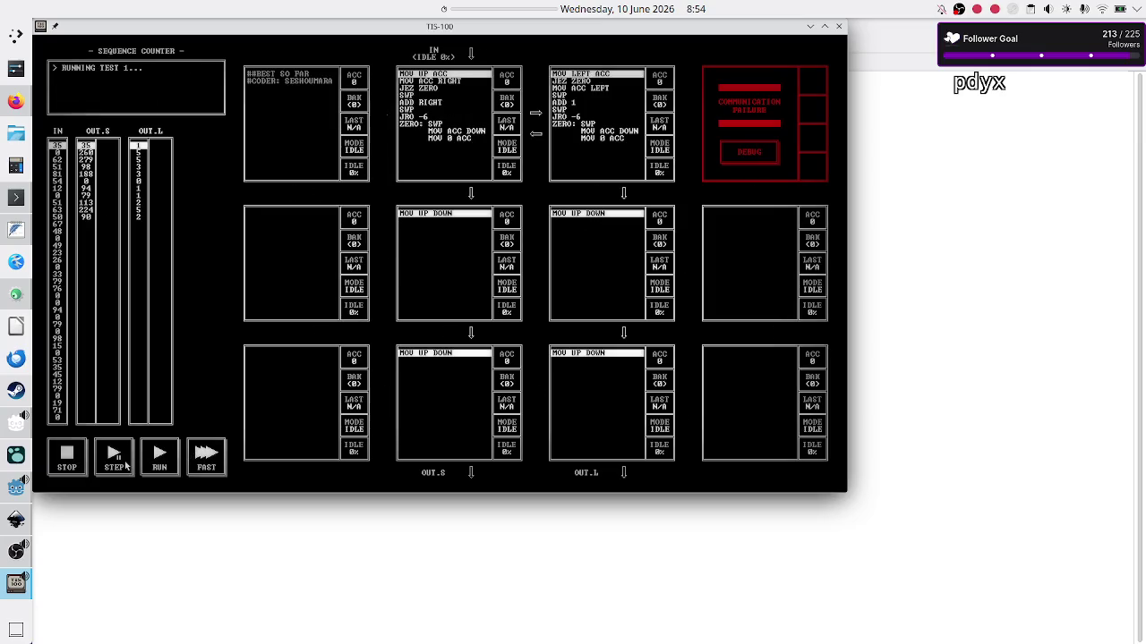
{"action": "left_click", "coordinate": [205, 456]}
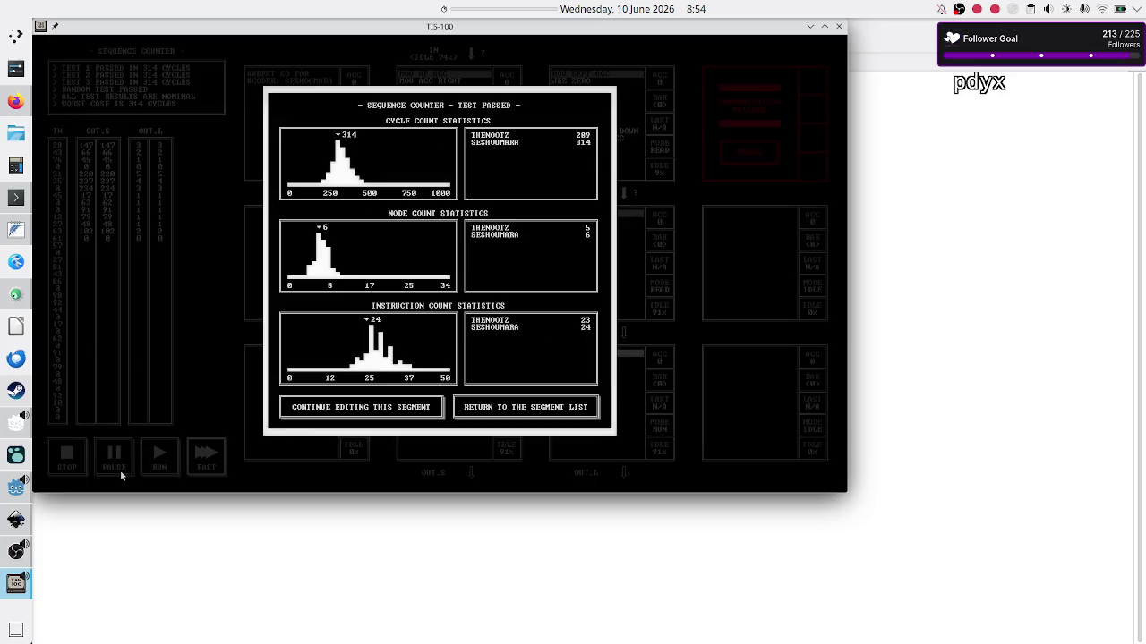
{"action": "key", "text": "Escape"}
{"action": "left_click", "coordinate": [199, 455]}
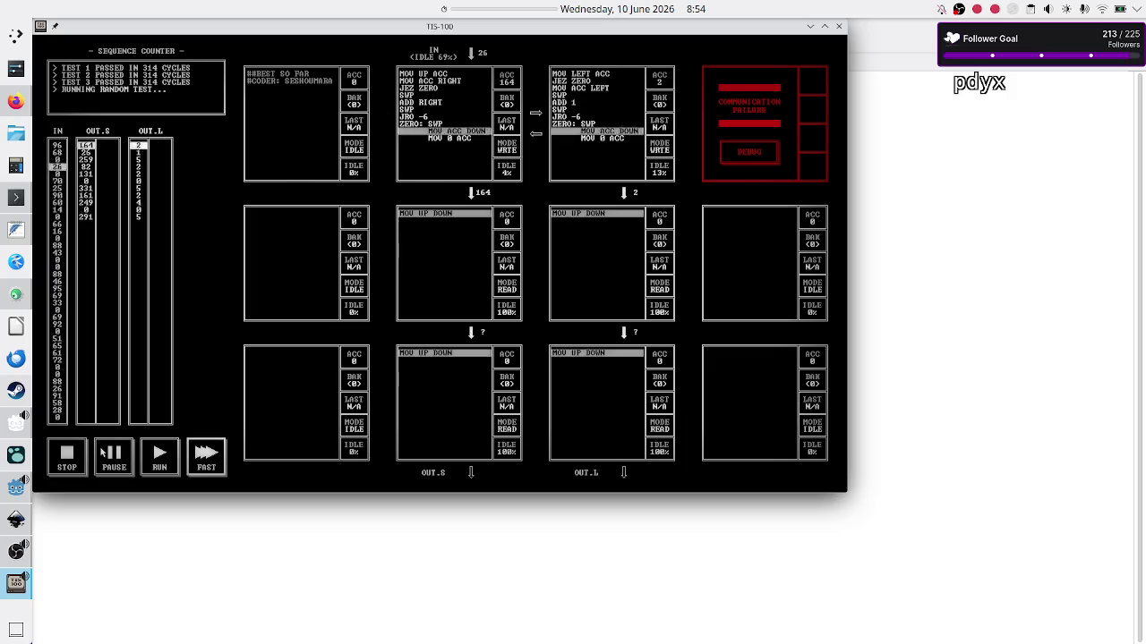
{"action": "key", "text": "Escape"}
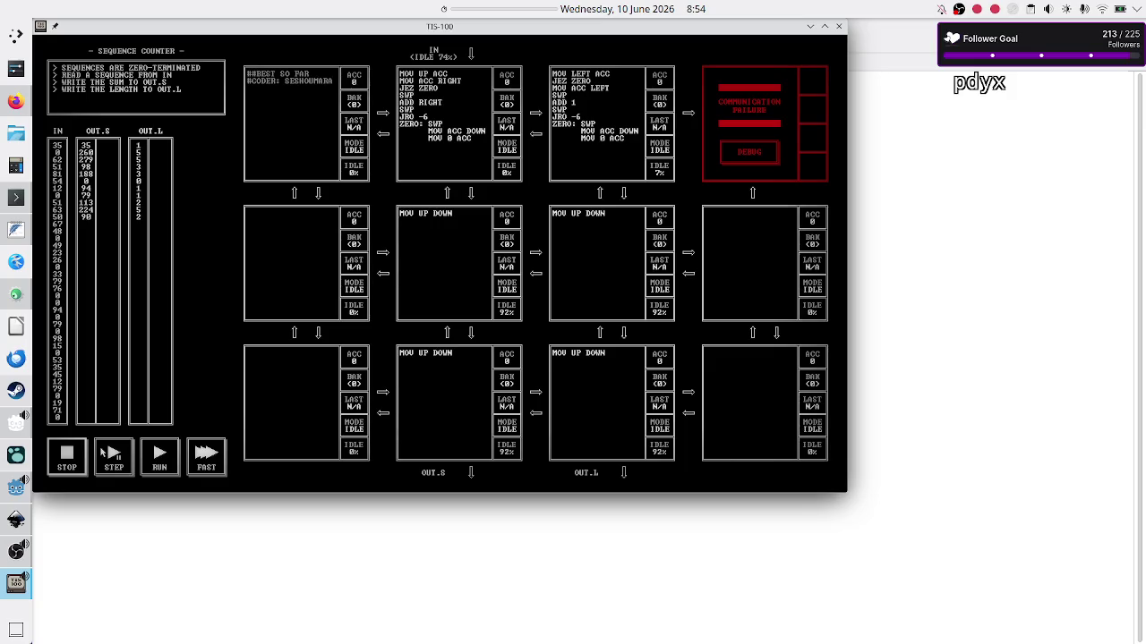
Leave the puzzle for the segment list and view the Image Console Sandbox's program slots
{"action": "key", "text": "Escape"}
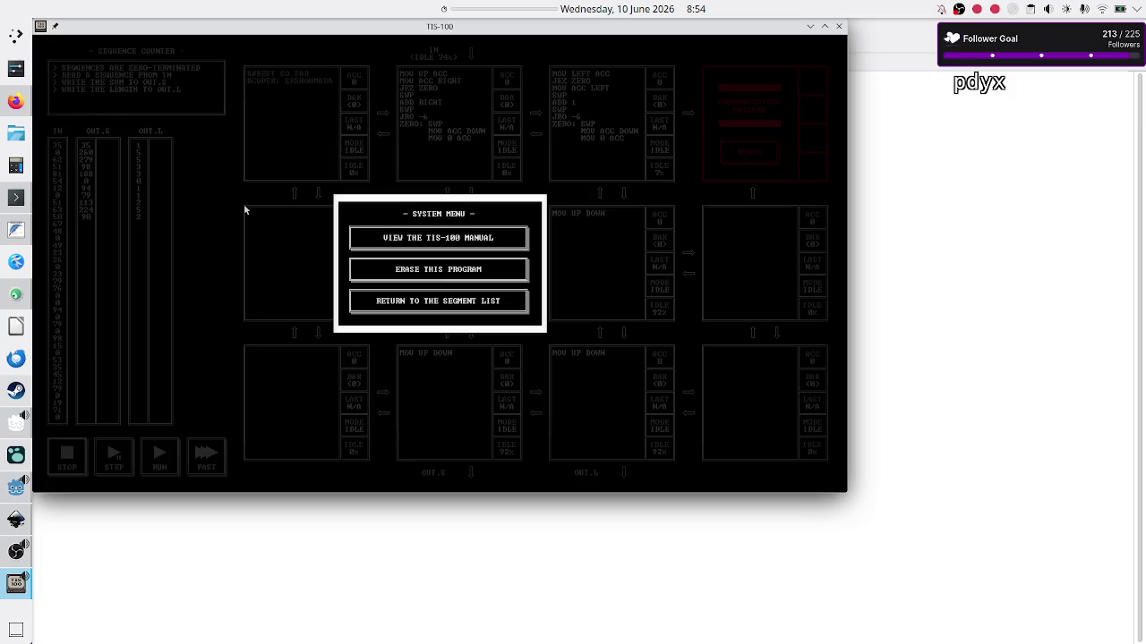
{"action": "left_click", "coordinate": [433, 305]}
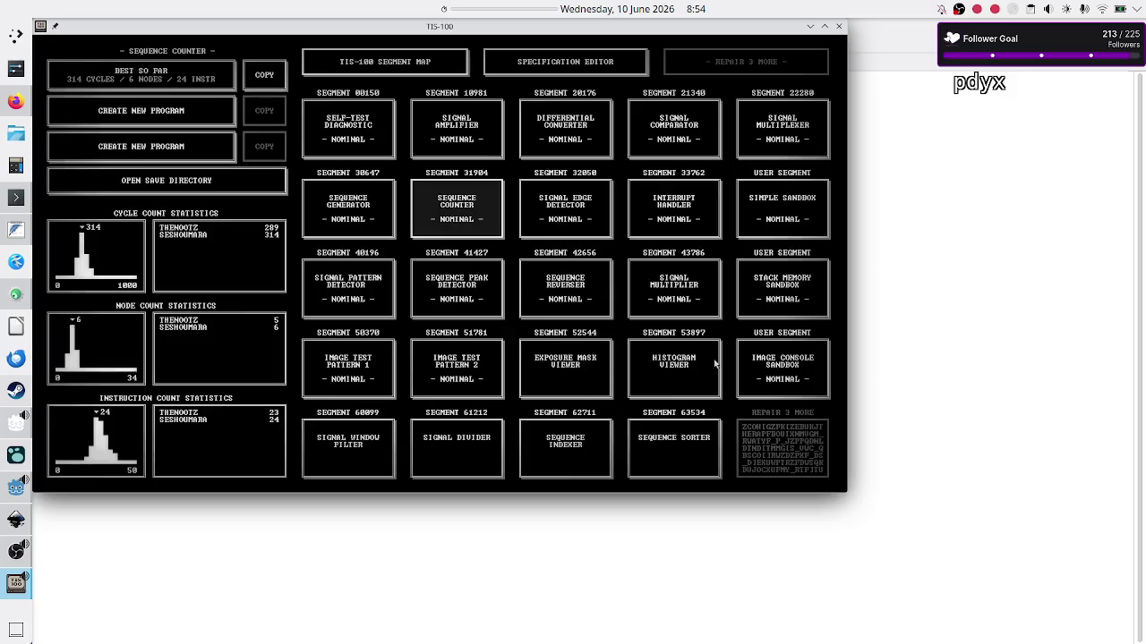
{"action": "left_click", "coordinate": [777, 379]}
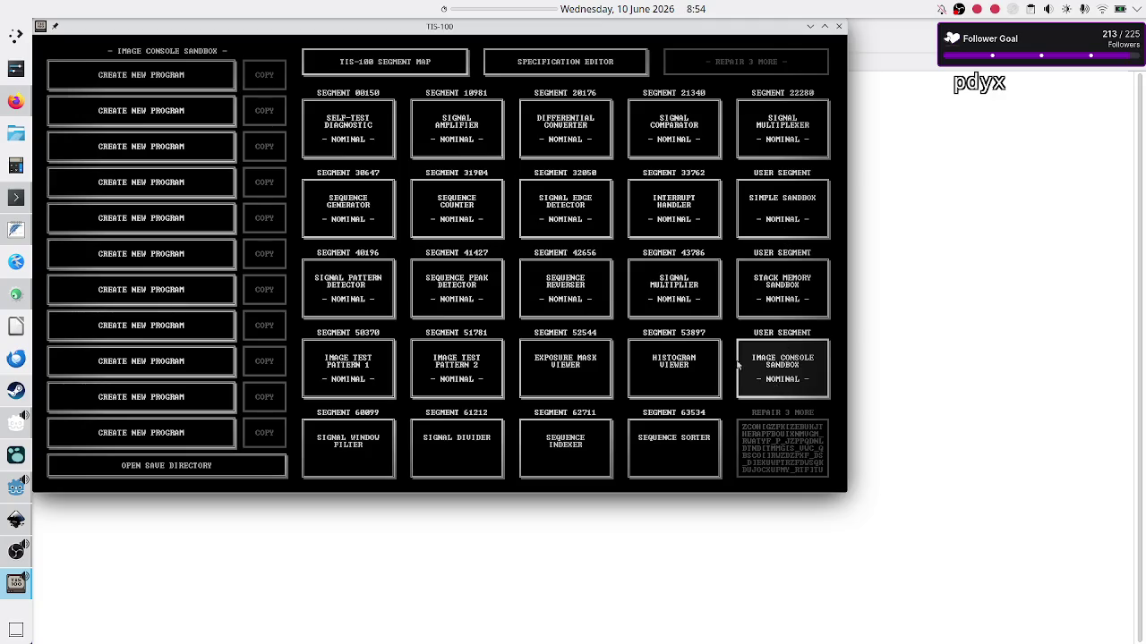
Open Image Test Pattern 2's best saved program and start it at full speed
{"action": "left_click", "coordinate": [441, 370]}
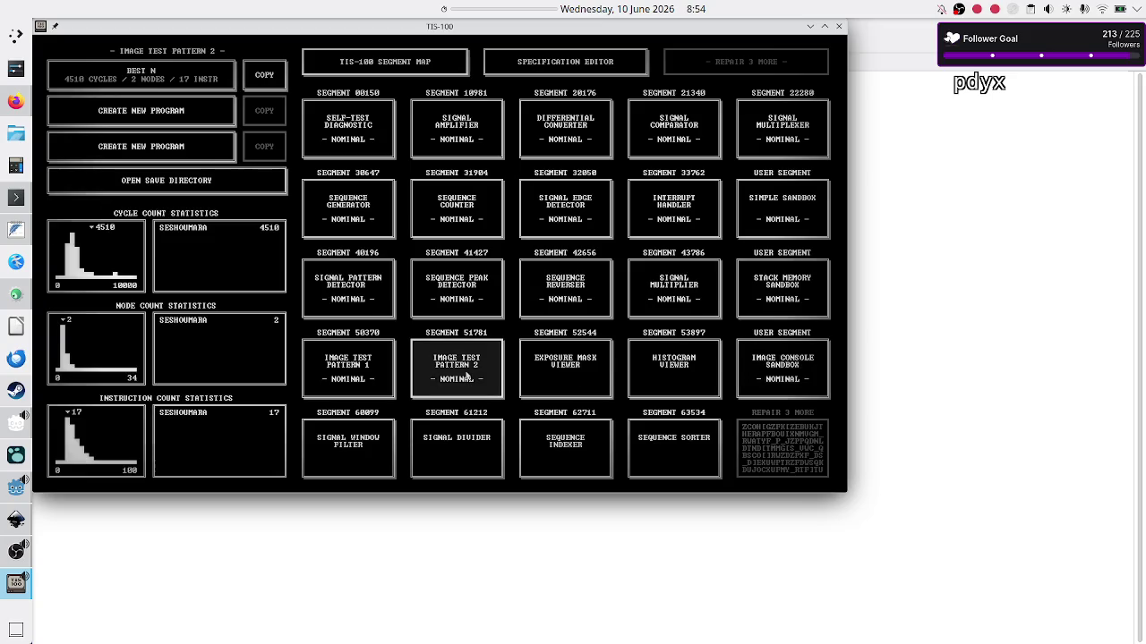
{"action": "left_click", "coordinate": [199, 87]}
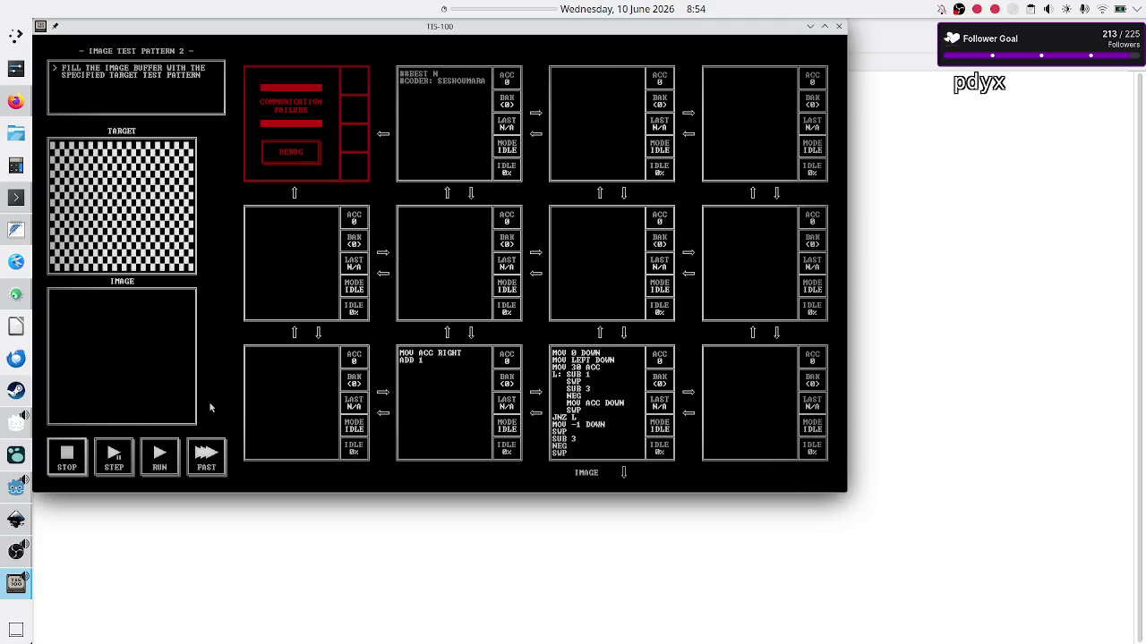
{"action": "left_click", "coordinate": [208, 461]}
Pause the Image Test Pattern 2 run, step two instructions, then stop the simulation
{"action": "left_click", "coordinate": [114, 457]}
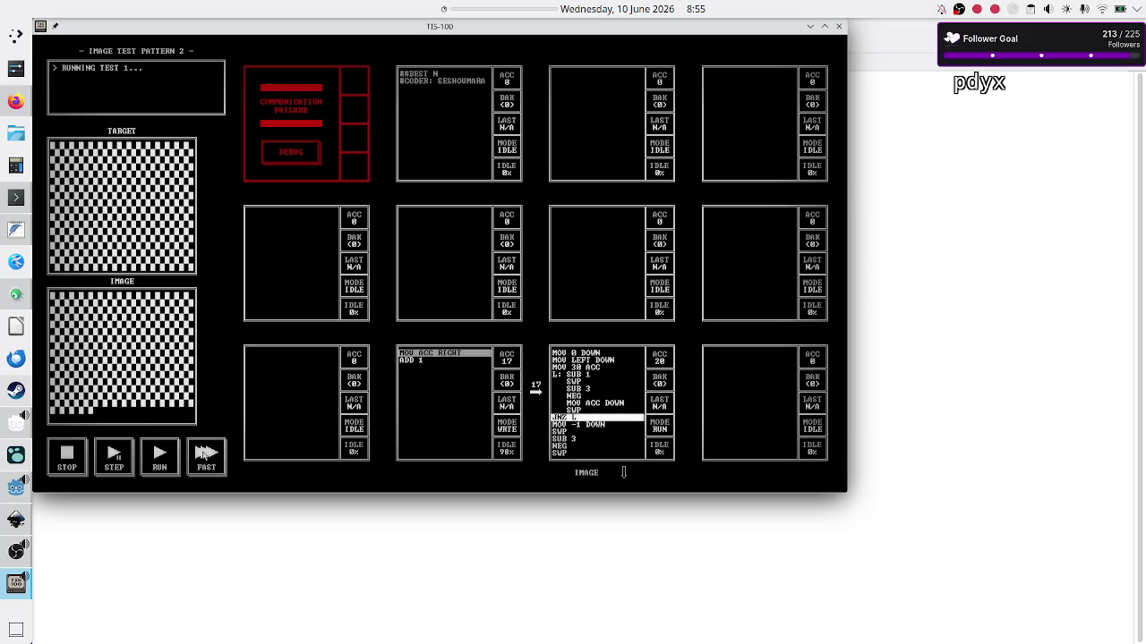
{"action": "left_click", "coordinate": [110, 459]}
{"action": "left_click", "coordinate": [111, 460]}
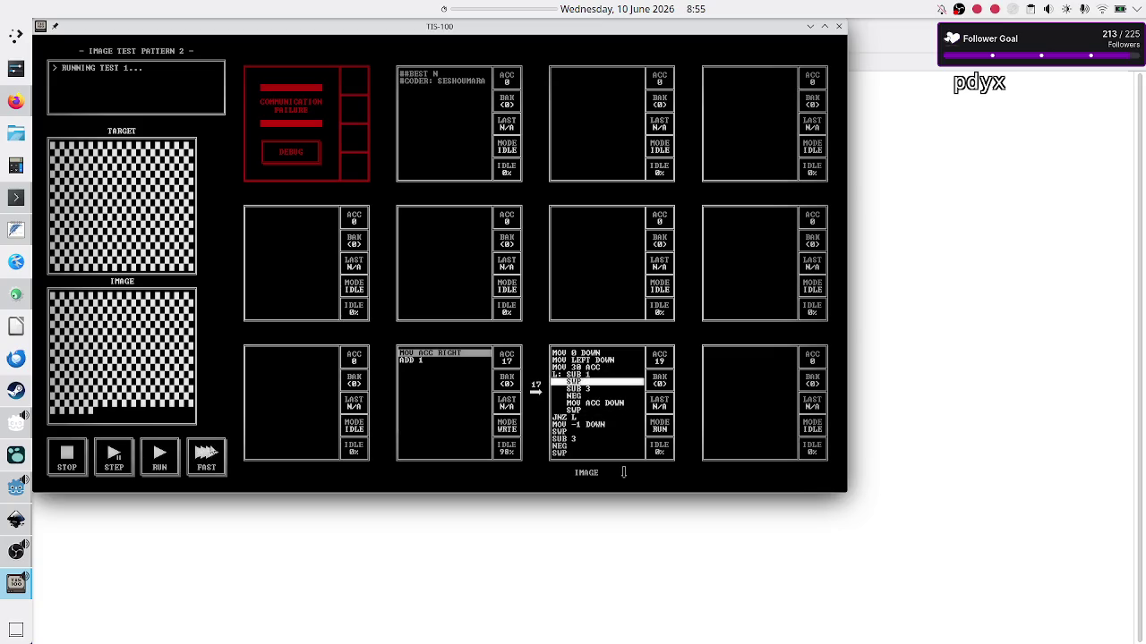
{"action": "key", "text": "Escape"}
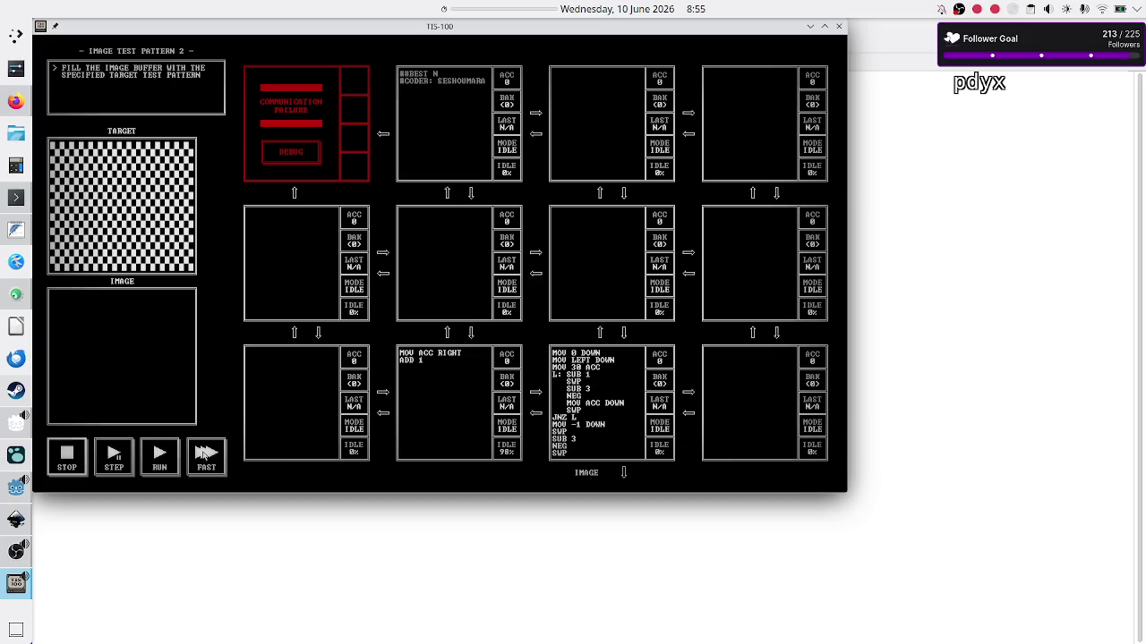
Rerun the tests at normal and fast speed until all pass in 4510 cycles, 2 nodes, 17 instructions
{"action": "left_click", "coordinate": [167, 460]}
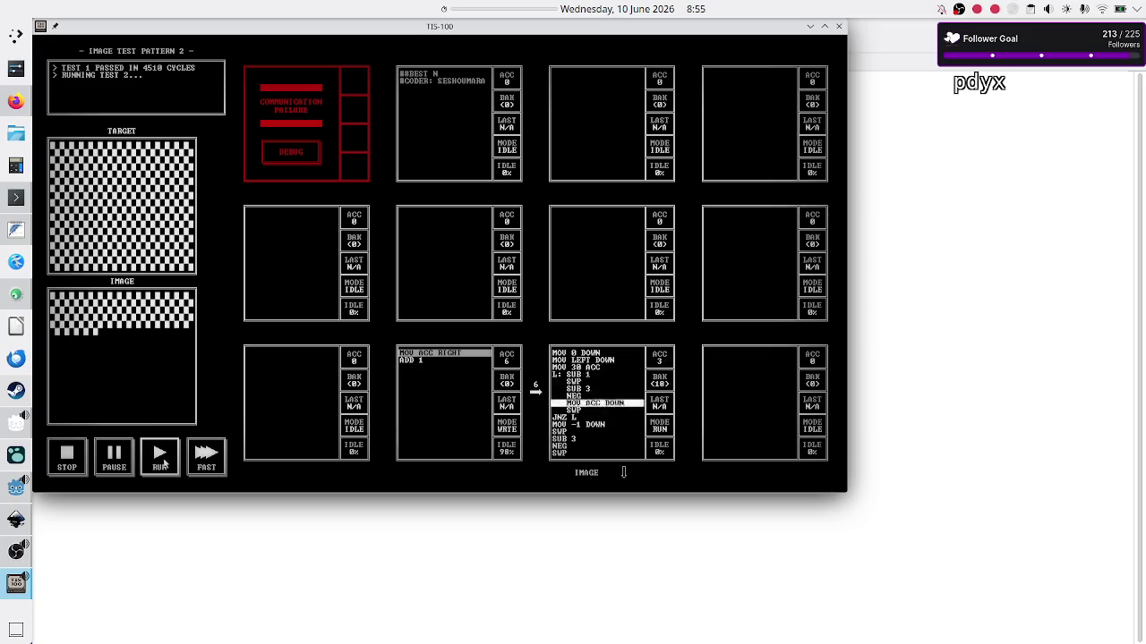
{"action": "left_click", "coordinate": [206, 455]}
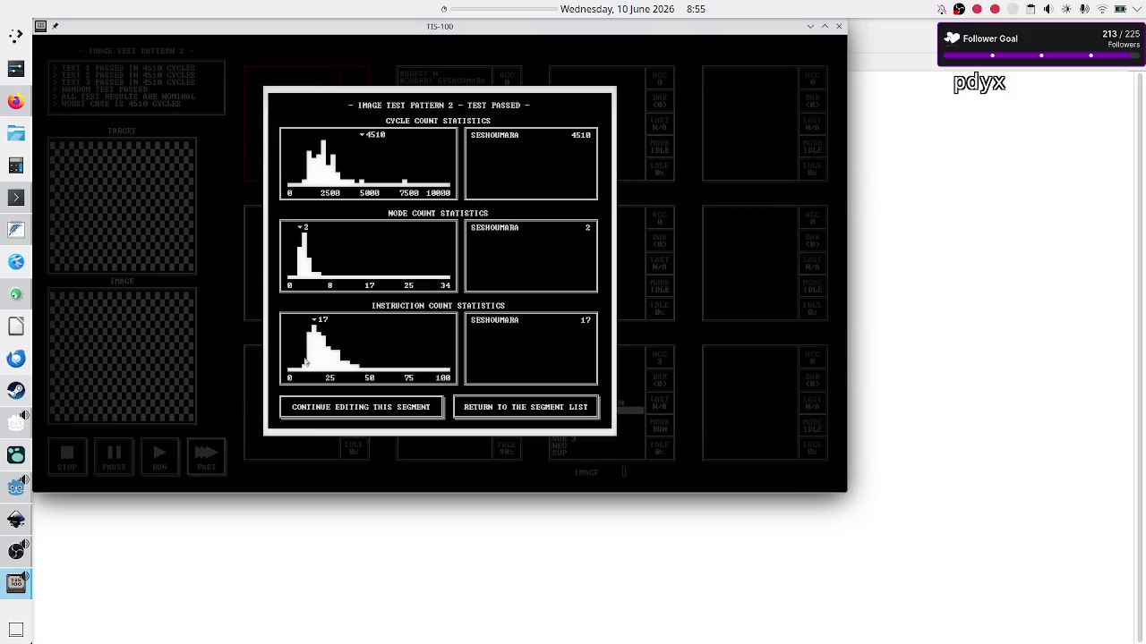
{"action": "left_click", "coordinate": [281, 407]}
{"action": "left_click", "coordinate": [213, 469]}
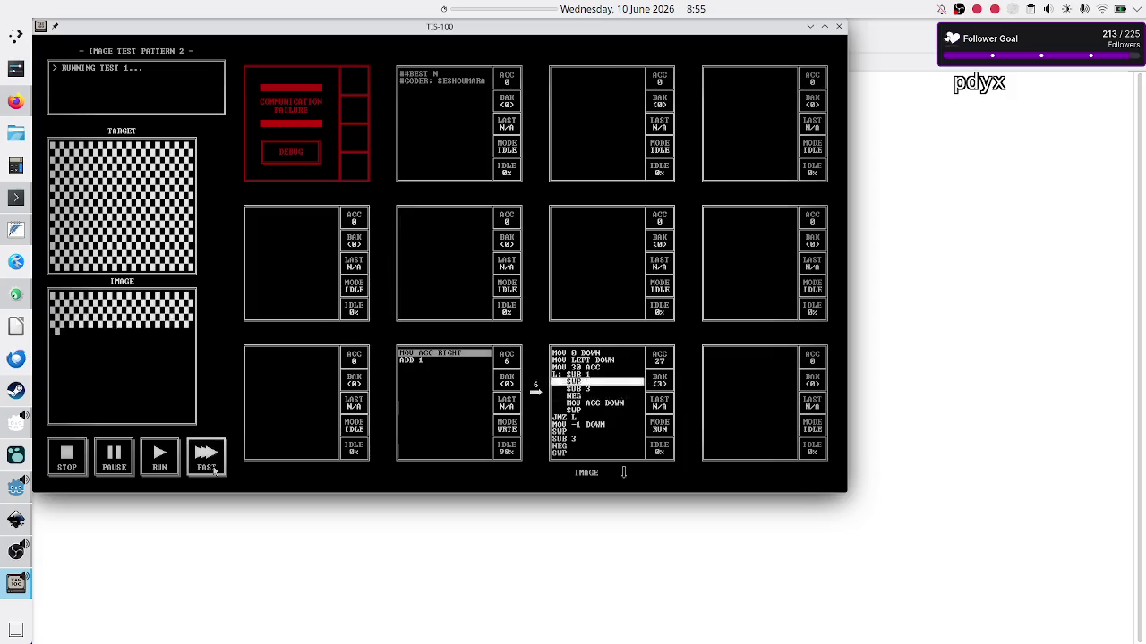
{"action": "left_click", "coordinate": [173, 460]}
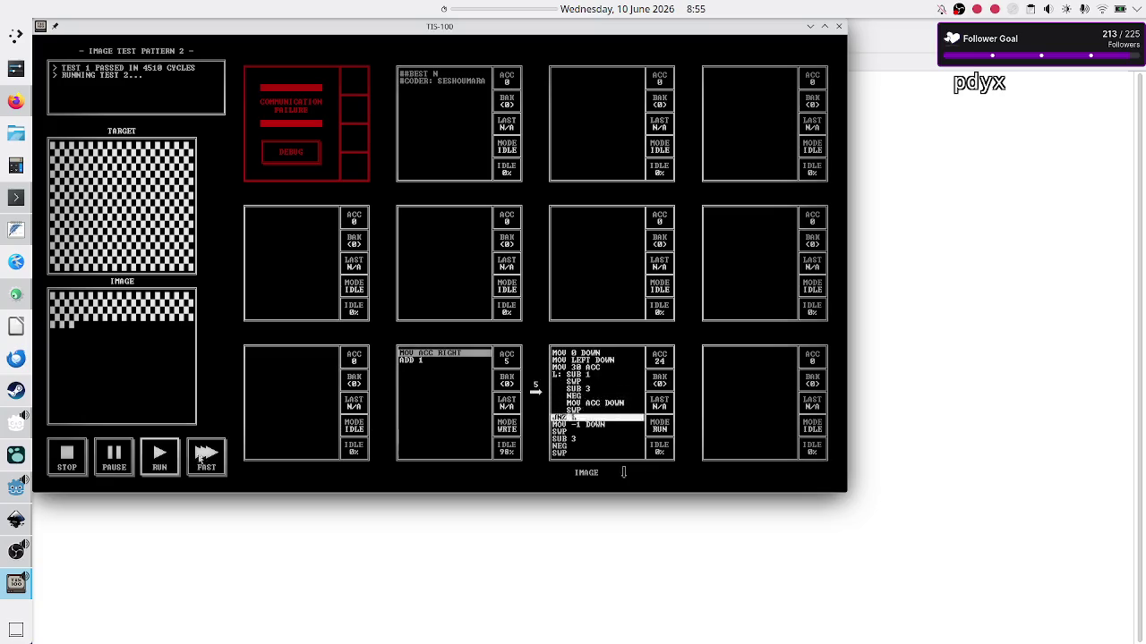
{"action": "left_click", "coordinate": [205, 455]}
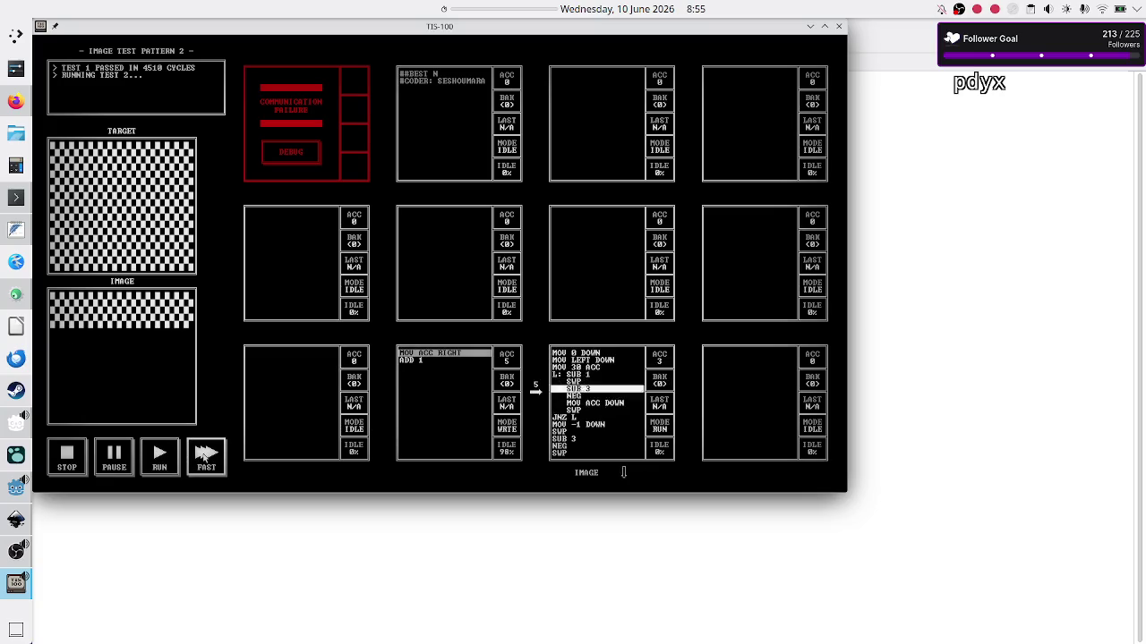
{"action": "left_click", "coordinate": [207, 457]}
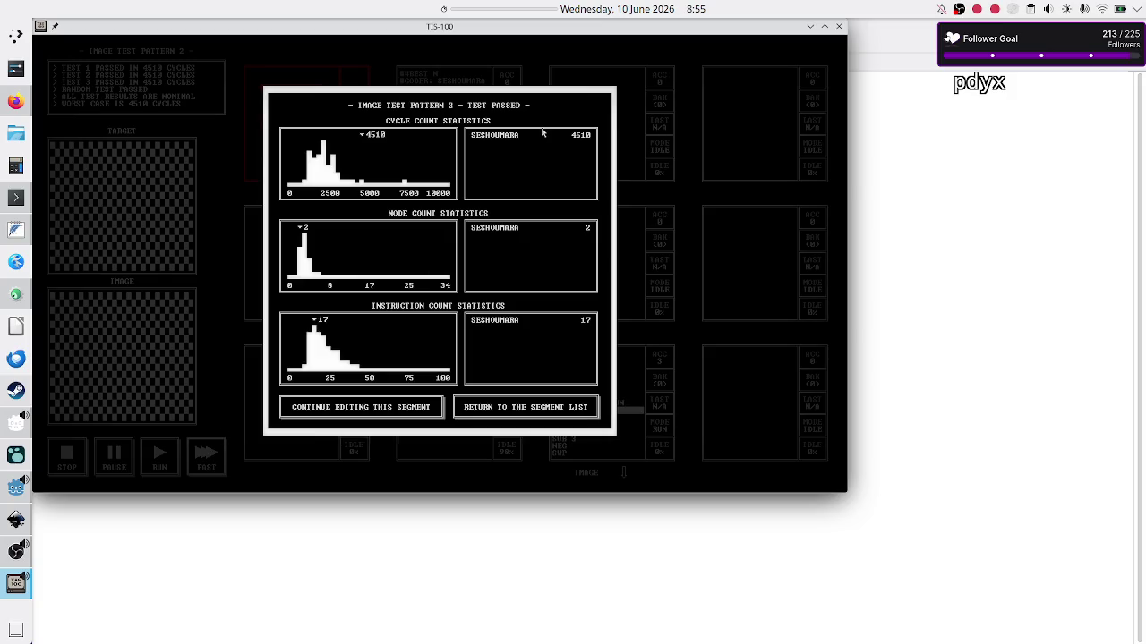
{"action": "key", "text": "Escape"}
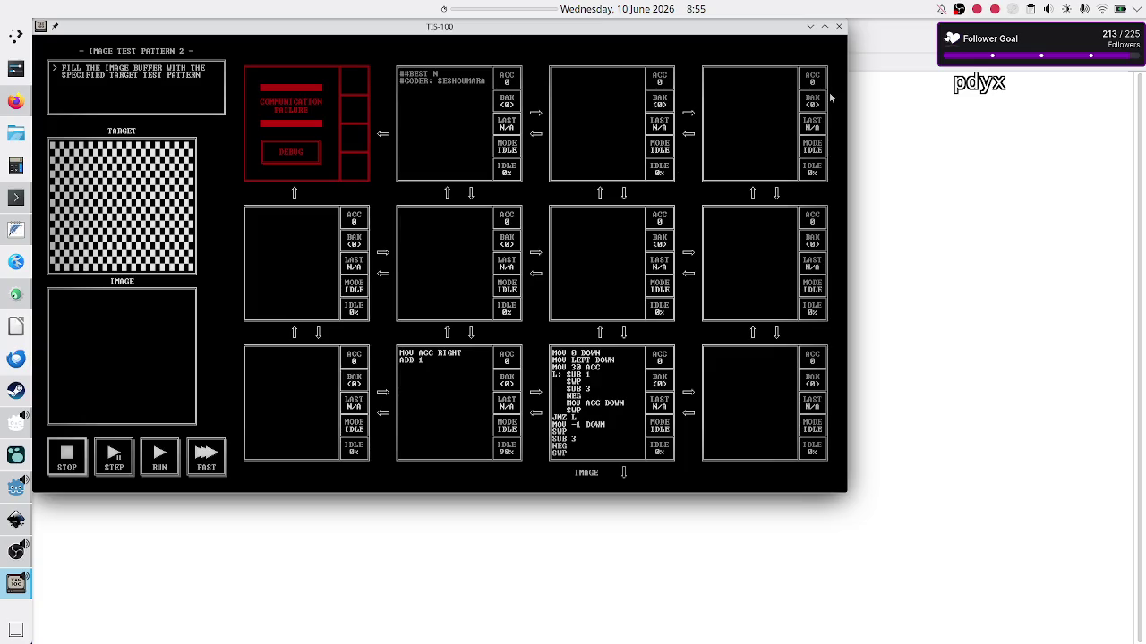
Close TIS-100, then briefly bring up OBS Studio and minimize it again
{"action": "left_click", "coordinate": [840, 30]}
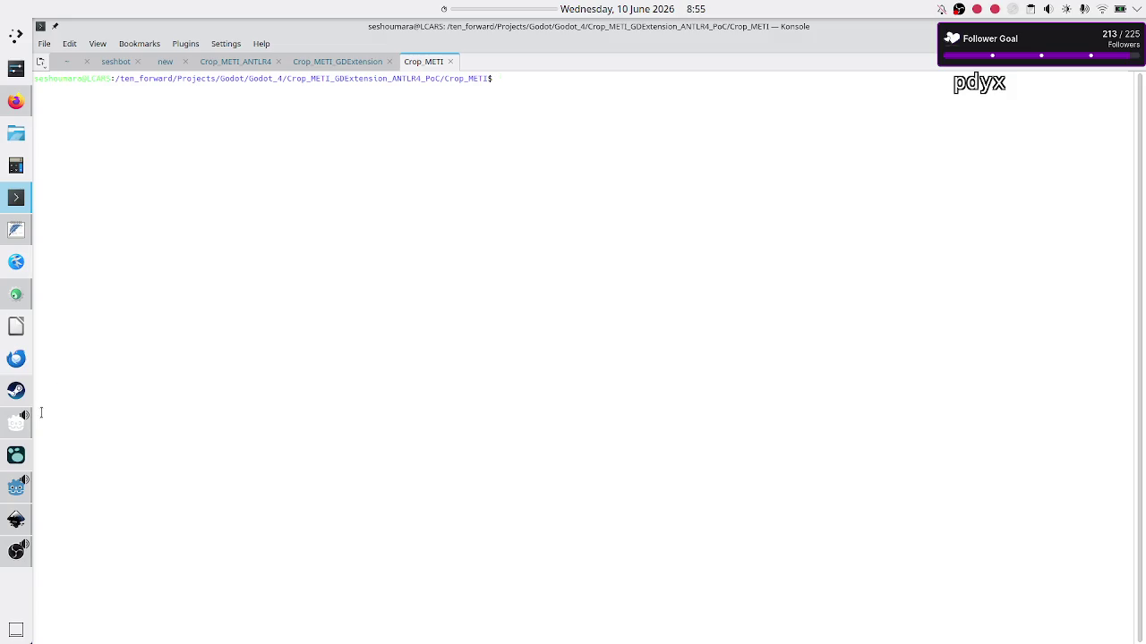
{"action": "mouse_move", "coordinate": [20, 546]}
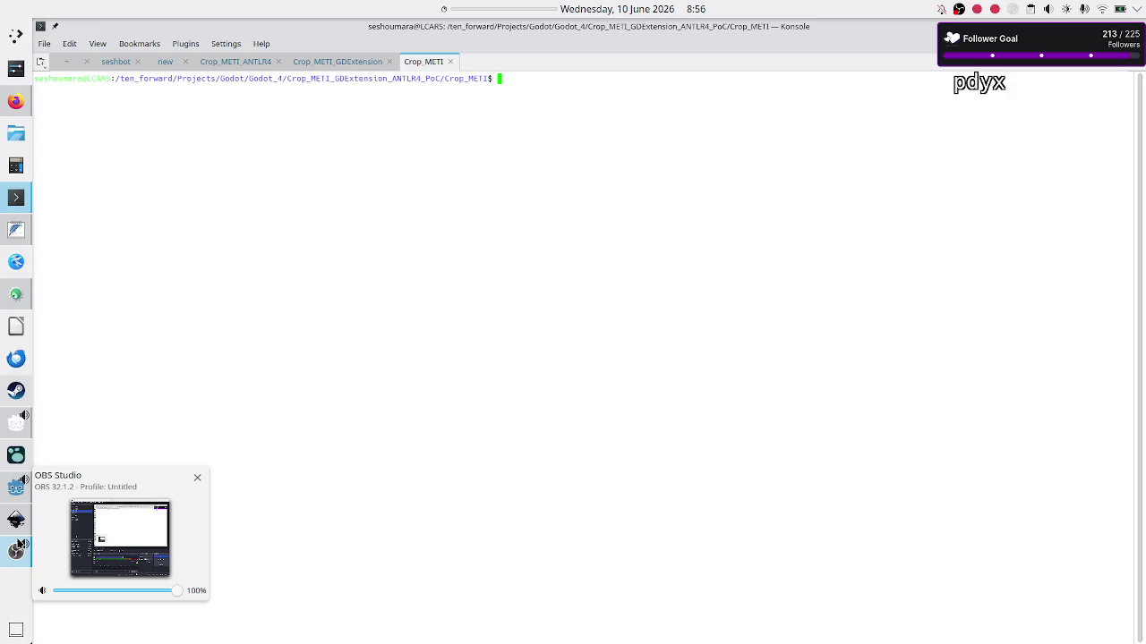
{"action": "mouse_move", "coordinate": [11, 488]}
{"action": "left_click", "coordinate": [16, 549]}
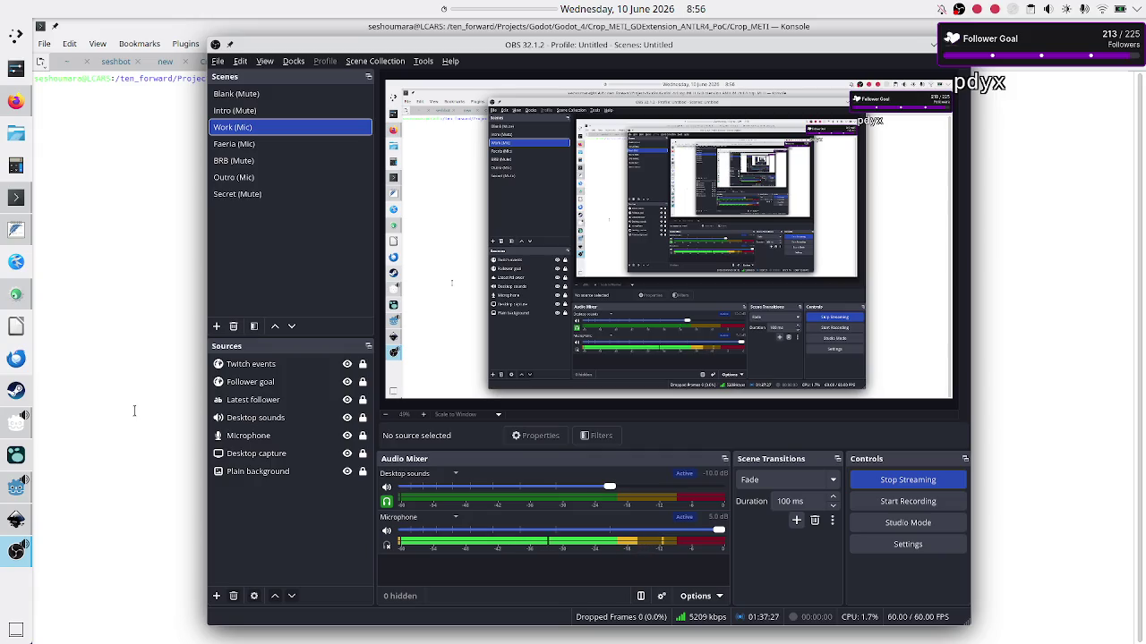
{"action": "left_click", "coordinate": [15, 548]}
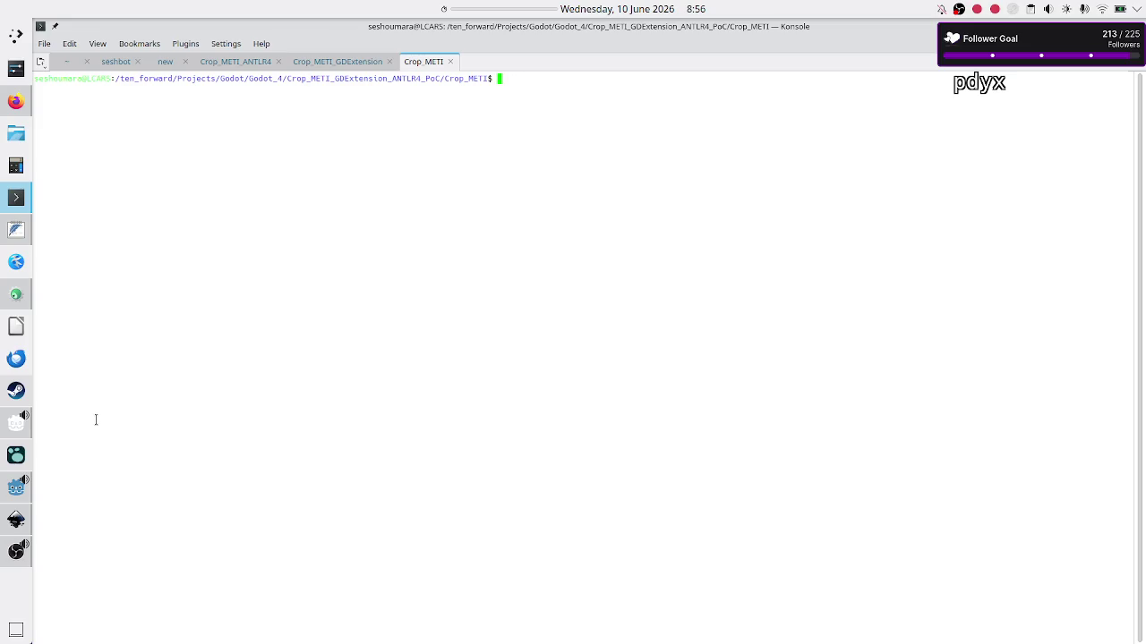
Scroll up through Execution.gd in the Godot editor, then switch back to Konsole
{"action": "left_click", "coordinate": [16, 487]}
{"action": "left_click", "coordinate": [492, 273]}
{"action": "scroll", "coordinate": [572, 273], "scroll_direction": "up", "scroll_amount": 13}
{"action": "scroll", "coordinate": [572, 275], "scroll_direction": "up", "scroll_amount": 9}
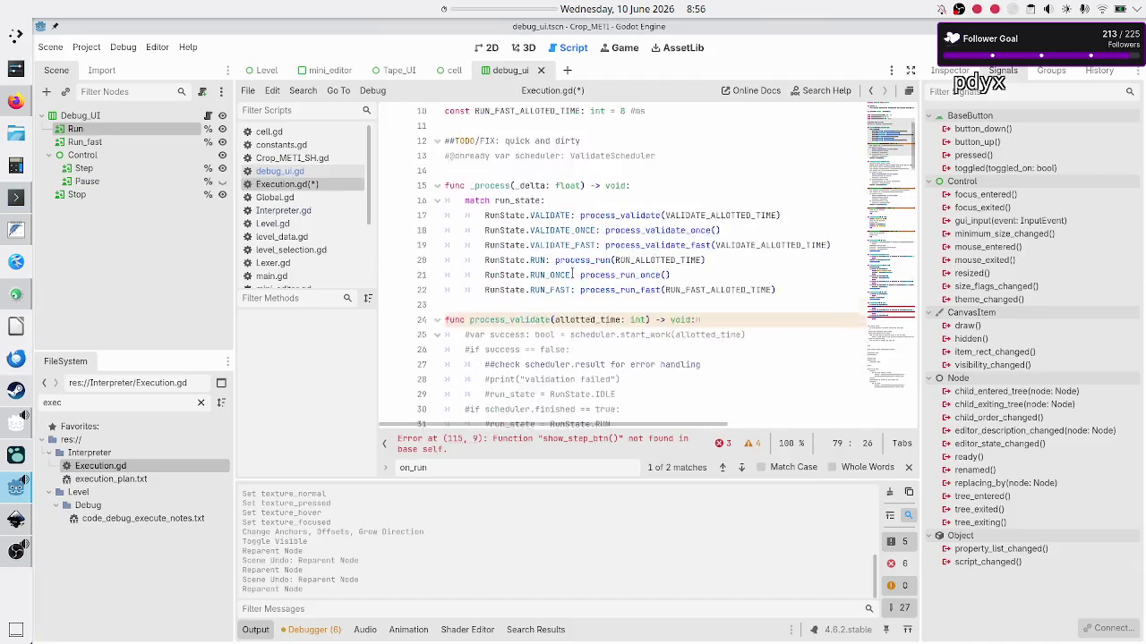
{"action": "key", "text": "alt+Tab"}
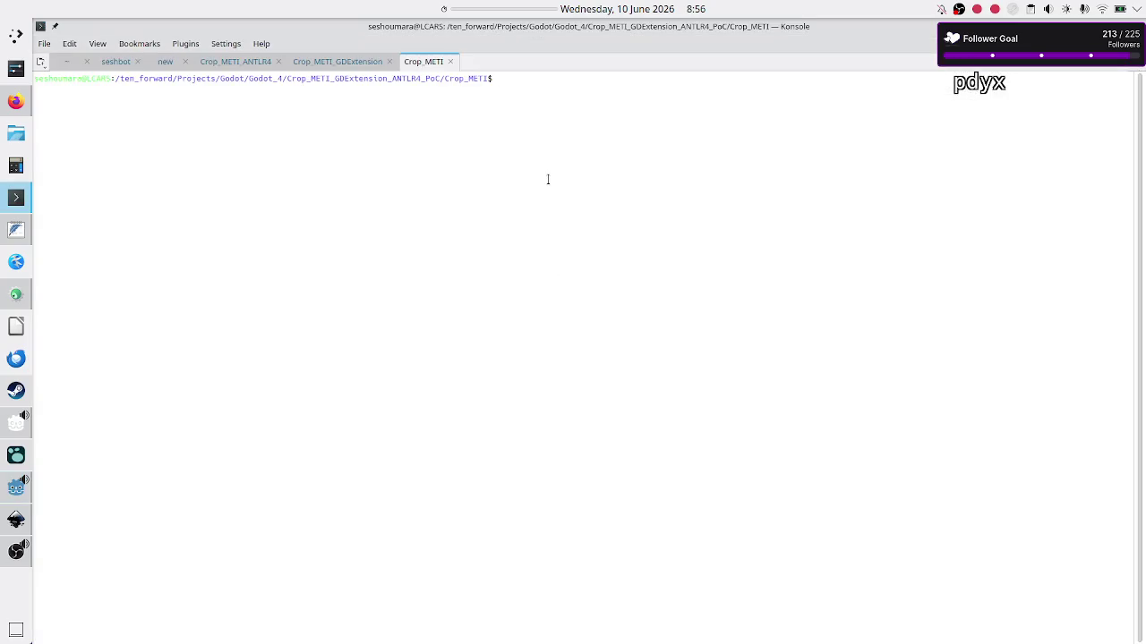
Add an 'FSM' line below the execution class note in execution_plan.txt
{"action": "left_click", "coordinate": [9, 233]}
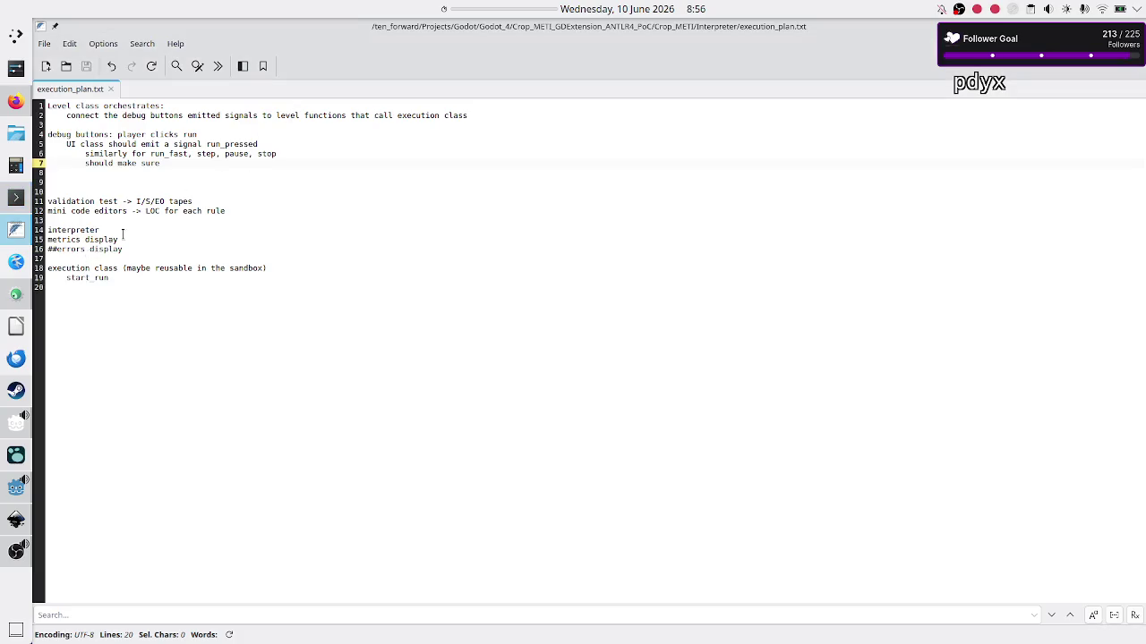
{"action": "left_click", "coordinate": [136, 267]}
{"action": "key", "text": "End"}
{"action": "key", "text": "Return"}
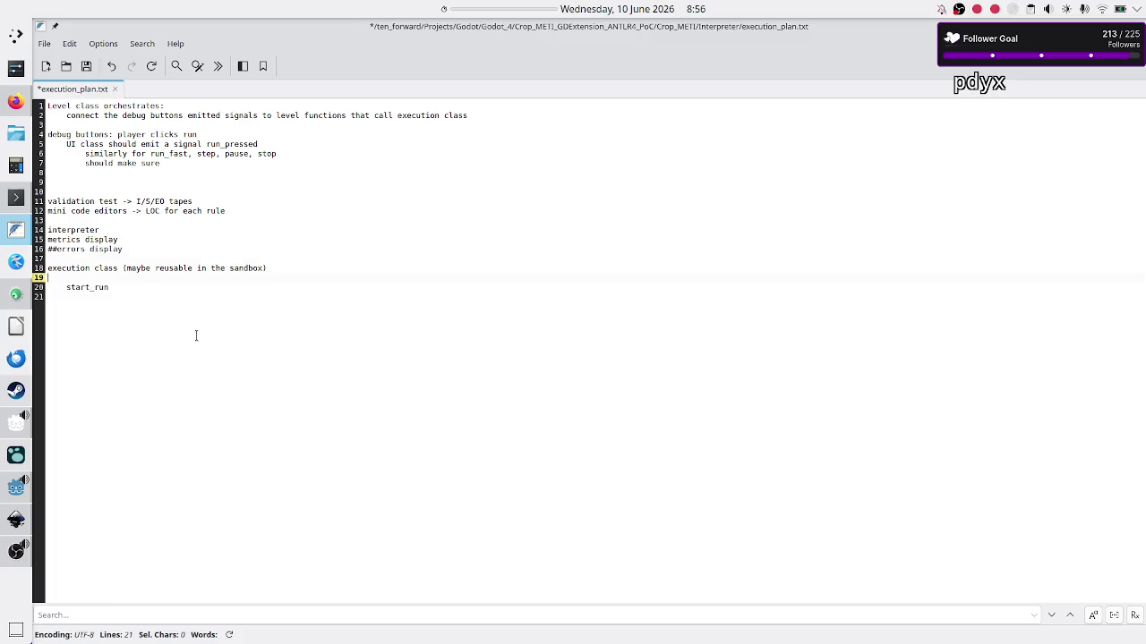
{"action": "type", "text": "SM"}
Lowercase 'Debug' in the debug buttons line and select the UI class signal line
{"action": "key", "text": "Up"}
{"action": "key", "text": "Up"}
{"action": "key", "text": "Up"}
{"action": "key", "text": "Up"}
{"action": "key", "text": "Up"}
{"action": "key", "text": "Up"}
{"action": "key", "text": "Down"}
{"action": "key", "text": "Delete"}
{"action": "type", "text": "d"}
{"action": "key", "text": "Down"}
{"action": "key", "text": "shift+End"}
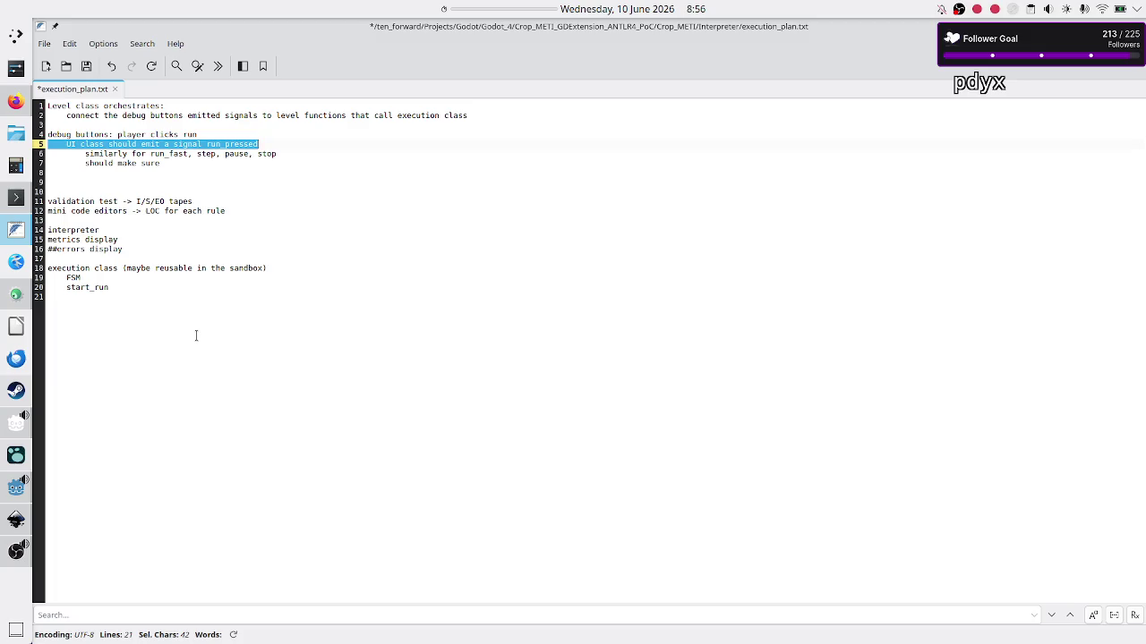
{"action": "key", "text": "Down"}
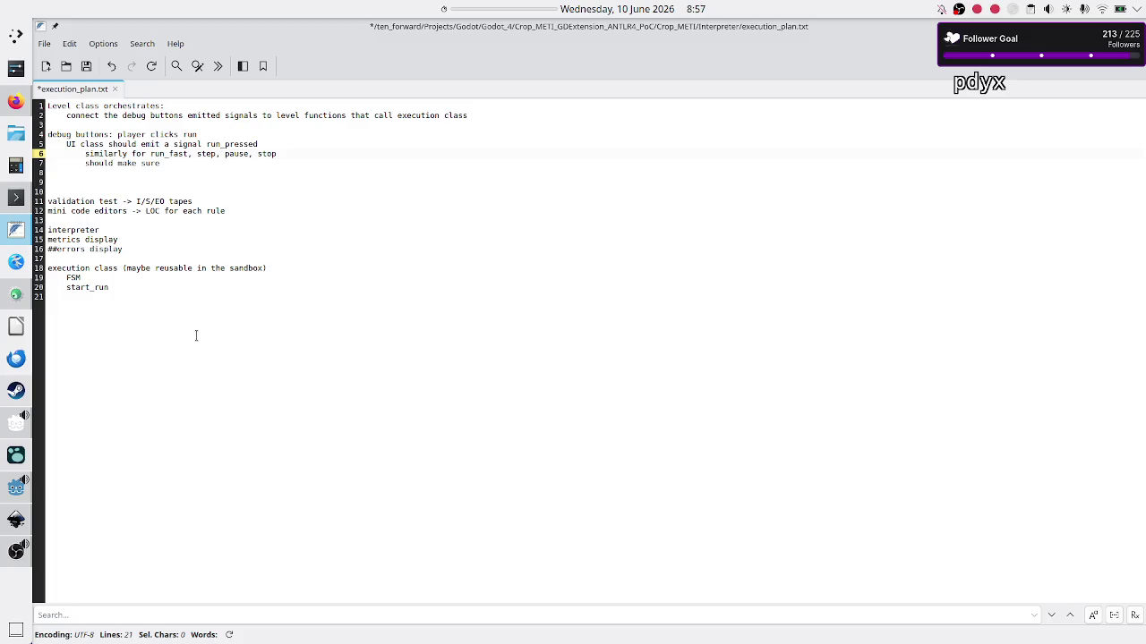
Add and remove an empty line after 'player clicks run', leaving the caret before it
{"action": "key", "text": "Up"}
{"action": "key", "text": "Up"}
{"action": "key", "text": "End"}
{"action": "key", "text": "Return"}
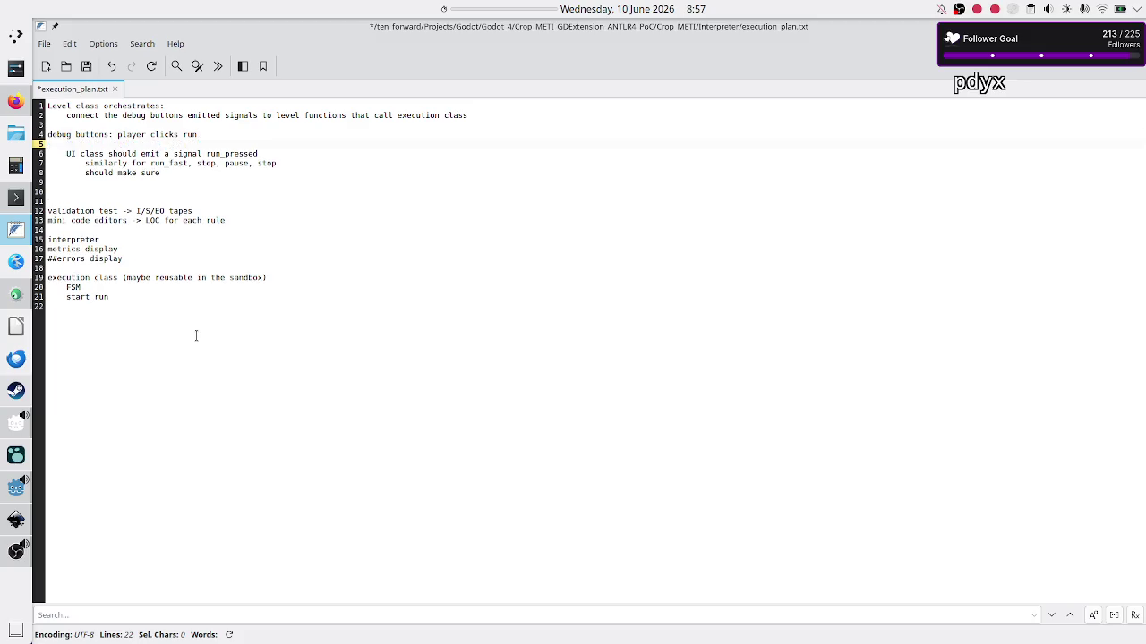
{"action": "key", "text": "BackSpace"}
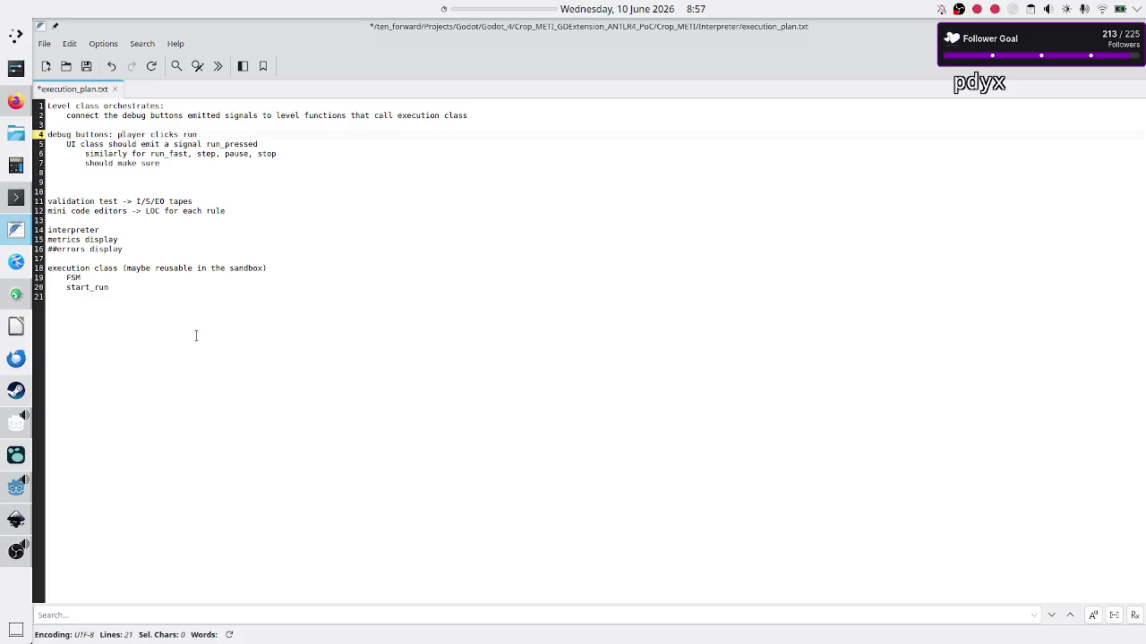
{"action": "key", "text": "ctrl+Left"}
{"action": "key", "text": "ctrl+Left"}
{"action": "key", "text": "ctrl+Left"}
Put 'player clicks run' on its own indented line, deepen the following lines, and delete 'should make sure'
{"action": "key", "text": "Return"}
{"action": "key", "text": "Tab"}
{"action": "key", "text": "Down"}
{"action": "key", "text": "Tab"}
{"action": "key", "text": "Down"}
{"action": "key", "text": "Tab"}
{"action": "key", "text": "Down"}
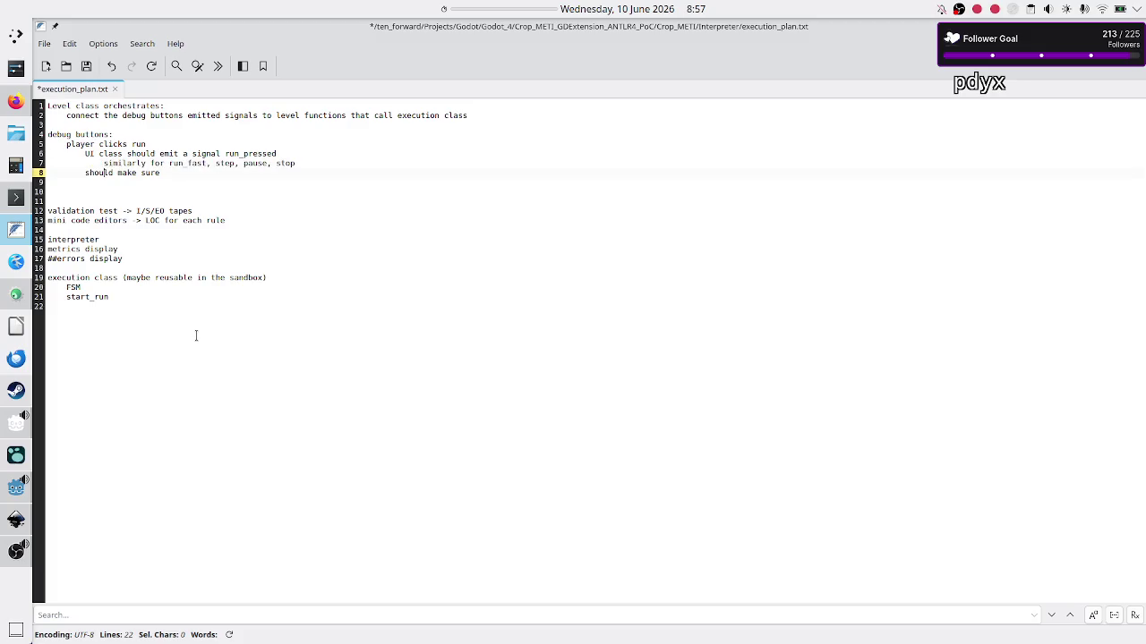
{"action": "key", "text": "shift+End"}
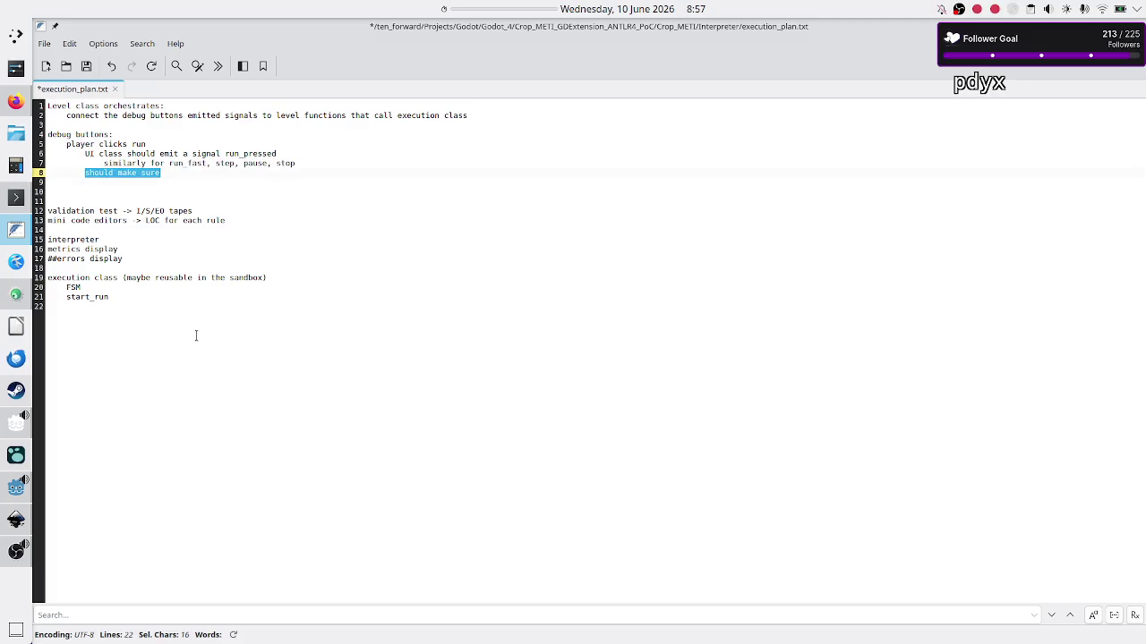
{"action": "key", "text": "BackSpace"}
{"action": "key", "text": "BackSpace"}
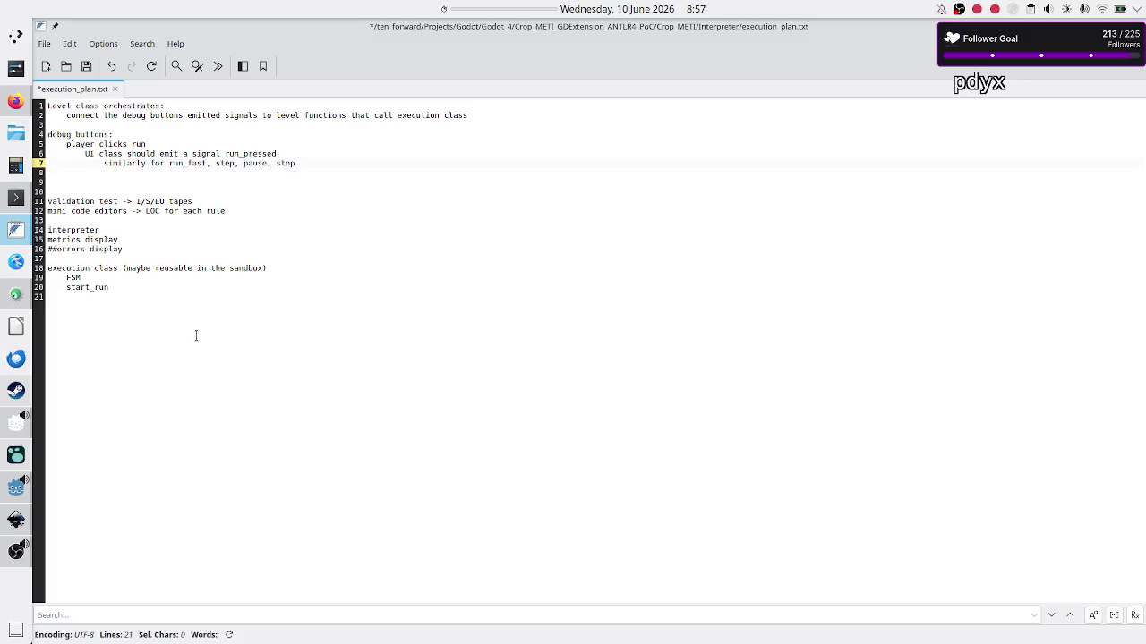
{"action": "key", "text": "Down"}
{"action": "key", "text": "BackSpace"}
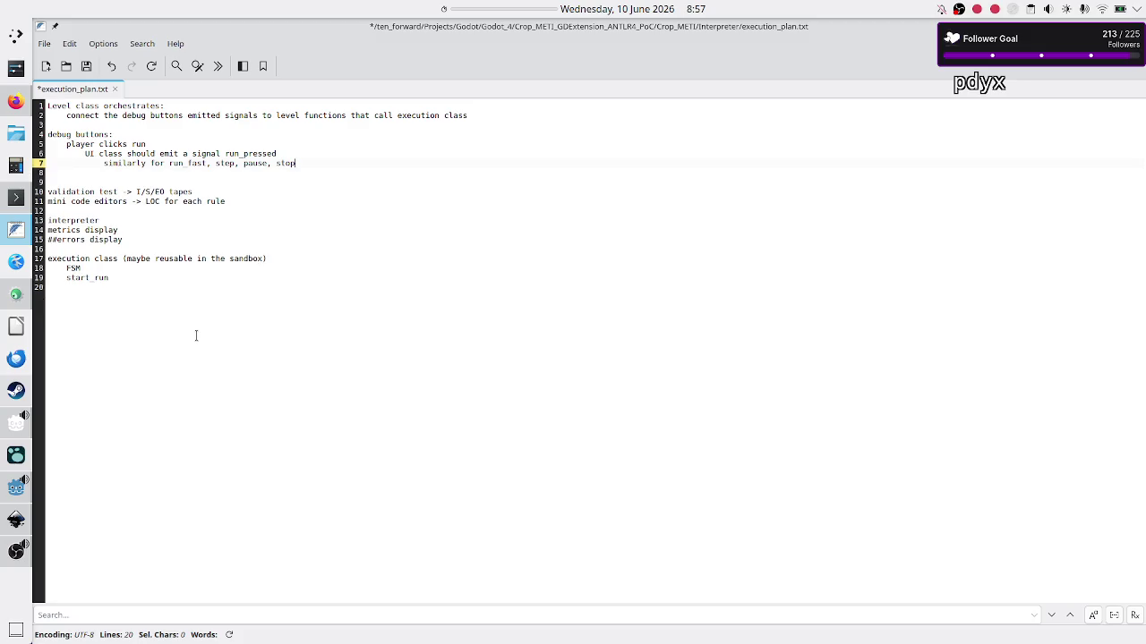
Add an indented 'last_btn_clicked_idx:' line under 'debug buttons:', then launch Godot Manager
{"action": "key", "text": "Up"}
{"action": "key", "text": "Up"}
{"action": "key", "text": "Up"}
{"action": "key", "text": "Return"}
{"action": "type", "text": "last"}
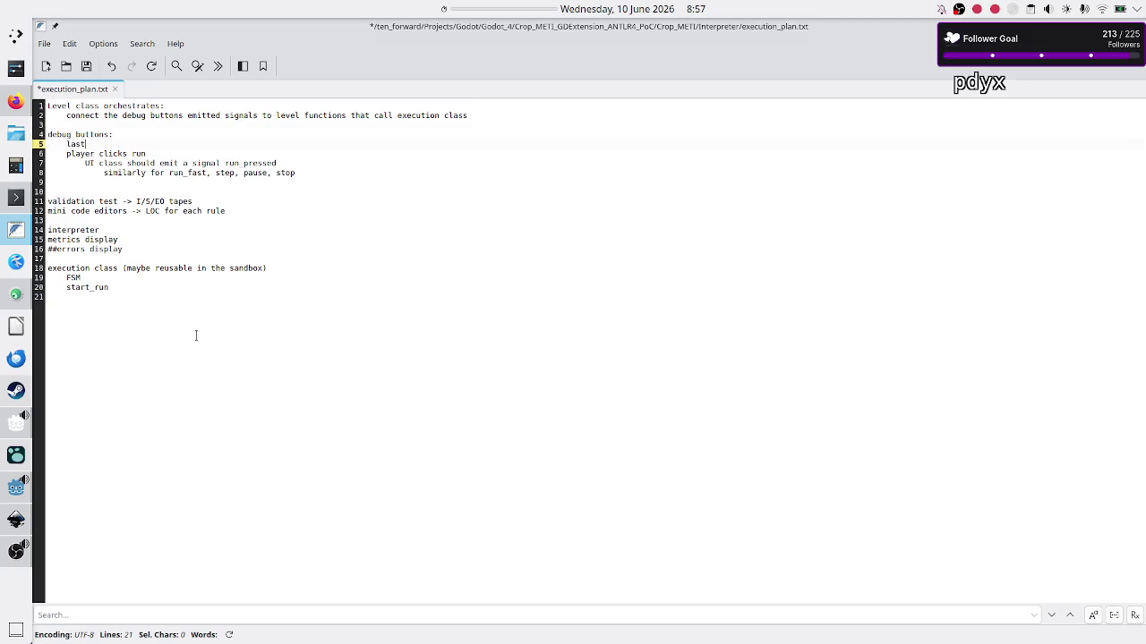
{"action": "type", "text": "_btn_"}
{"action": "type", "text": "clicked"}
{"action": "type", "text": "id"}
{"action": "key", "text": "BackSpace"}
{"action": "key", "text": "BackSpace"}
{"action": "key", "text": "BackSpace"}
{"action": "type", "text": "_idx"}
{"action": "type", "text": ":"}
{"action": "left_click", "coordinate": [21, 421]}
{"action": "left_click", "coordinate": [16, 486]}
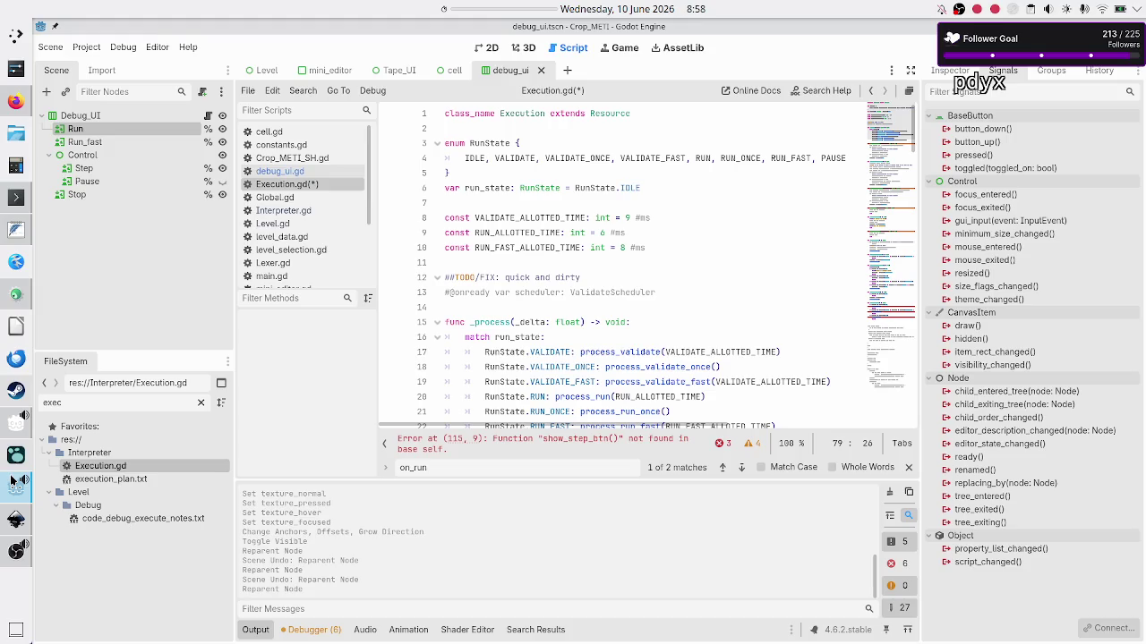
{"action": "left_click", "coordinate": [559, 156]}
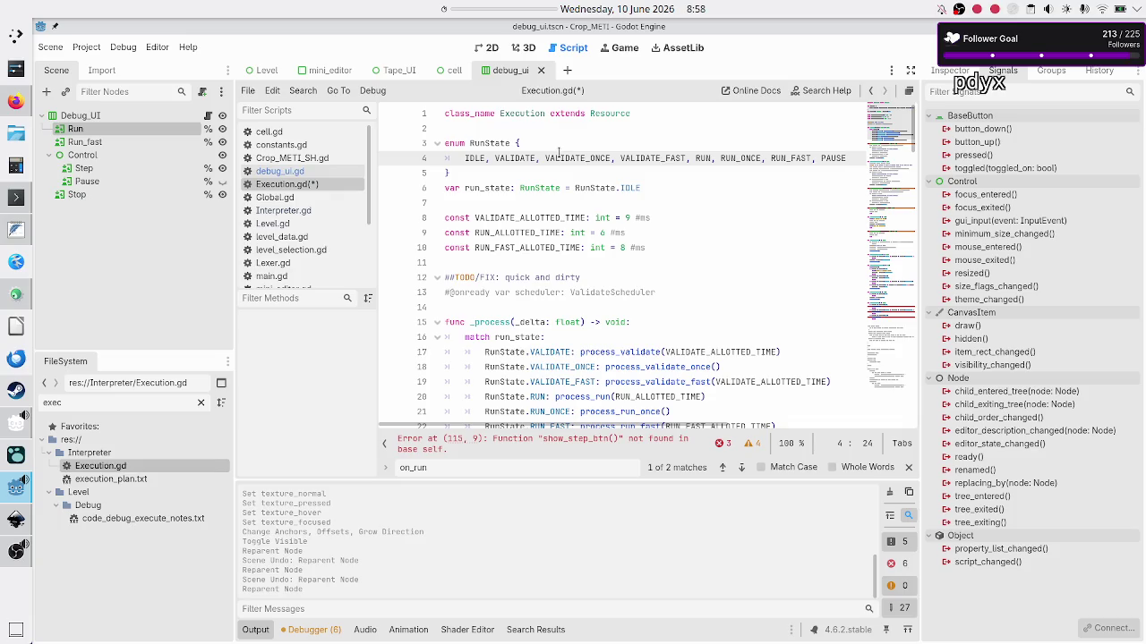
{"action": "key", "text": "Up"}
{"action": "key", "text": "Home"}
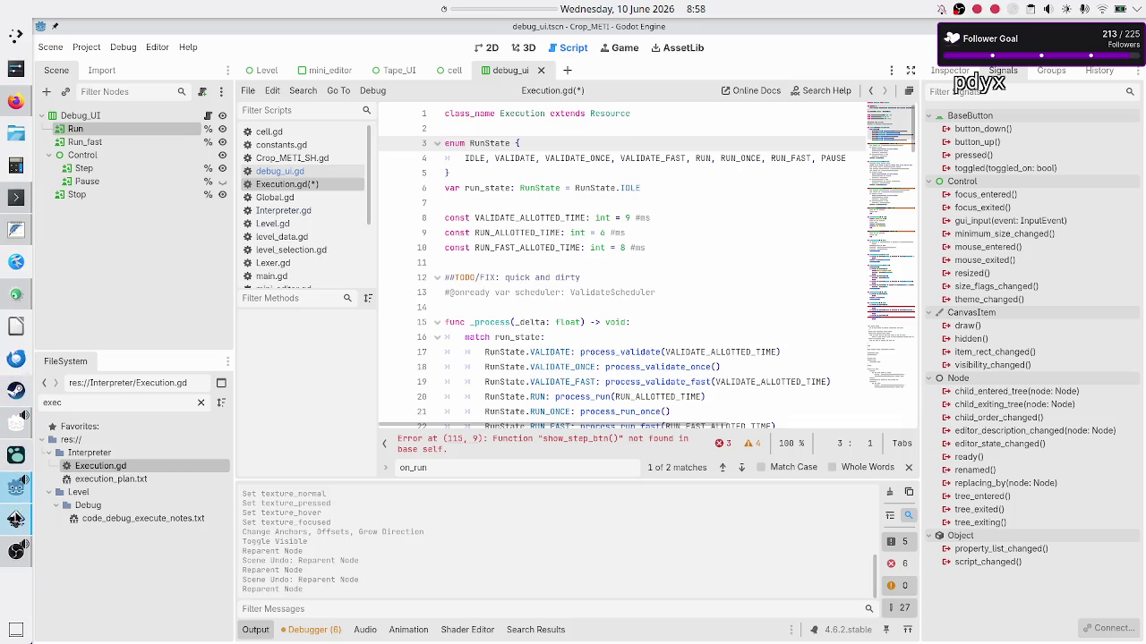
{"action": "left_click", "coordinate": [16, 230]}
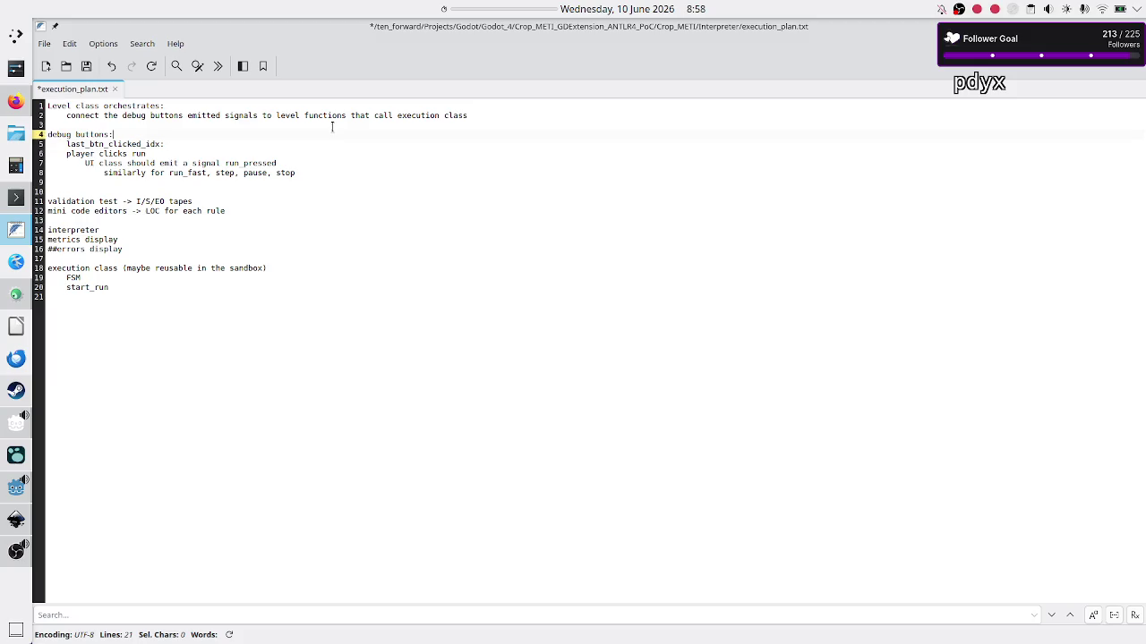
Add a note about an enum of the buttons plus NO_BUTTON, and set line 6 to 'last_btn_clicked= ENUM.NO_BUTTON'
{"action": "key", "text": "Up"}
{"action": "key", "text": "Return"}
{"action": "type", "text": "enu"}
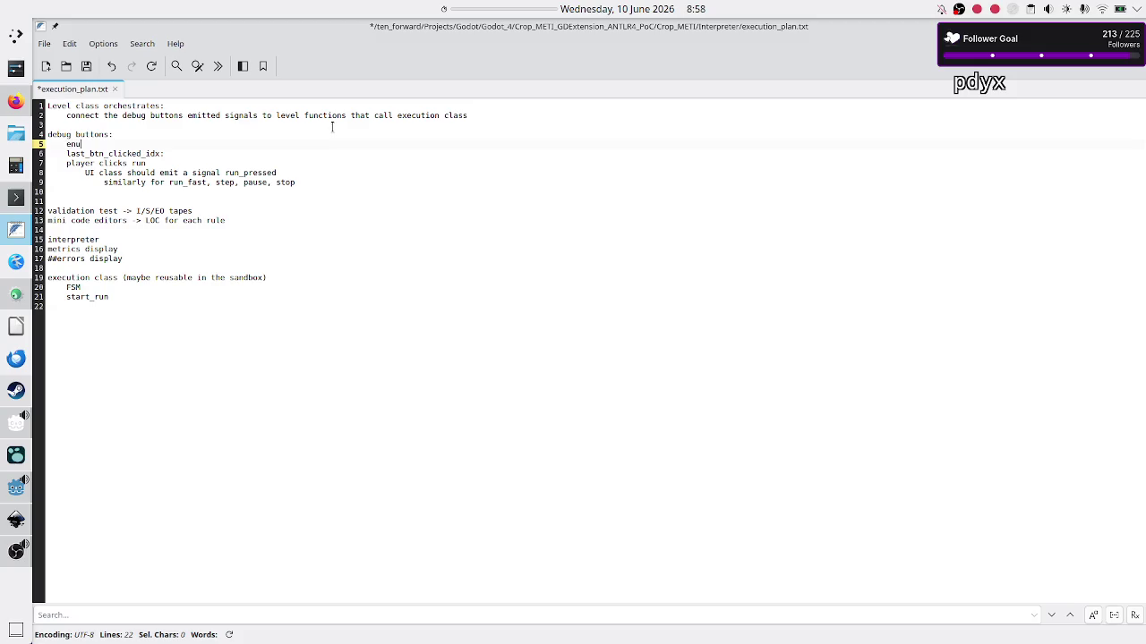
{"action": "type", "text": "m about the but"}
{"action": "type", "text": "tons plus NO_"}
{"action": "type", "text": "BUTTON"}
{"action": "key", "text": "Down"}
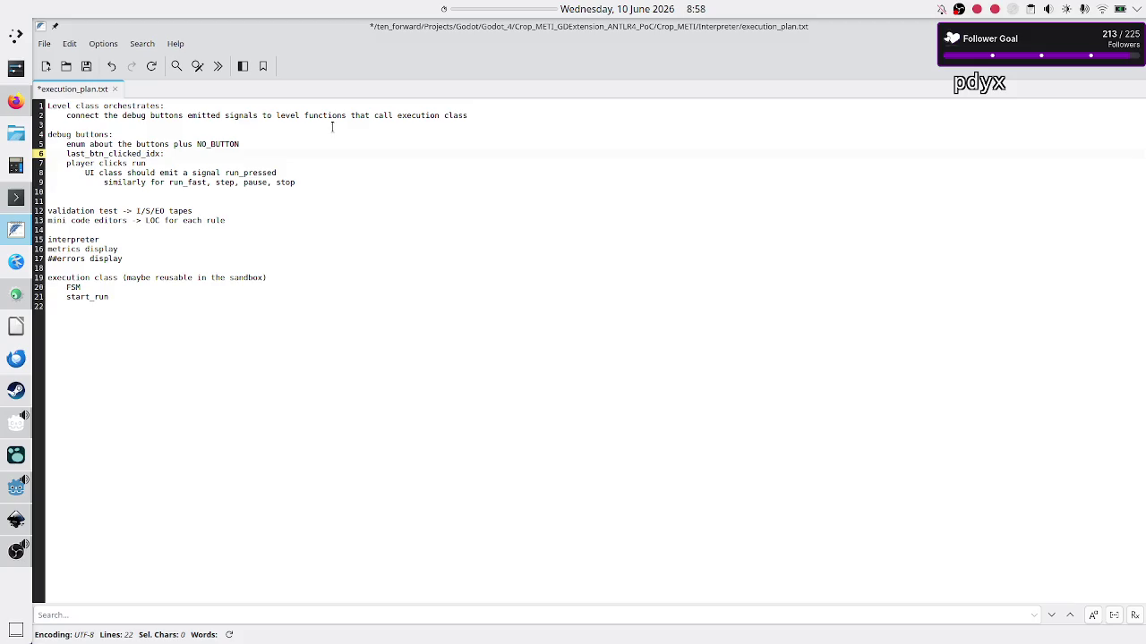
{"action": "key", "text": "BackSpace"}
{"action": "key", "text": "BackSpace"}
{"action": "type", "text": "= ENUM."}
{"action": "type", "text": "NO_BUTTON"}
Add an indented line 'last_btn_clk = ENUM.RUN' below 'player clicks run'
{"action": "key", "text": "Down"}
{"action": "key", "text": "Return"}
{"action": "key", "text": "Tab"}
{"action": "type", "text": "last_"}
{"action": "type", "text": "tn_clk = "}
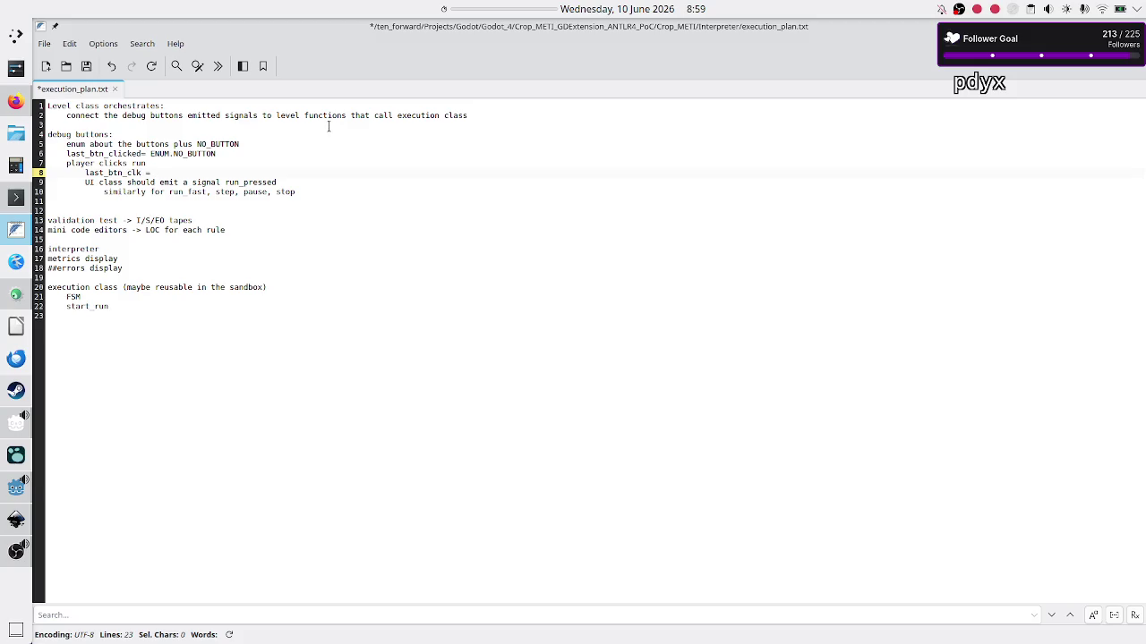
{"action": "type", "text": "ENUM."}
{"action": "type", "text": "RUN"}
{"action": "key", "text": "Up"}
Insert the condition 'if last_btn_clk != RUN' on a new line above the RUN assignment
{"action": "key", "text": "Return"}
{"action": "type", "text": "if last_"}
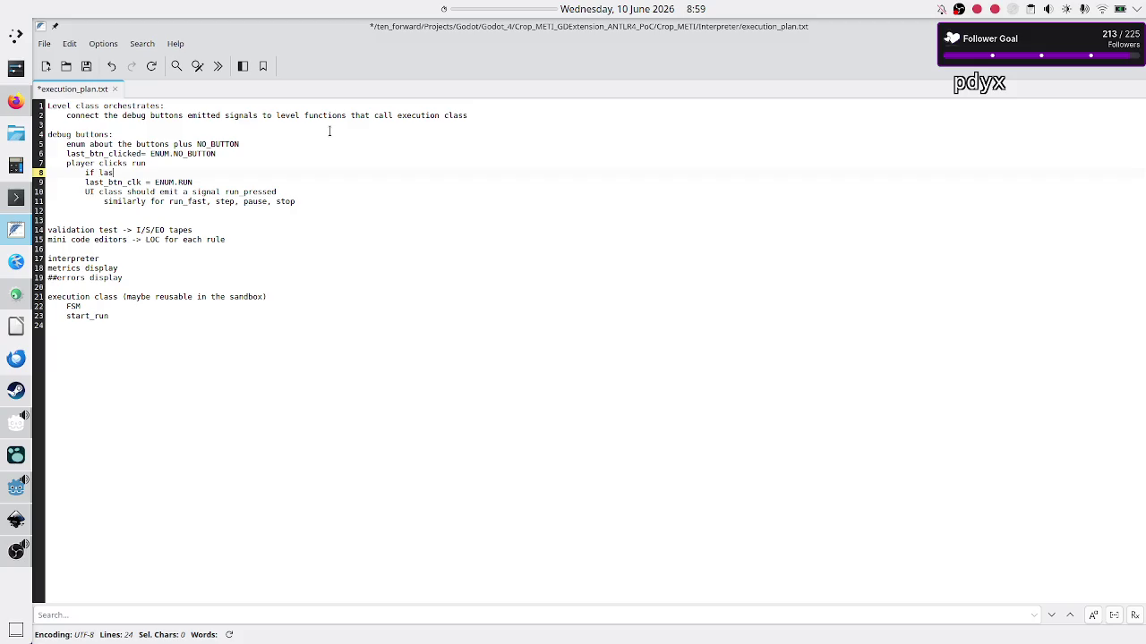
{"action": "type", "text": "btn_"}
{"action": "type", "text": "clk "}
{"action": "type", "text": "== R"}
{"action": "type", "text": "UN"}
{"action": "type", "text": "!"}
{"action": "key", "text": "shift+Left"}
{"action": "key", "text": "shift+Left"}
{"action": "key", "text": "shift+Left"}
{"action": "key", "text": "shift+Left"}
Nest the RUN assignment and signal note under the condition and outdent the 'similarly' line
{"action": "key", "text": "Down"}
{"action": "key", "text": "Tab"}
{"action": "key", "text": "Down"}
{"action": "key", "text": "Tab"}
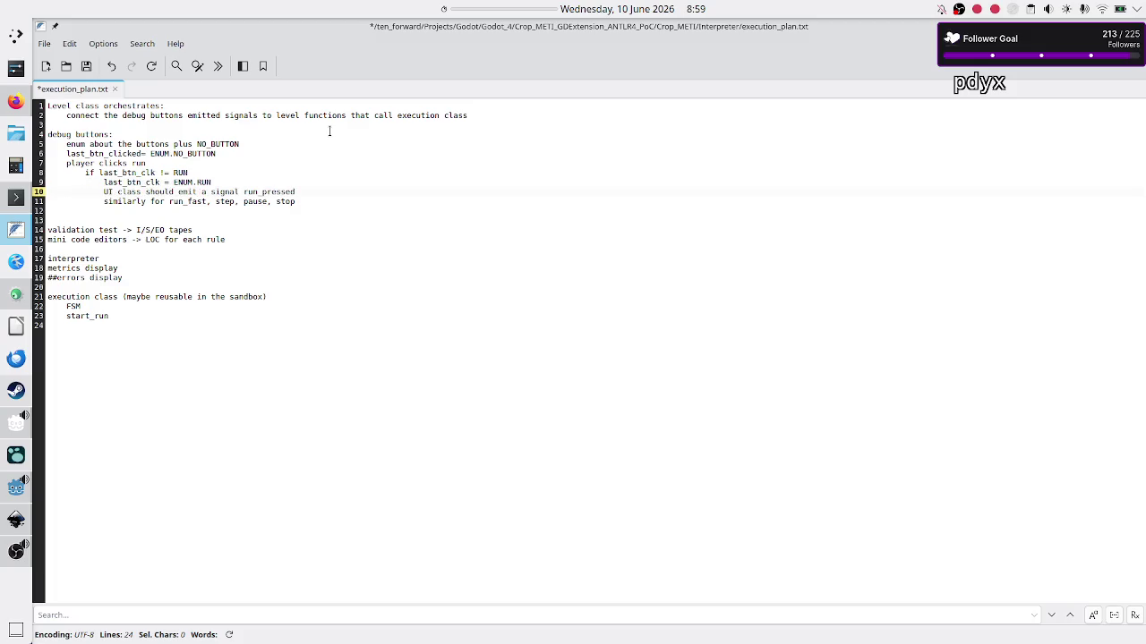
{"action": "key", "text": "Down"}
{"action": "key", "text": "shift+Tab"}
{"action": "key", "text": "shift+Tab"}
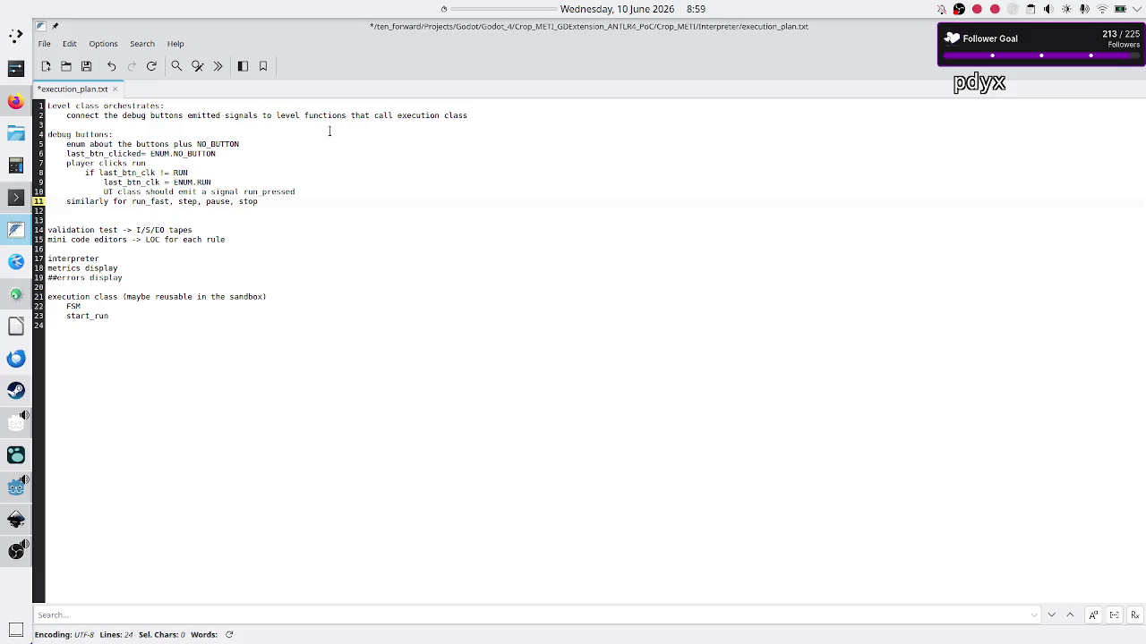
{"action": "double_click", "coordinate": [147, 201]}
Select the words run_fast and then step on line 11 of the notes
{"action": "left_click", "coordinate": [142, 204]}
{"action": "double_click", "coordinate": [143, 204]}
{"action": "left_click", "coordinate": [188, 203]}
{"action": "double_click", "coordinate": [188, 203]}
Run the Crop_METI project from Godot, test its stop button, and return to the execution plan notes
{"action": "left_click", "coordinate": [9, 489]}
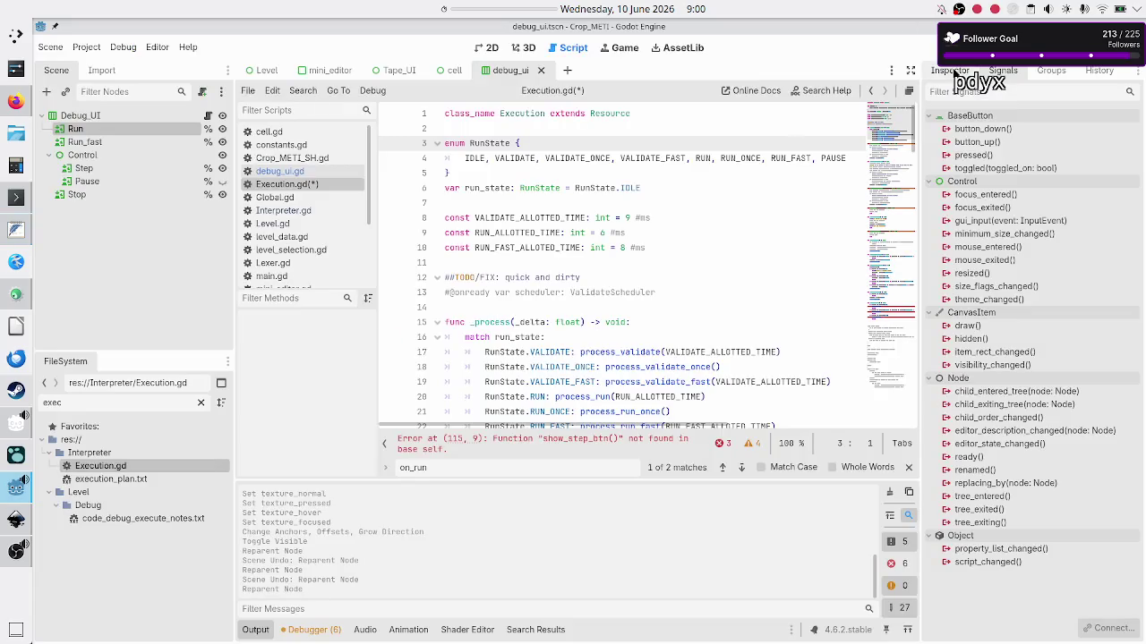
{"action": "key", "text": "F6"}
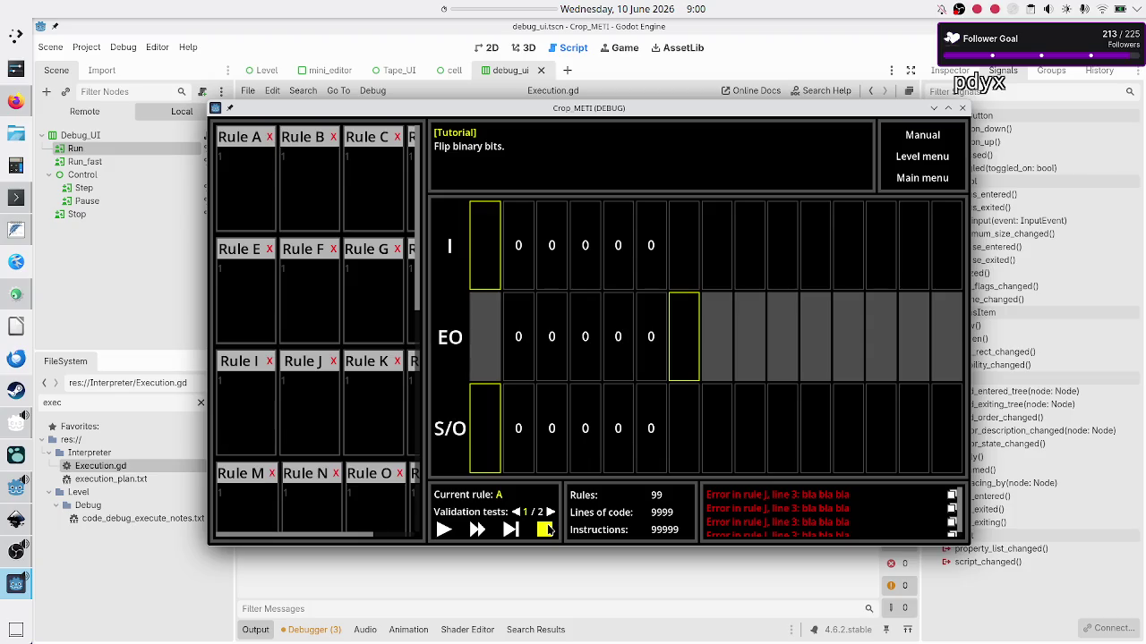
{"action": "left_click", "coordinate": [546, 530]}
{"action": "key", "text": "F5"}
{"action": "left_click", "coordinate": [15, 229]}
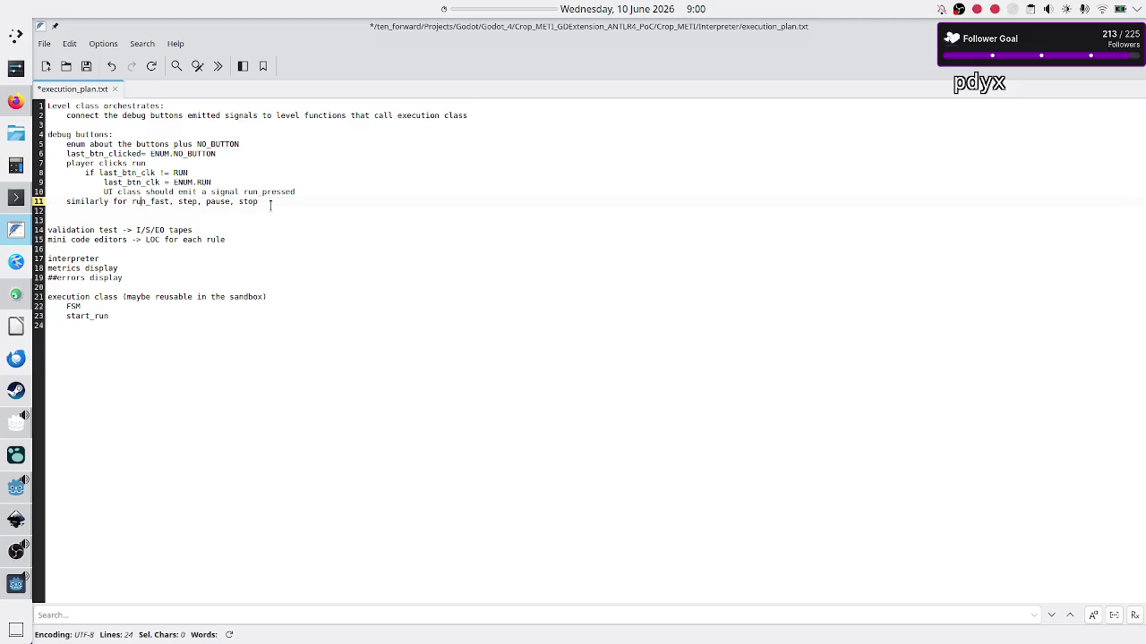
Remove 'step' from the 'similarly for run_fast, step, pause, stop' list on line 11
{"action": "key", "text": "BackSpace"}
{"action": "key", "text": "BackSpace"}
{"action": "key", "text": "BackSpace"}
{"action": "key", "text": "BackSpace"}
{"action": "key", "text": "BackSpace"}
{"action": "key", "text": "BackSpace"}
{"action": "key", "text": "BackSpace"}
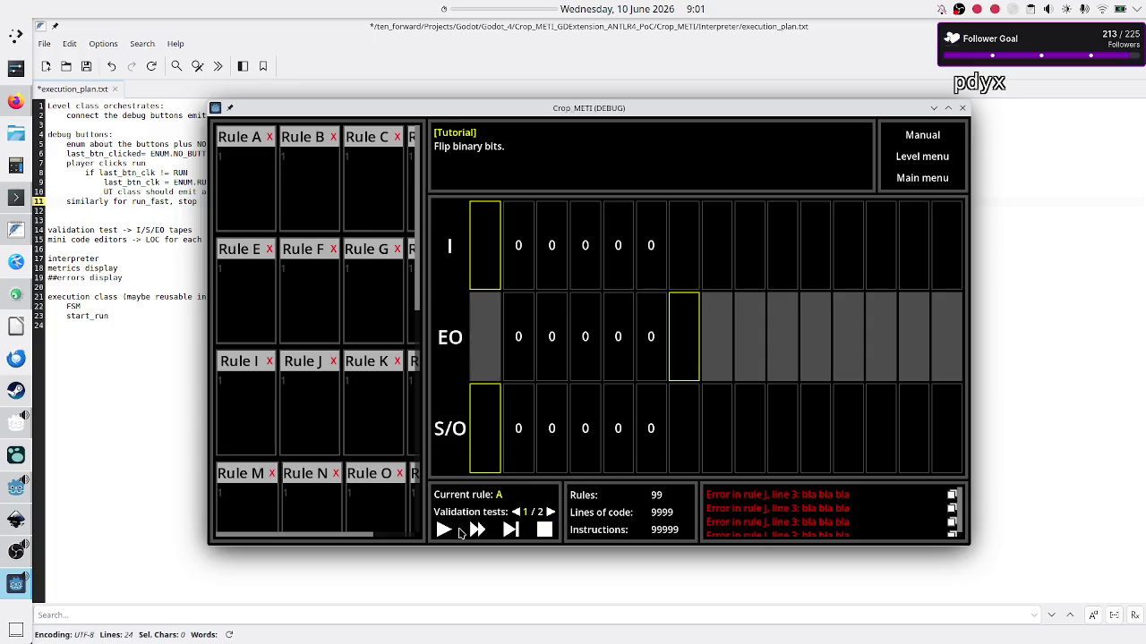
{"action": "left_click", "coordinate": [548, 534]}
{"action": "left_click", "coordinate": [547, 536]}
{"action": "left_click", "coordinate": [510, 531]}
{"action": "left_click", "coordinate": [511, 531]}
{"action": "left_click", "coordinate": [510, 531]}
{"action": "left_click", "coordinate": [511, 531]}
{"action": "left_click", "coordinate": [510, 530]}
{"action": "left_click", "coordinate": [510, 531]}
{"action": "left_click", "coordinate": [510, 531]}
{"action": "left_click", "coordinate": [510, 531]}
{"action": "left_click", "coordinate": [510, 531]}
{"action": "left_click", "coordinate": [511, 531]}
{"action": "left_click", "coordinate": [510, 531]}
{"action": "left_click", "coordinate": [511, 530]}
{"action": "left_click", "coordinate": [234, 185]}
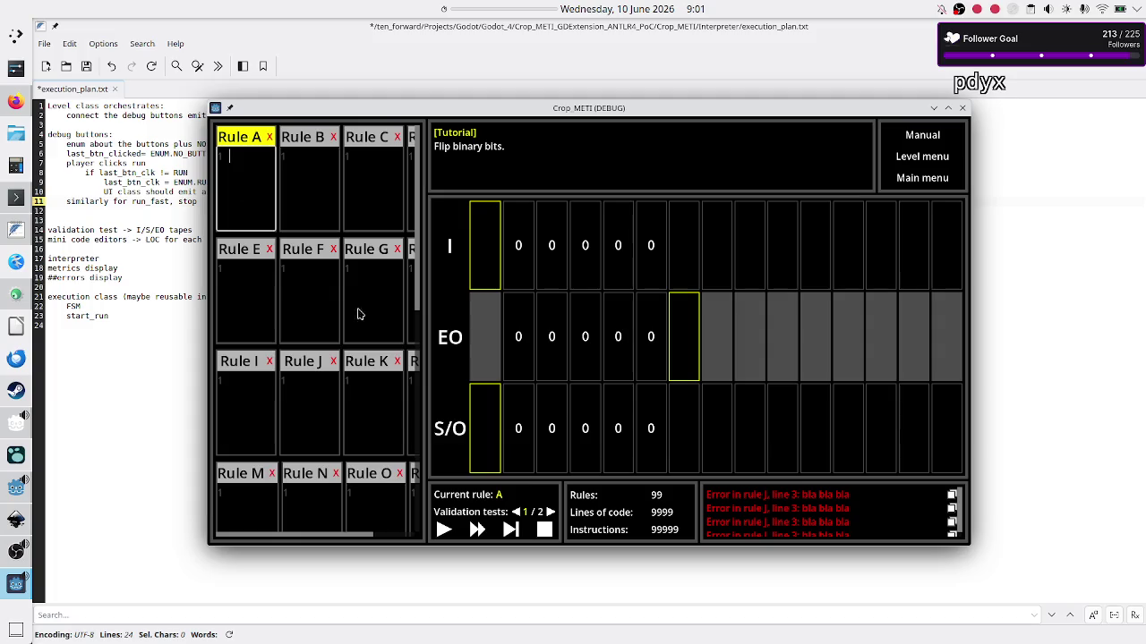
{"action": "left_click", "coordinate": [513, 532]}
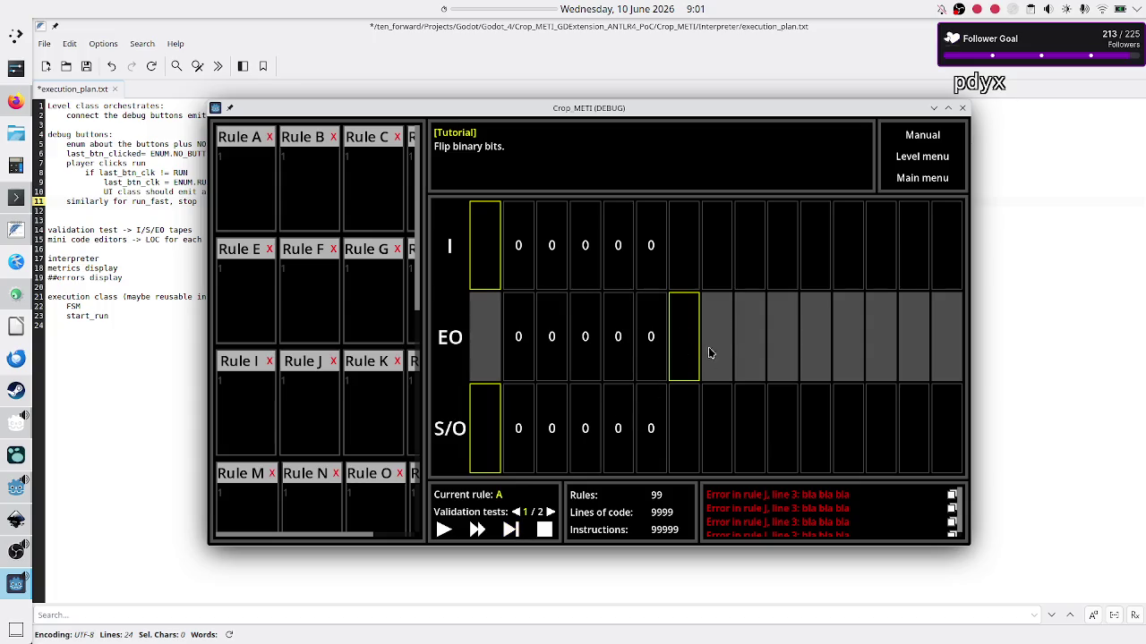
{"action": "left_click", "coordinate": [509, 532]}
{"action": "left_click", "coordinate": [509, 531]}
{"action": "left_click", "coordinate": [510, 532]}
{"action": "left_click", "coordinate": [545, 530]}
{"action": "left_click", "coordinate": [161, 253]}
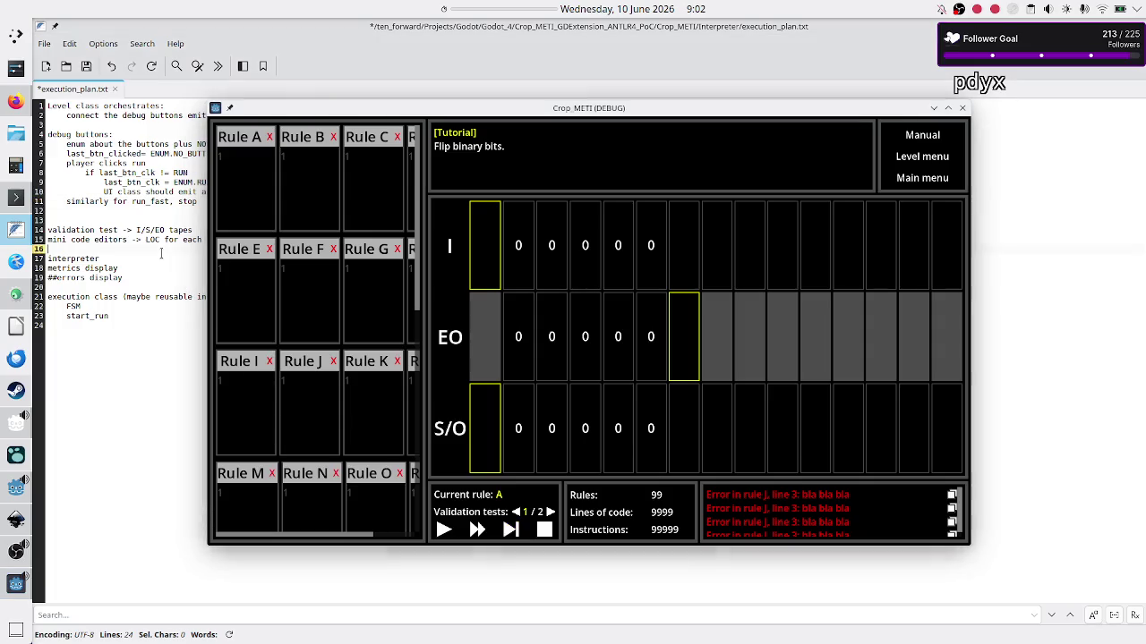
Add an indented line 12 noting pause can't be clicked a 2nd time, since step shows and pause hides
{"action": "key", "text": "Up"}
{"action": "key", "text": "Up"}
{"action": "key", "text": "Up"}
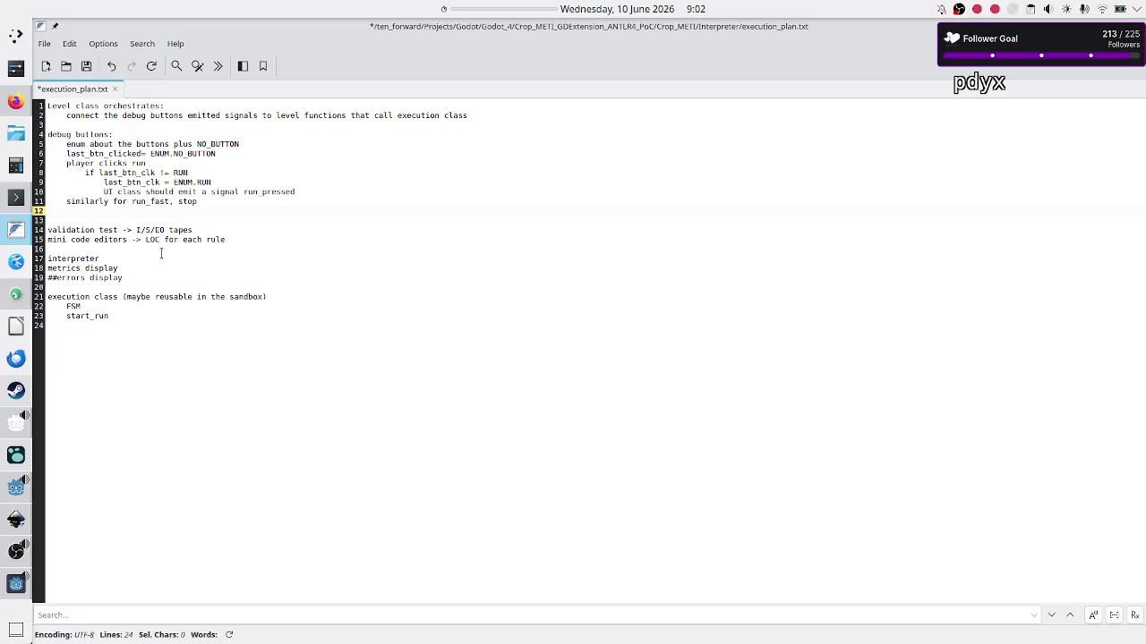
{"action": "key", "text": "Left"}
{"action": "key", "text": "Return"}
{"action": "type", "text": "while technica"}
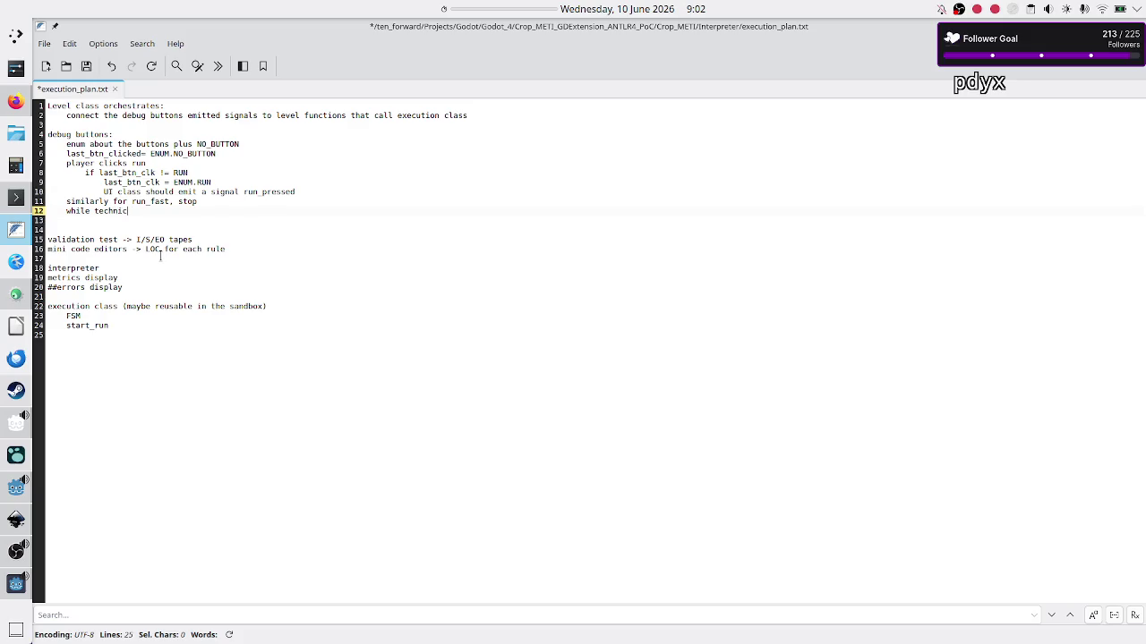
{"action": "type", "text": "lly "}
{"action": "type", "text": "i"}
{"action": "key", "text": "BackSpace"}
{"action": "type", "text": "clicking pause a 2nd time should do nothing"}
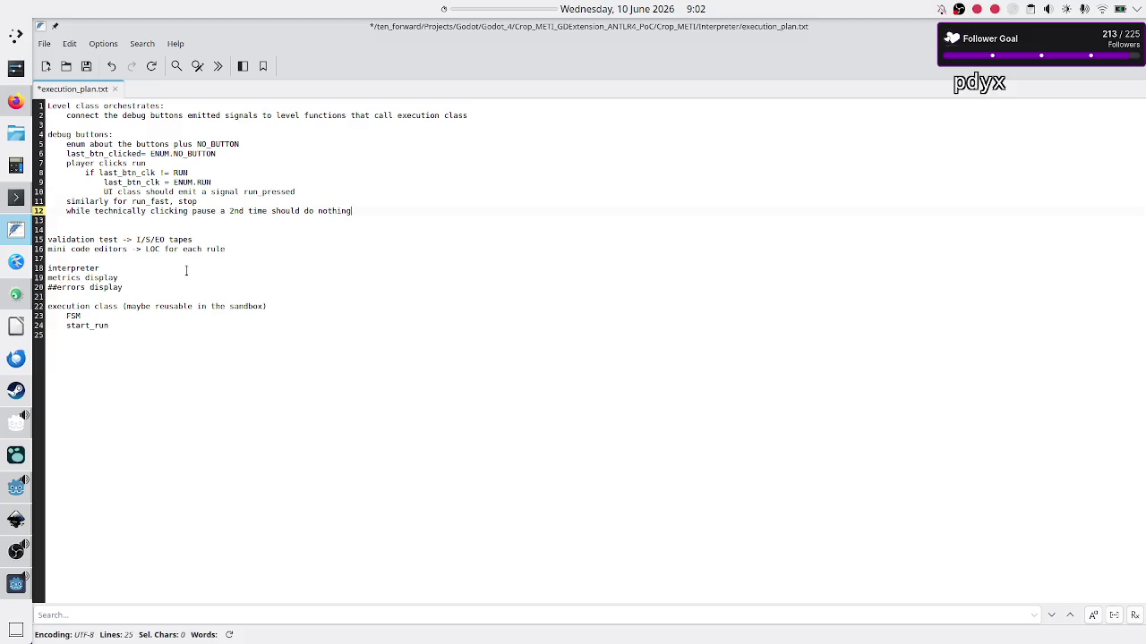
{"action": "type", "text": ","}
{"action": "type", "text": " player can't actually ckick"}
{"action": "key", "text": "BackSpace"}
{"action": "key", "text": "BackSpace"}
{"action": "key", "text": "BackSpace"}
{"action": "type", "text": "lick a 2nd time because the"}
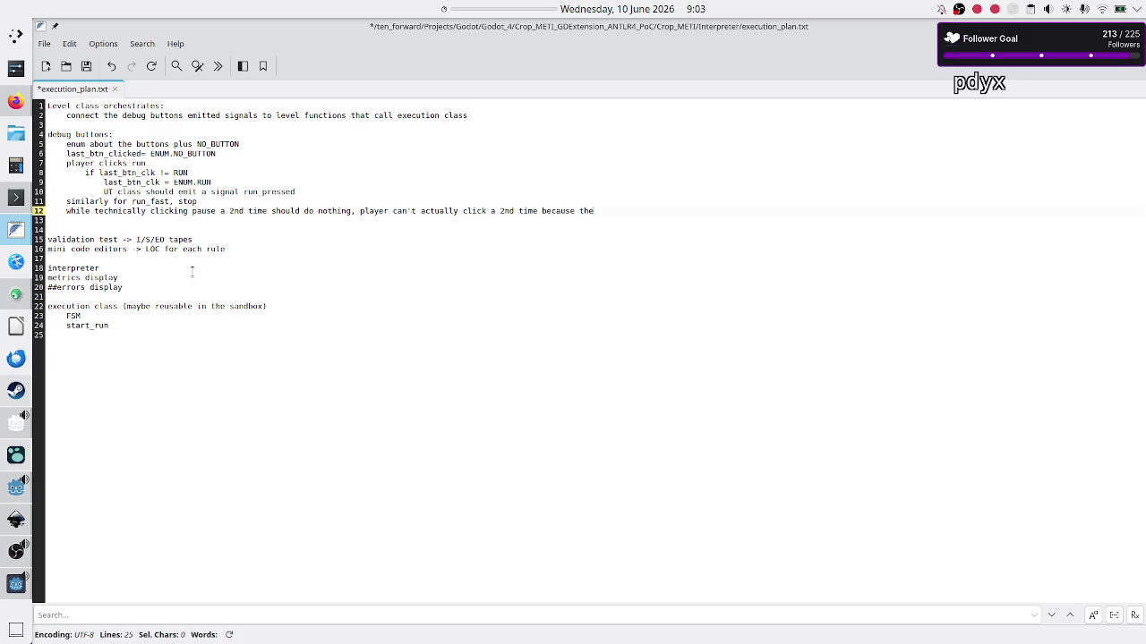
{"action": "type", "text": " step button is now shown a"}
{"action": "type", "text": "nd the pause"}
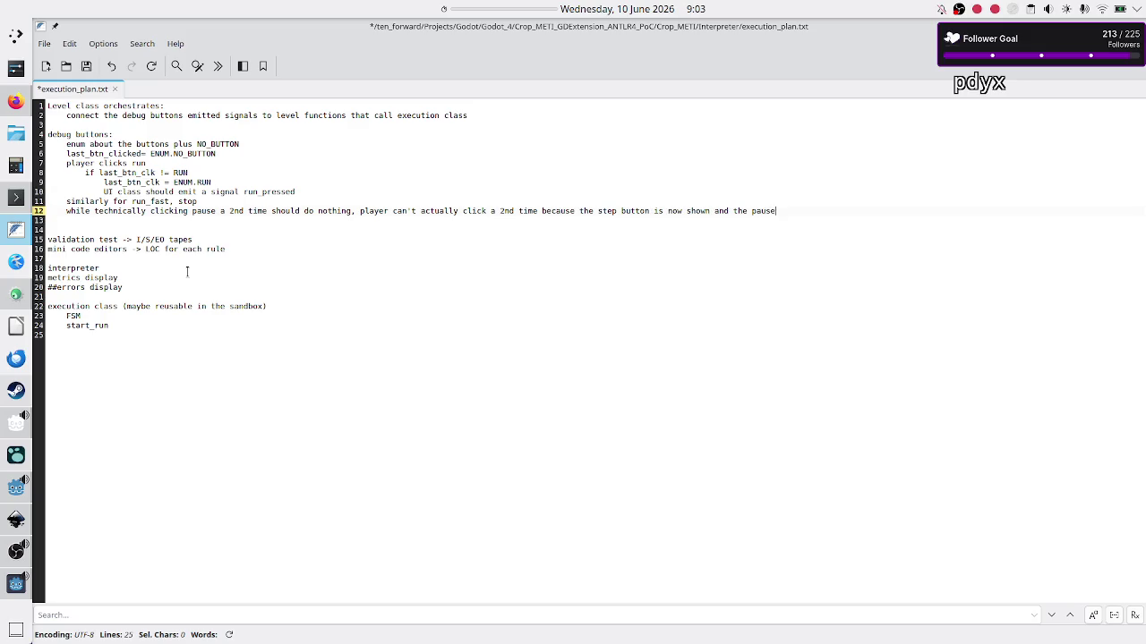
{"action": "type", "text": " is hidden"}
{"action": "key", "text": "Up"}
{"action": "key", "text": "Up"}
{"action": "key", "text": "Up"}
Select the whole debug buttons section, lines 4–12, of the notes
{"action": "key", "text": "Up"}
{"action": "key", "text": "Up"}
{"action": "key", "text": "Up"}
{"action": "key", "text": "Down"}
{"action": "key", "text": "Down"}
{"action": "key", "text": "Down"}
{"action": "key", "text": "Up"}
{"action": "key", "text": "Down"}
{"action": "key", "text": "shift+Down"}
{"action": "key", "text": "shift+Left"}
{"action": "key", "text": "shift+Left"}
{"action": "key", "text": "shift+Left"}
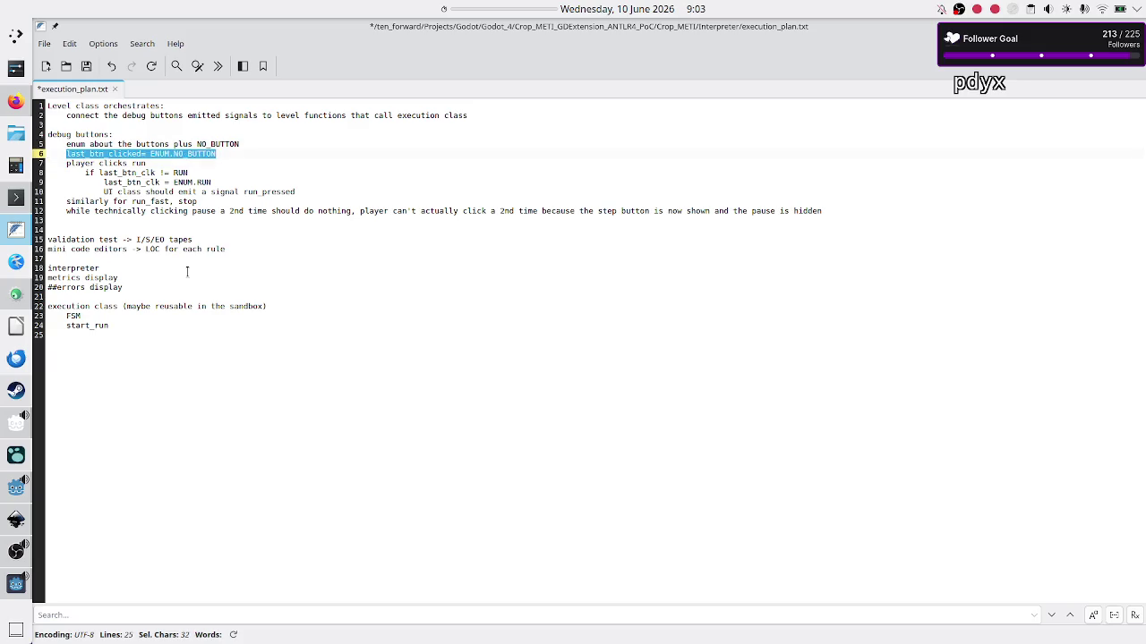
{"action": "key", "text": "Up"}
{"action": "key", "text": "Up"}
{"action": "key", "text": "Home"}
{"action": "key", "text": "shift+Down"}
{"action": "key", "text": "shift+Down"}
{"action": "key", "text": "shift+Down"}
{"action": "key", "text": "shift+Down"}
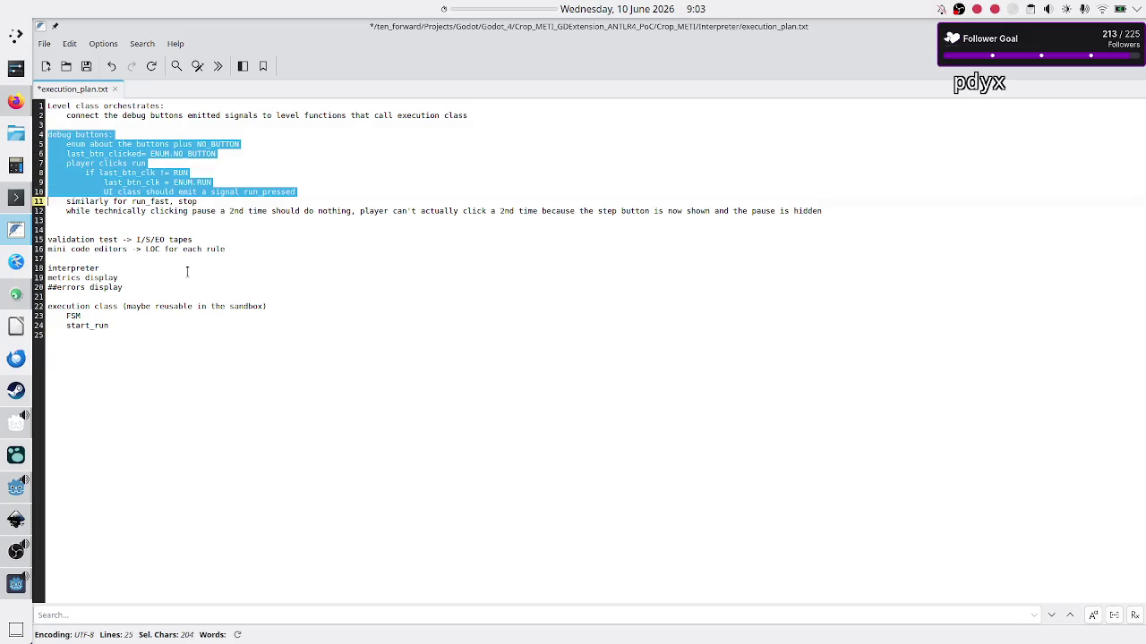
{"action": "key", "text": "shift+End"}
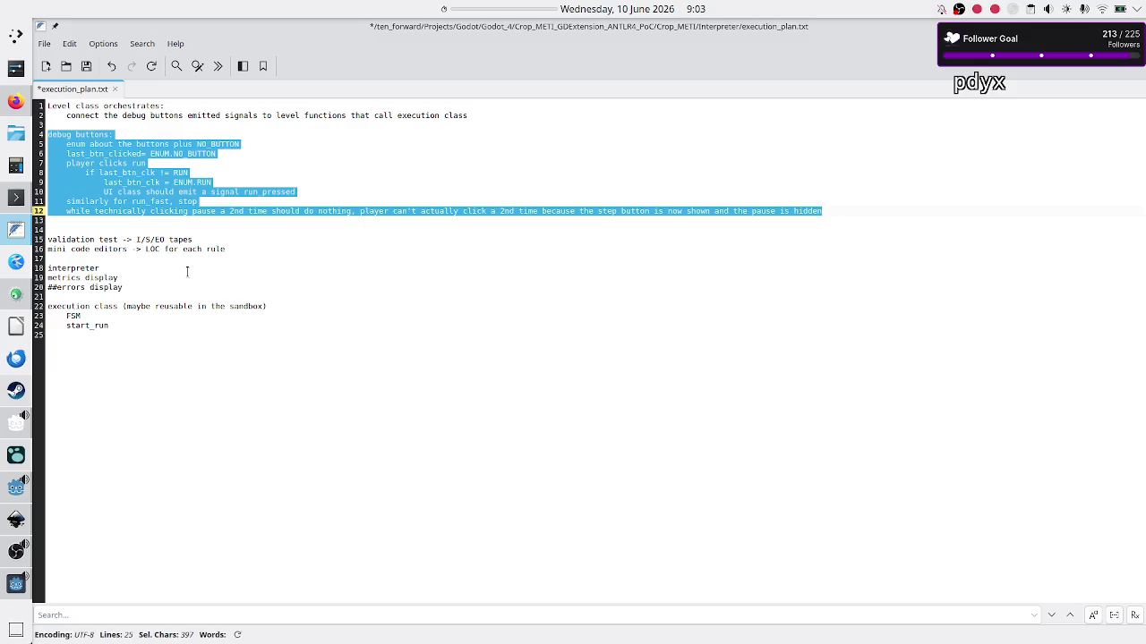
Deselect the text, close the Crop_METI debug game window, and return to the Godot editor
{"action": "key", "text": "Down"}
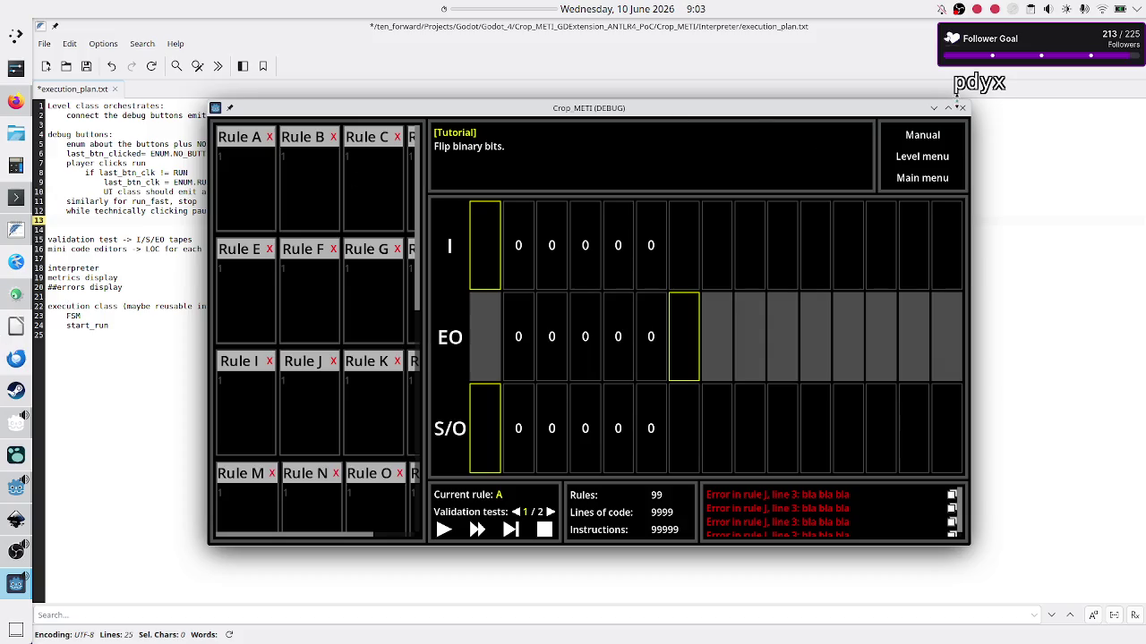
{"action": "left_click", "coordinate": [963, 108]}
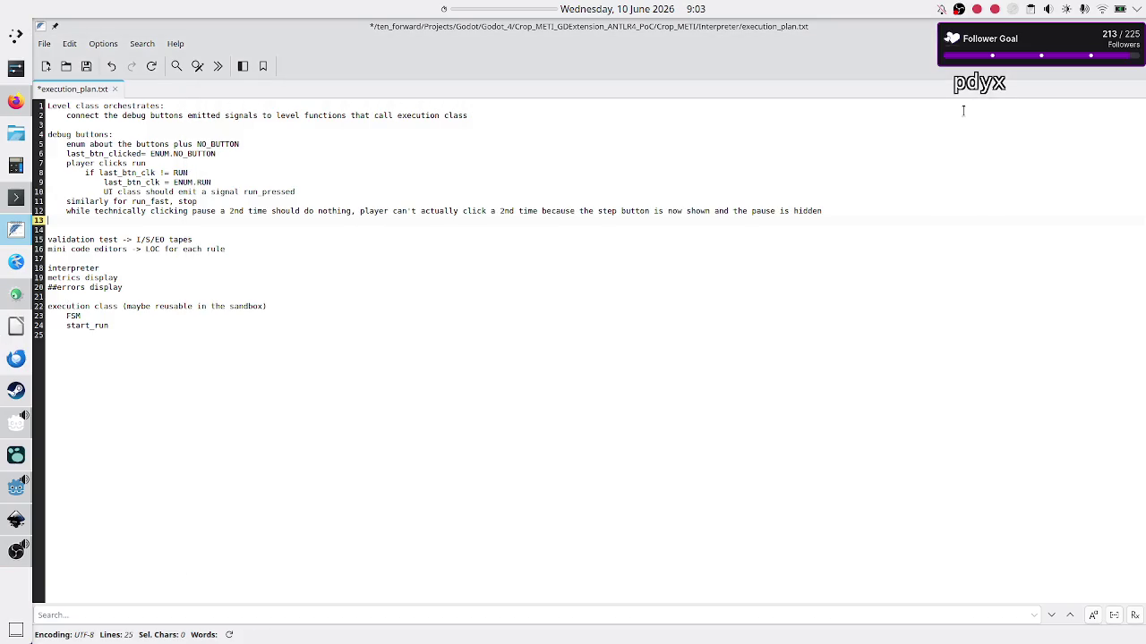
{"action": "left_click", "coordinate": [10, 490]}
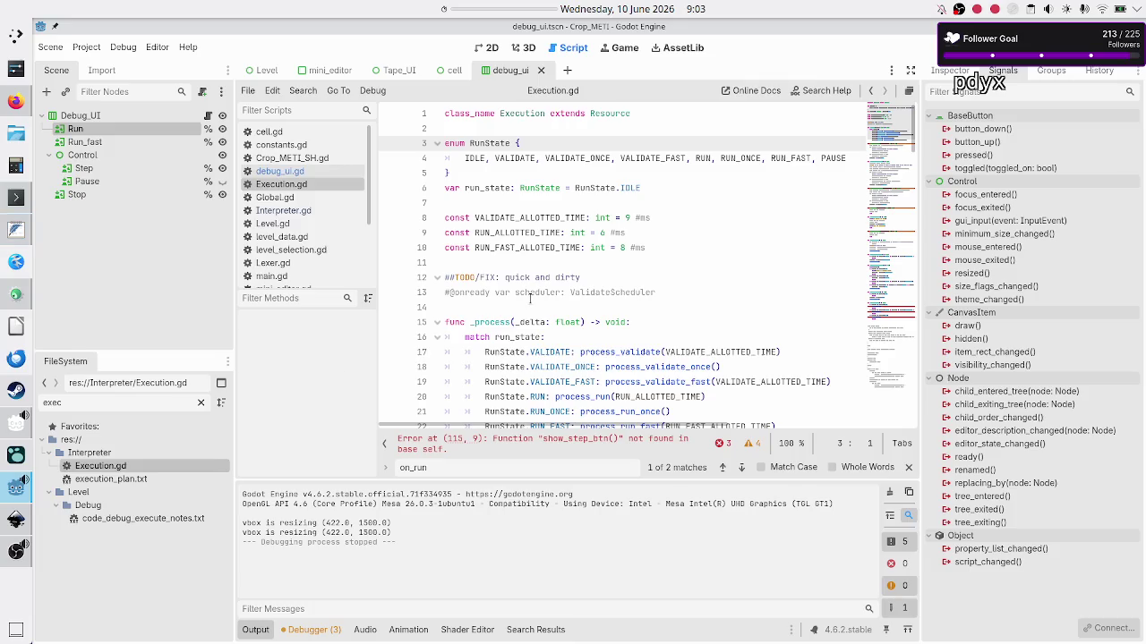
Reset the desktop timer to a 30-minute duration and open debug_ui.gd in the script editor
{"action": "right_click", "coordinate": [500, 8]}
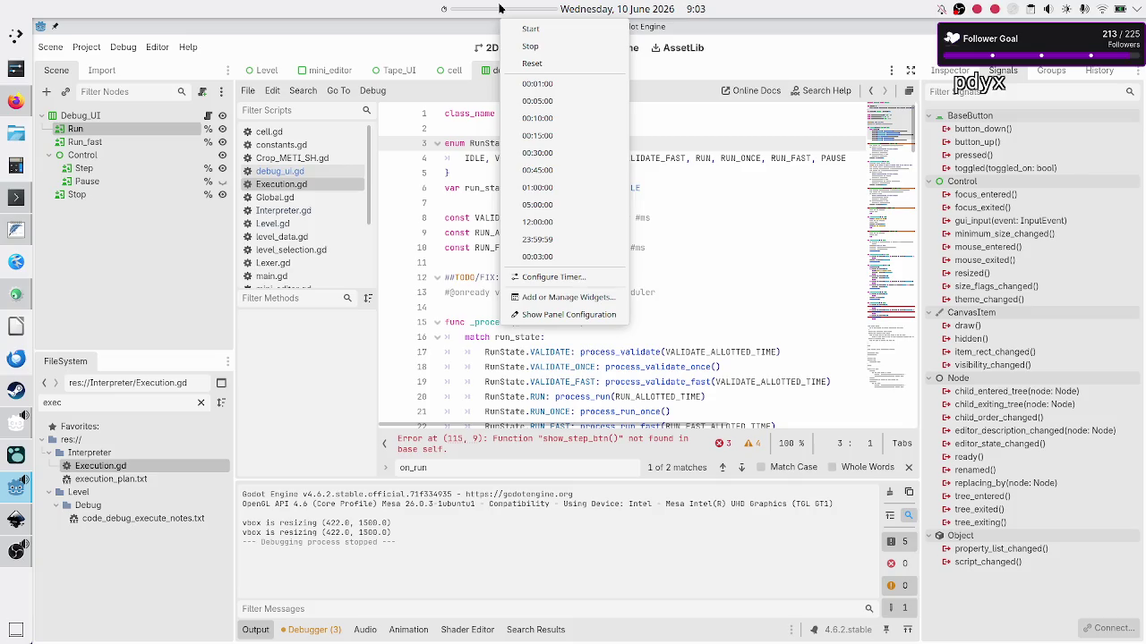
{"action": "left_click", "coordinate": [560, 187]}
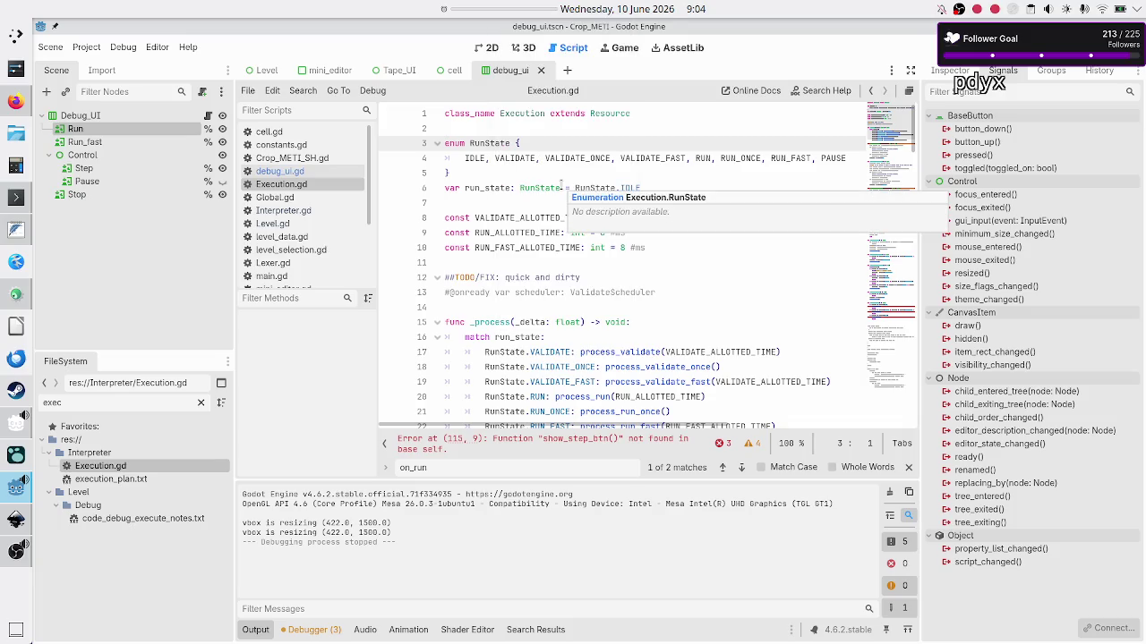
{"action": "left_click", "coordinate": [531, 260]}
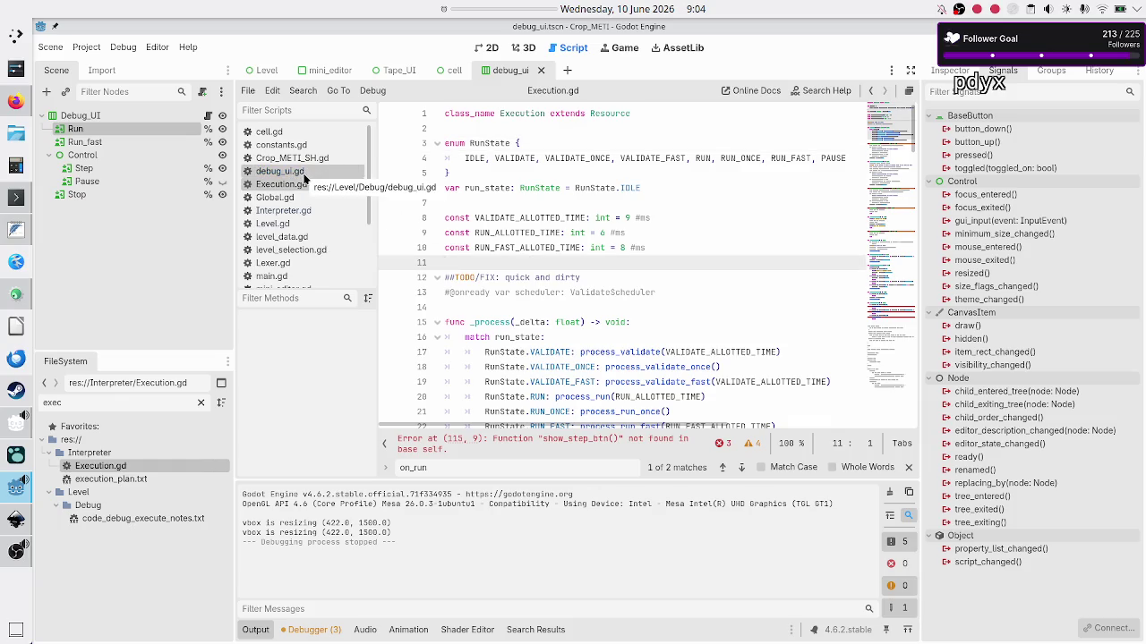
{"action": "right_click", "coordinate": [496, 7]}
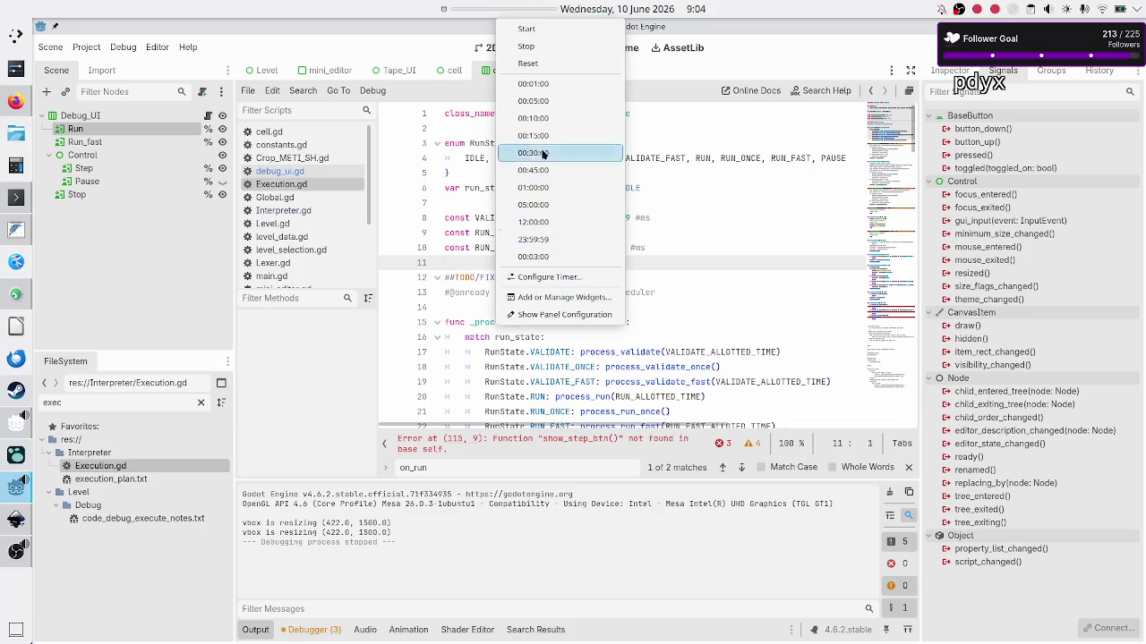
{"action": "left_click", "coordinate": [533, 51]}
{"action": "right_click", "coordinate": [486, 8]}
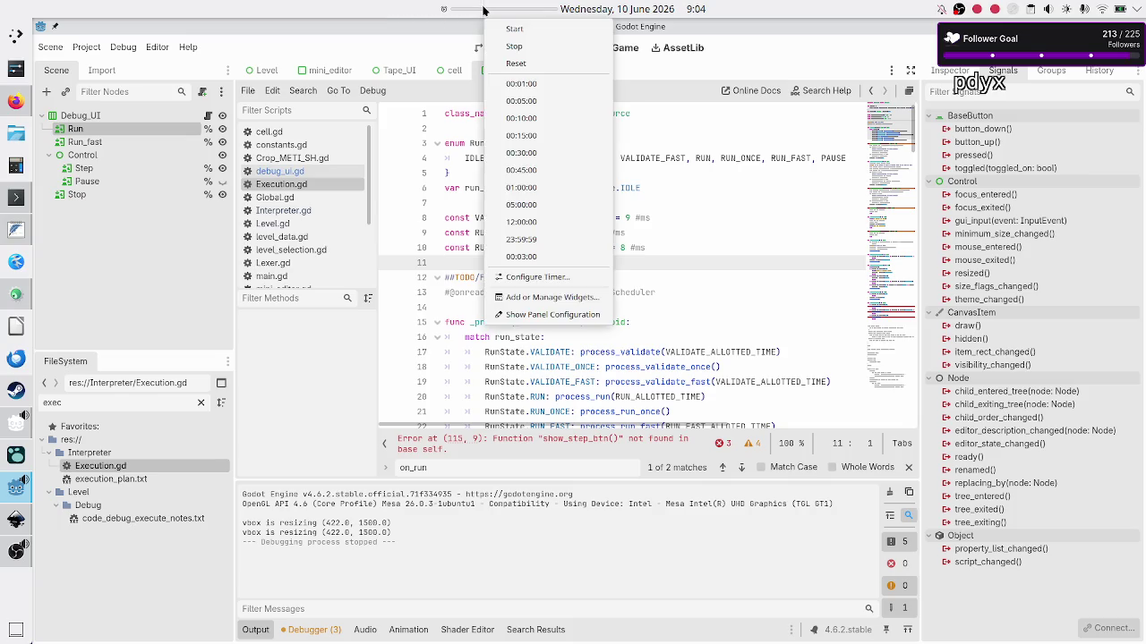
{"action": "left_click", "coordinate": [531, 151]}
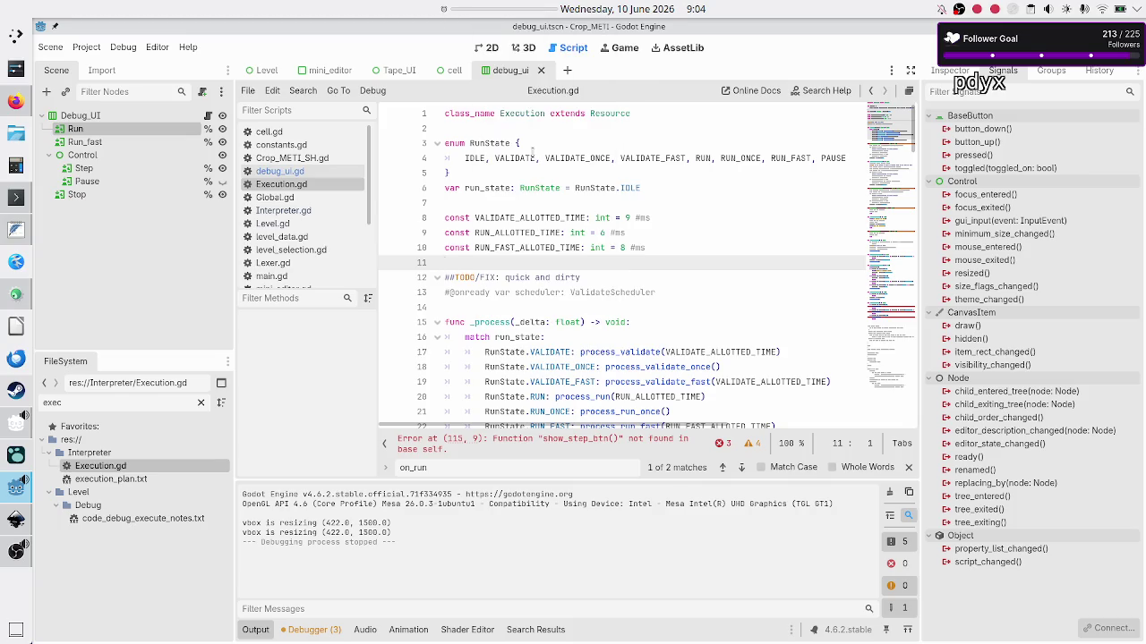
{"action": "left_click", "coordinate": [314, 171]}
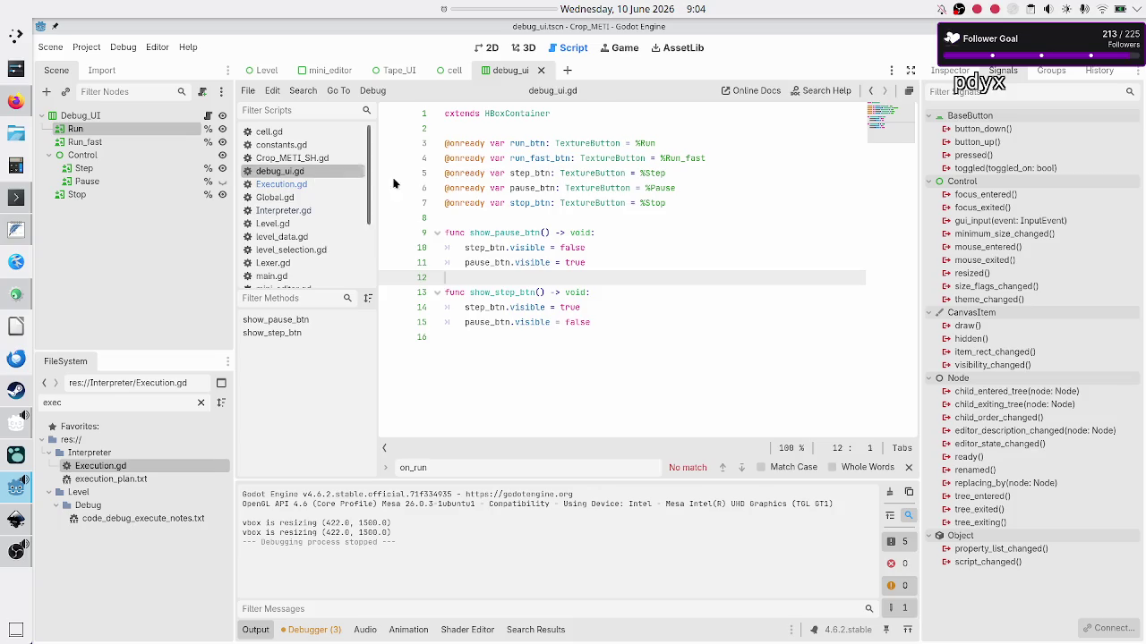
Insert blank lines after the extends line and start line 3 with 'var'
{"action": "key", "text": "Up"}
{"action": "key", "text": "Up"}
{"action": "key", "text": "Up"}
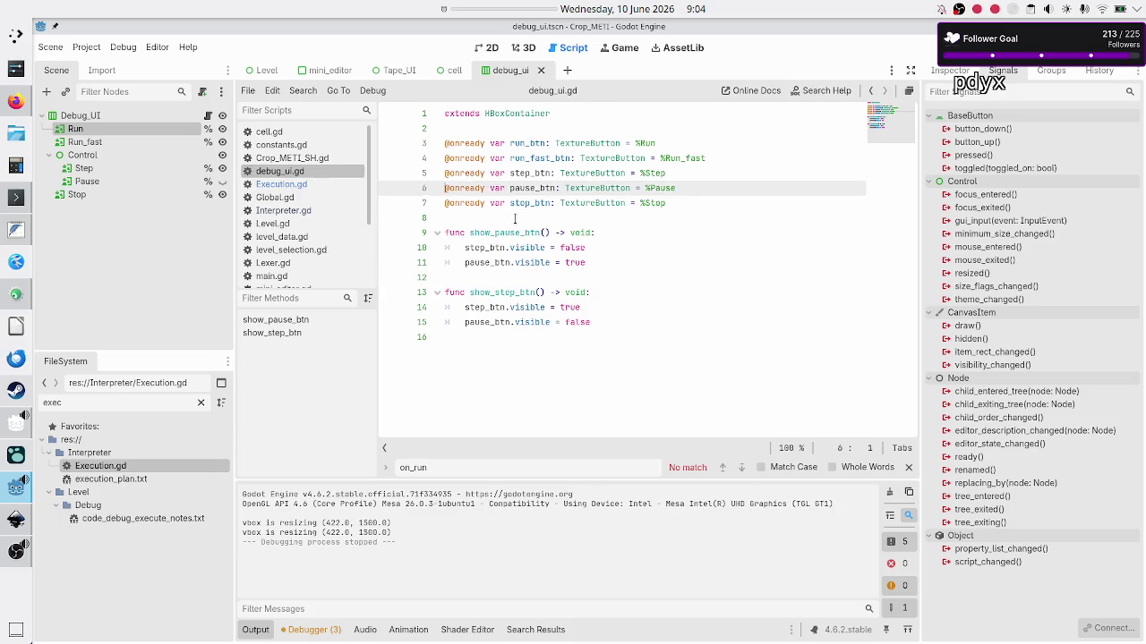
{"action": "key", "text": "Down"}
{"action": "key", "text": "Return"}
{"action": "key", "text": "Return"}
{"action": "key", "text": "Up"}
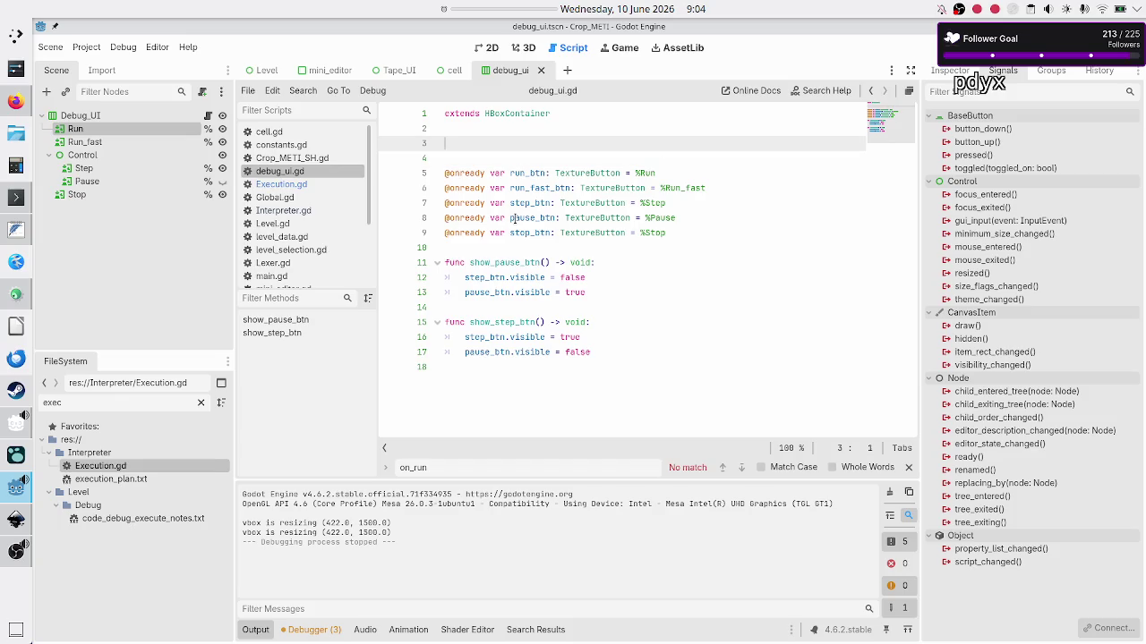
{"action": "type", "text": "var "}
{"action": "type", "text": "ENU"}
{"action": "key", "text": "BackSpace"}
{"action": "key", "text": "BackSpace"}
{"action": "key", "text": "BackSpace"}
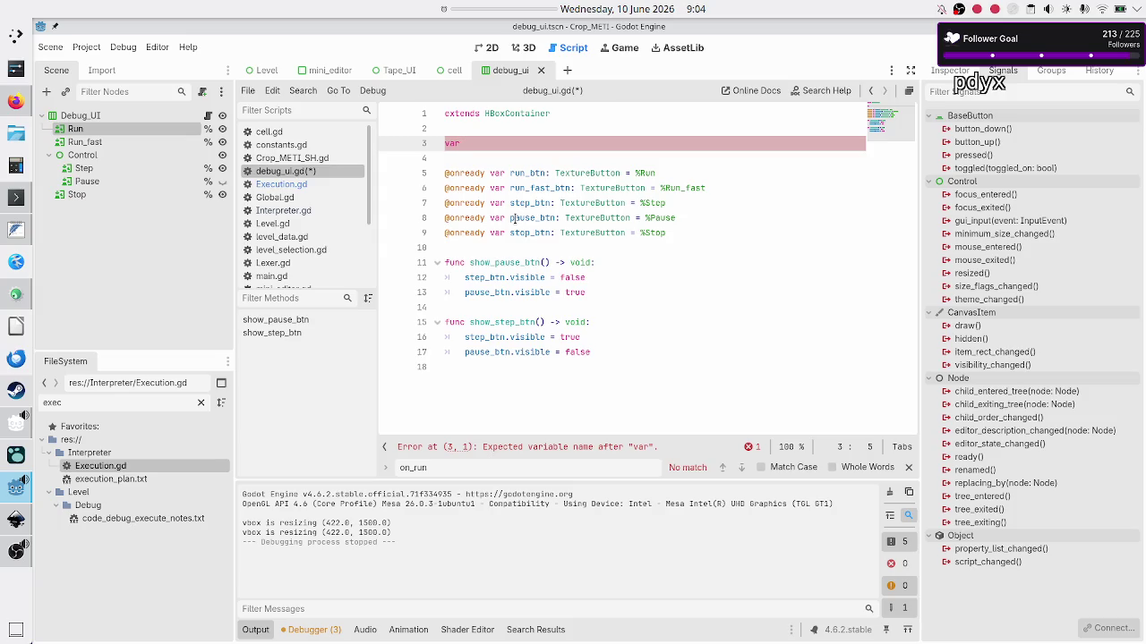
Look at the RunState enum in Execution.gd, then return to debug_ui.gd
{"action": "left_click", "coordinate": [514, 217]}
{"action": "left_click", "coordinate": [520, 145]}
{"action": "left_click", "coordinate": [295, 184]}
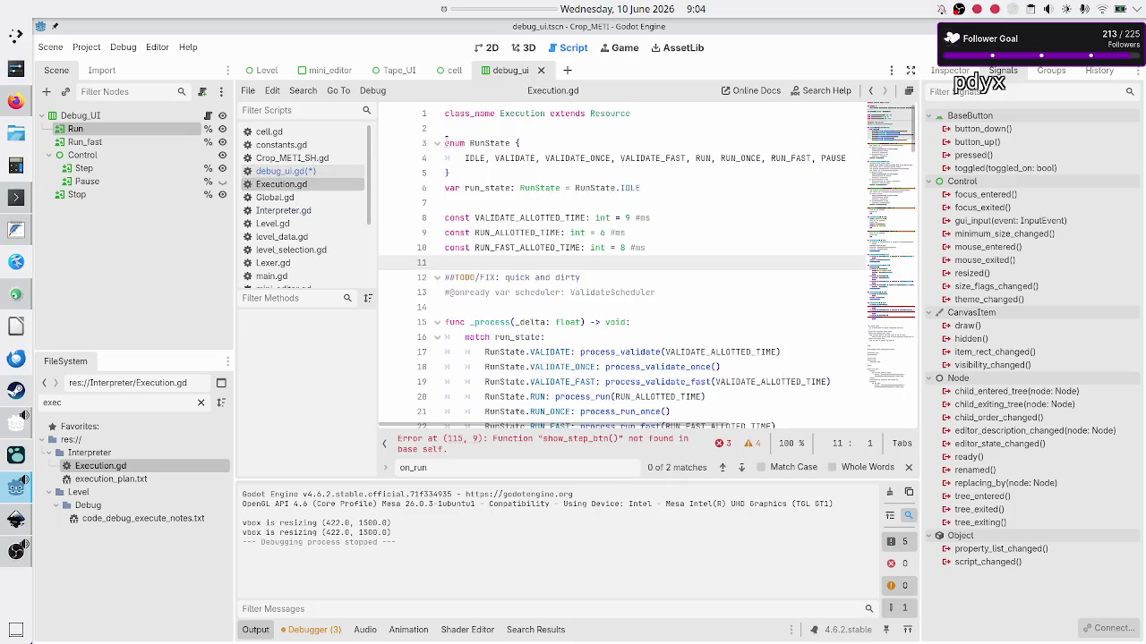
{"action": "left_click", "coordinate": [489, 145]}
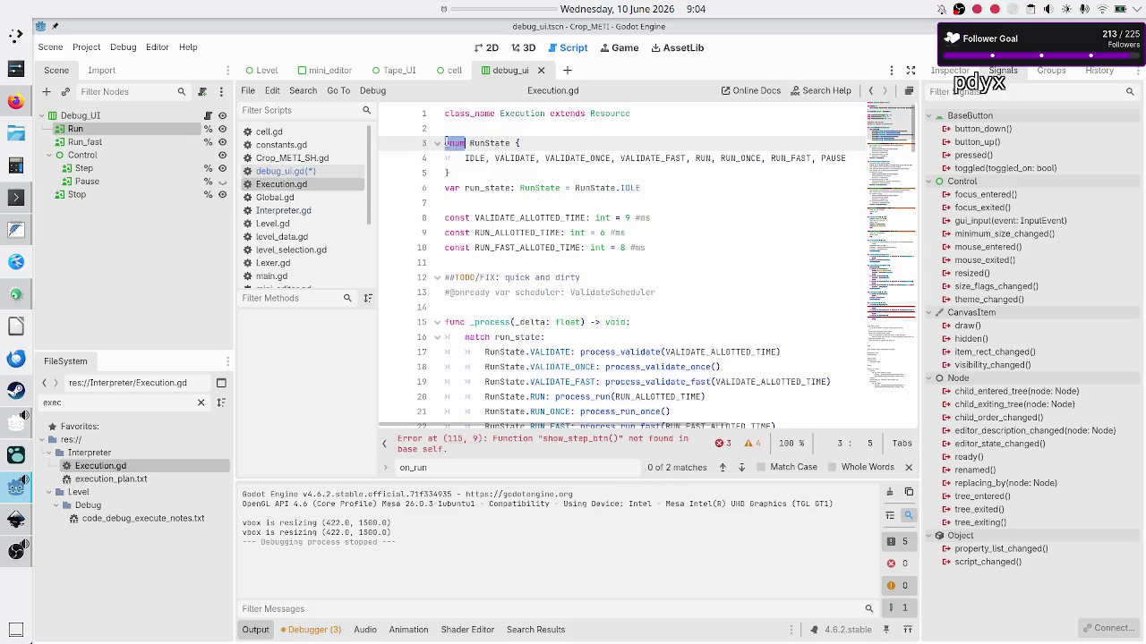
{"action": "left_click", "coordinate": [295, 171]}
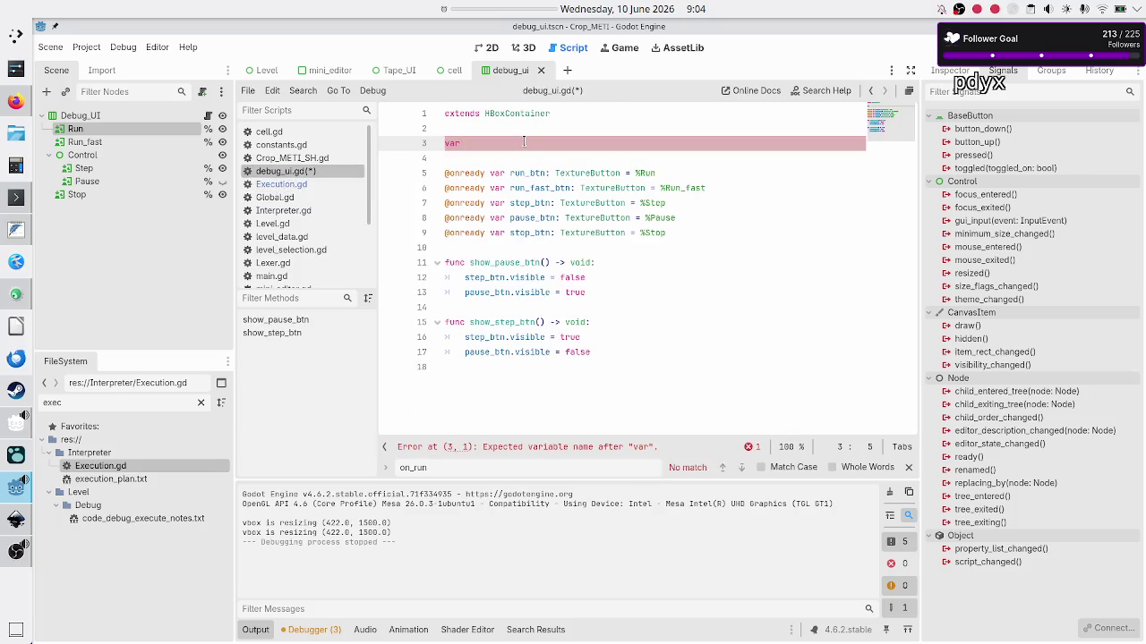
Replace 'var' on line 3 with 'enum BTN_TYPE { RUN, RUN_FAST' as the enum declaration
{"action": "key", "text": "BackSpace"}
{"action": "key", "text": "BackSpace"}
{"action": "key", "text": "BackSpace"}
{"action": "type", "text": "enum"}
{"action": "type", "text": "B"}
{"action": "type", "text": "Stat"}
{"action": "key", "text": "BackSpace"}
{"action": "key", "text": "BackSpace"}
{"action": "key", "text": "BackSpace"}
{"action": "type", "text": "BTN_T"}
{"action": "type", "text": "YPE "}
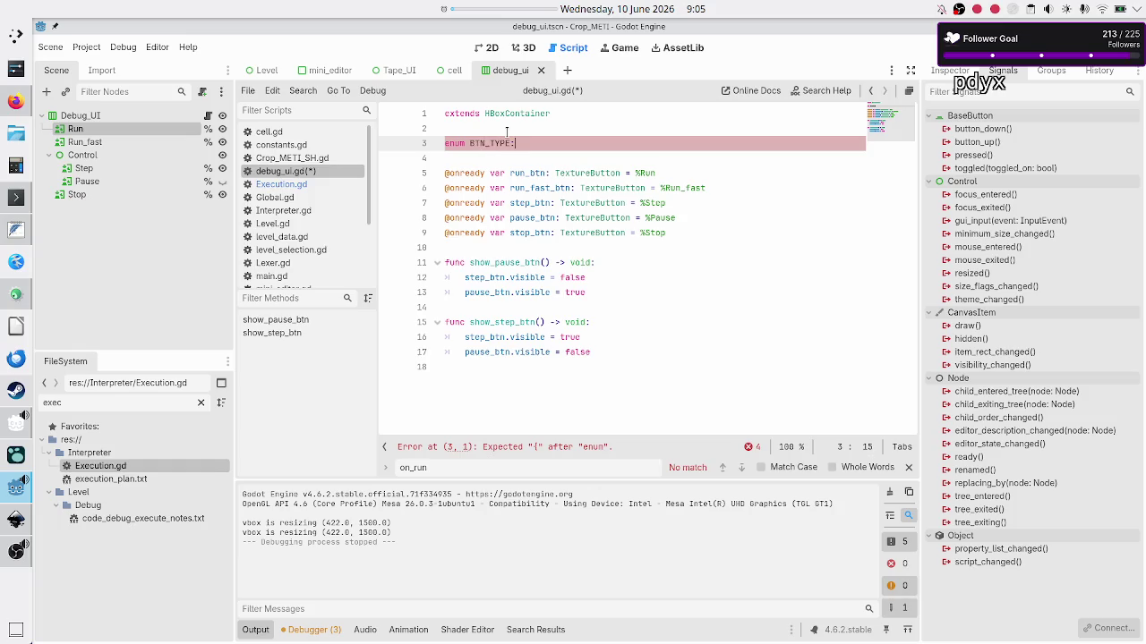
{"action": "type", "text": "{"}
{"action": "type", "text": " RUN, "}
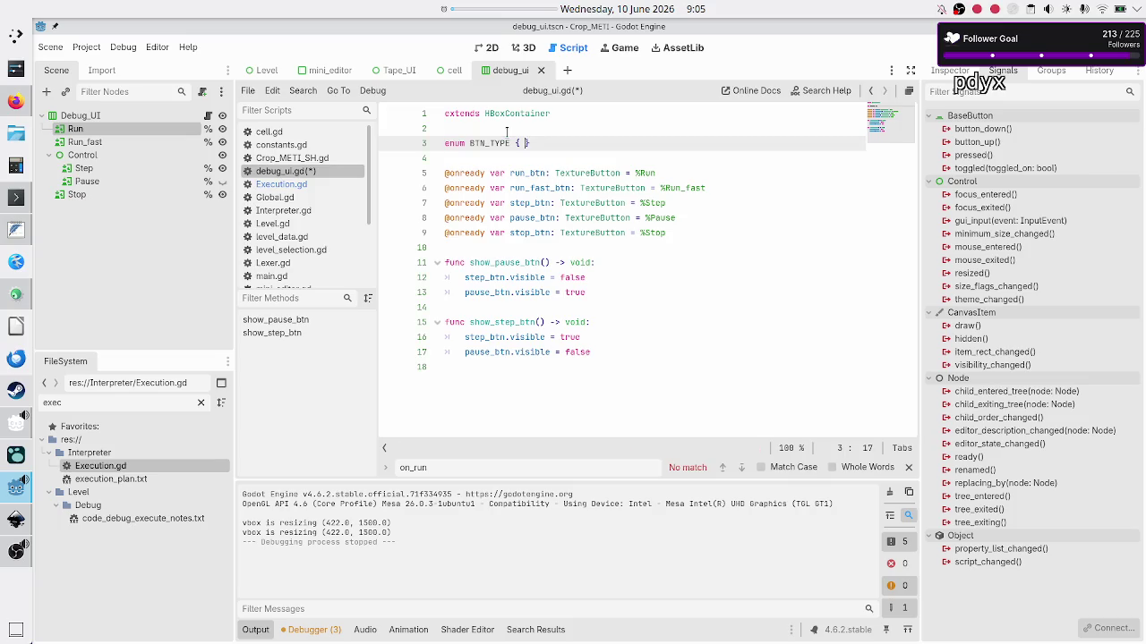
{"action": "type", "text": "RUN_FAST<"}
{"action": "key", "text": "BackSpace"}
Finish 'RUN_FAST,' in the BTN_TYPE enum and compare it with Execution.gd's RunState values
{"action": "type", "text": ","}
{"action": "double_click", "coordinate": [491, 144]}
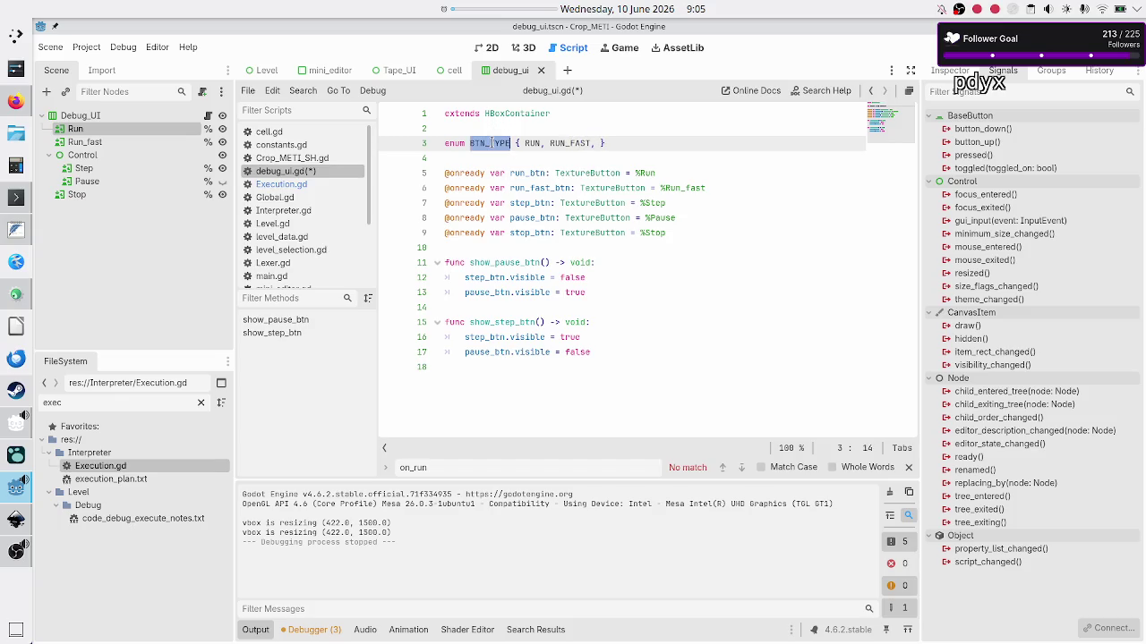
{"action": "left_click", "coordinate": [266, 184]}
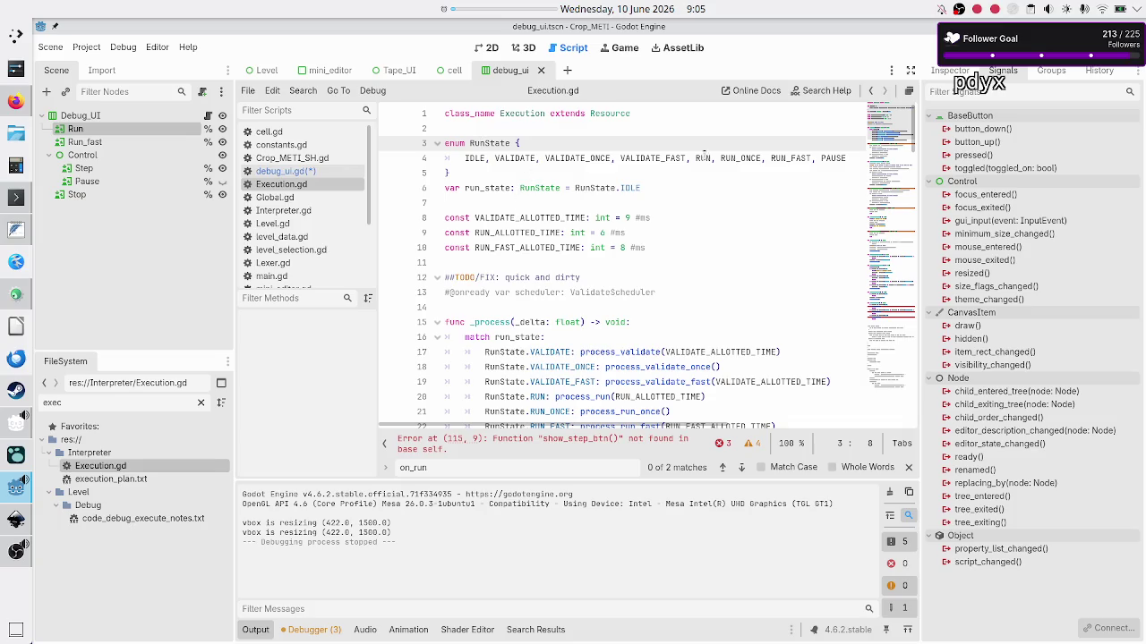
{"action": "left_click_drag", "start_coordinate": [848, 157], "coordinate": [530, 157]}
{"action": "key", "text": "Home"}
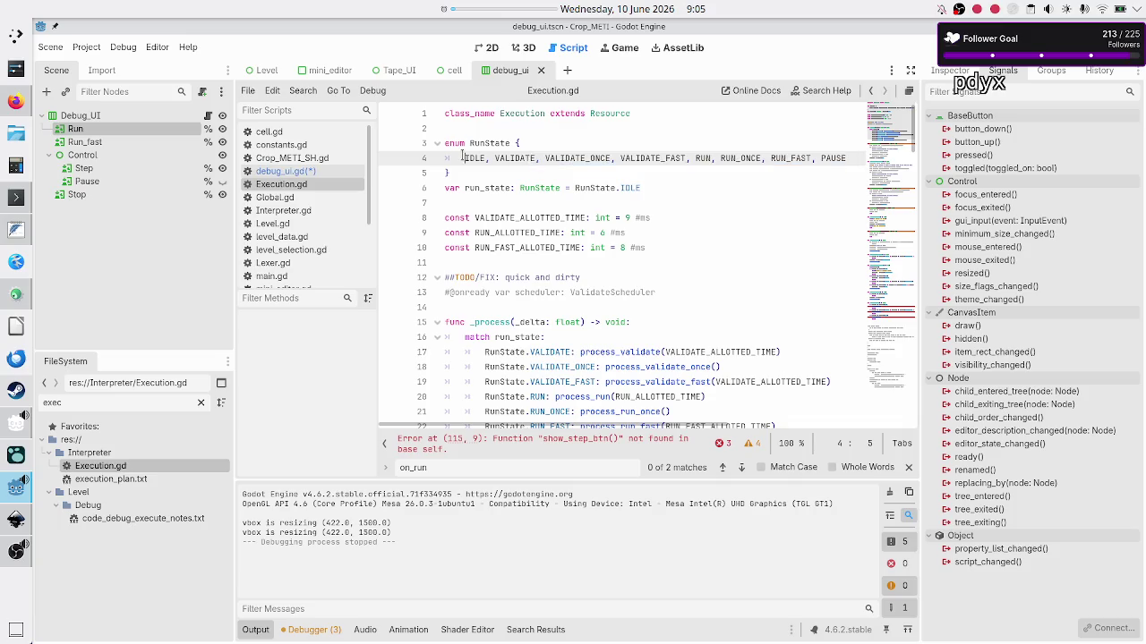
{"action": "key", "text": "shift+Down"}
{"action": "left_click", "coordinate": [665, 157], "text": "shift"}
{"action": "left_click", "coordinate": [699, 154]}
Scroll through Execution.gd, then bring the execution_plan.txt notes to the front
{"action": "scroll", "coordinate": [627, 268], "scroll_direction": "down", "scroll_amount": 4}
{"action": "mouse_move", "coordinate": [583, 277]}
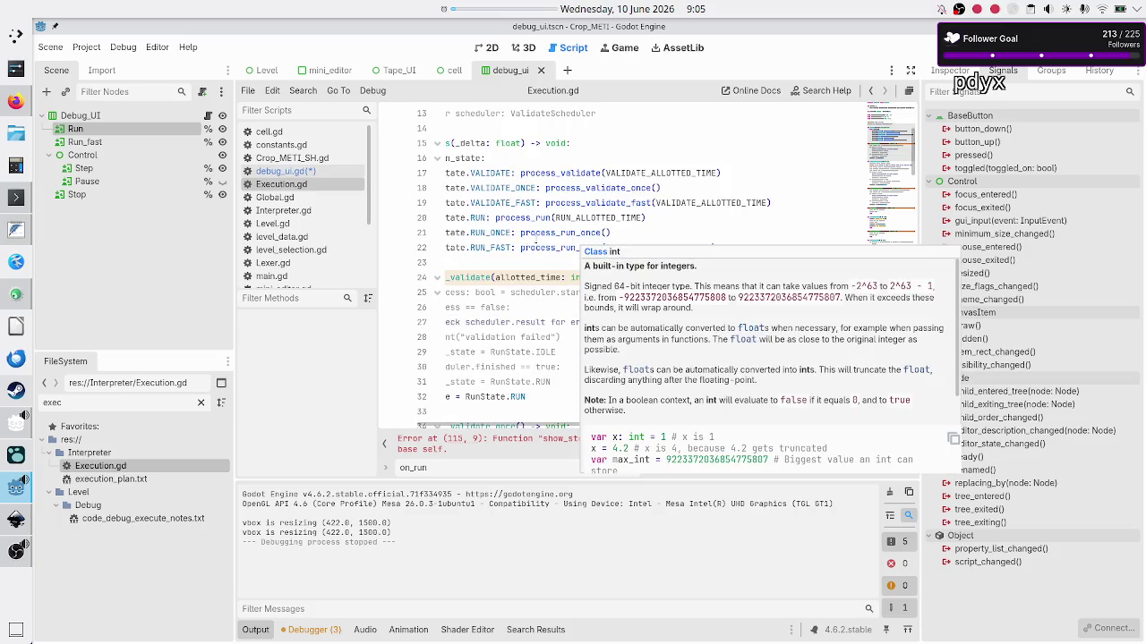
{"action": "scroll", "coordinate": [539, 239], "scroll_direction": "down", "scroll_amount": 8}
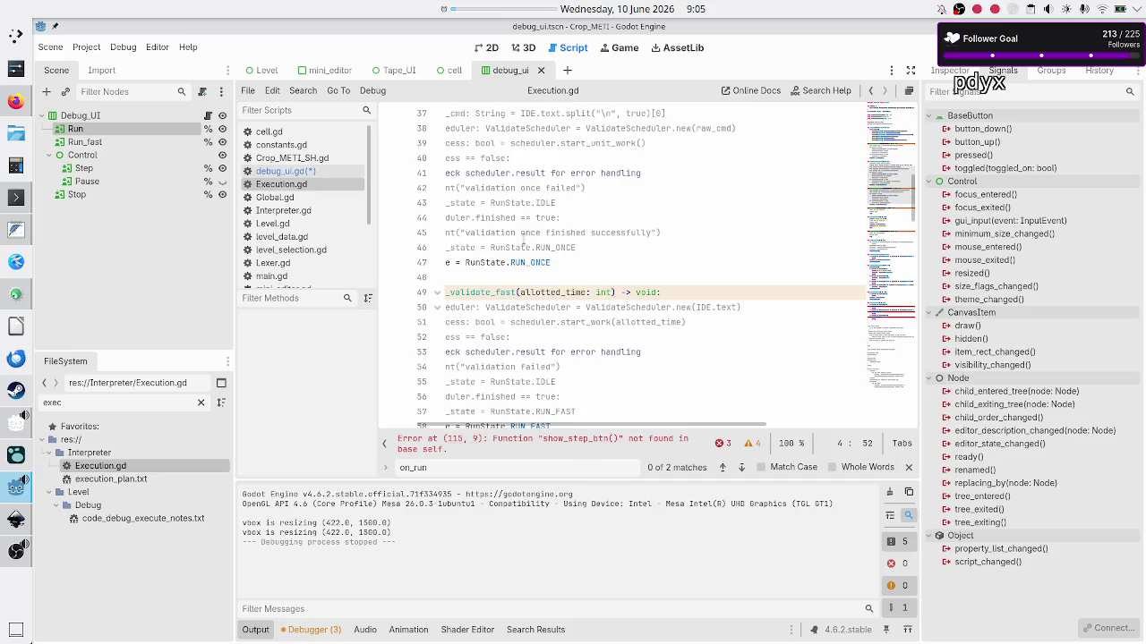
{"action": "scroll", "coordinate": [523, 240], "scroll_direction": "up", "scroll_amount": 12}
{"action": "key", "text": "alt+Tab"}
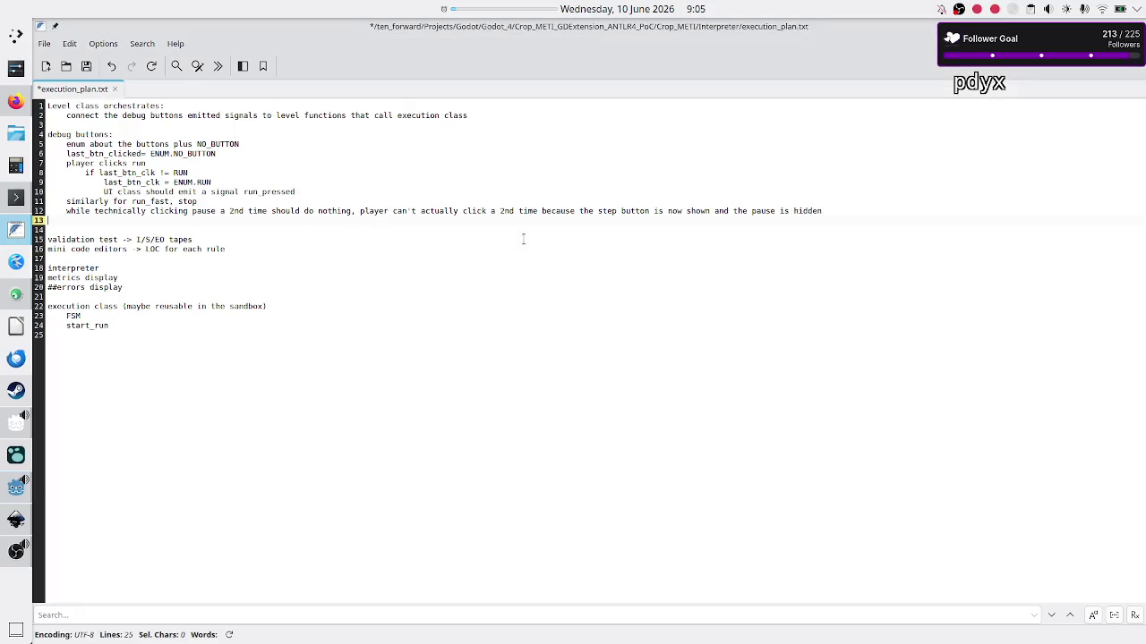
Select and copy line 6's enum BTN_TYPE declaration in the GitHub commit's debug_button.gd
{"action": "left_click", "coordinate": [6, 104]}
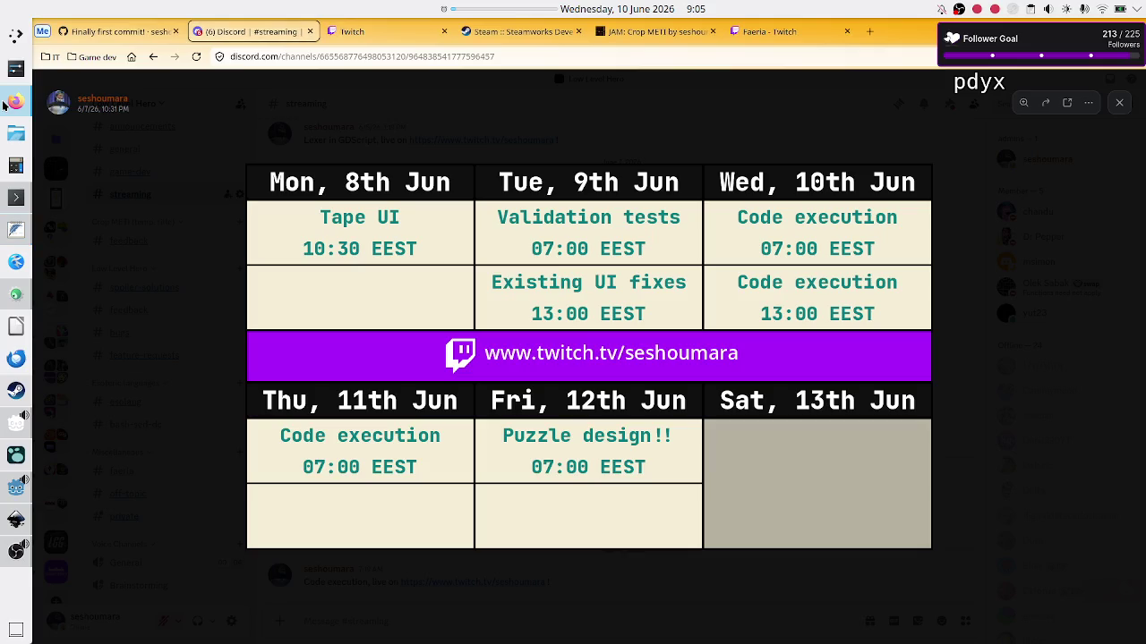
{"action": "left_click", "coordinate": [120, 32]}
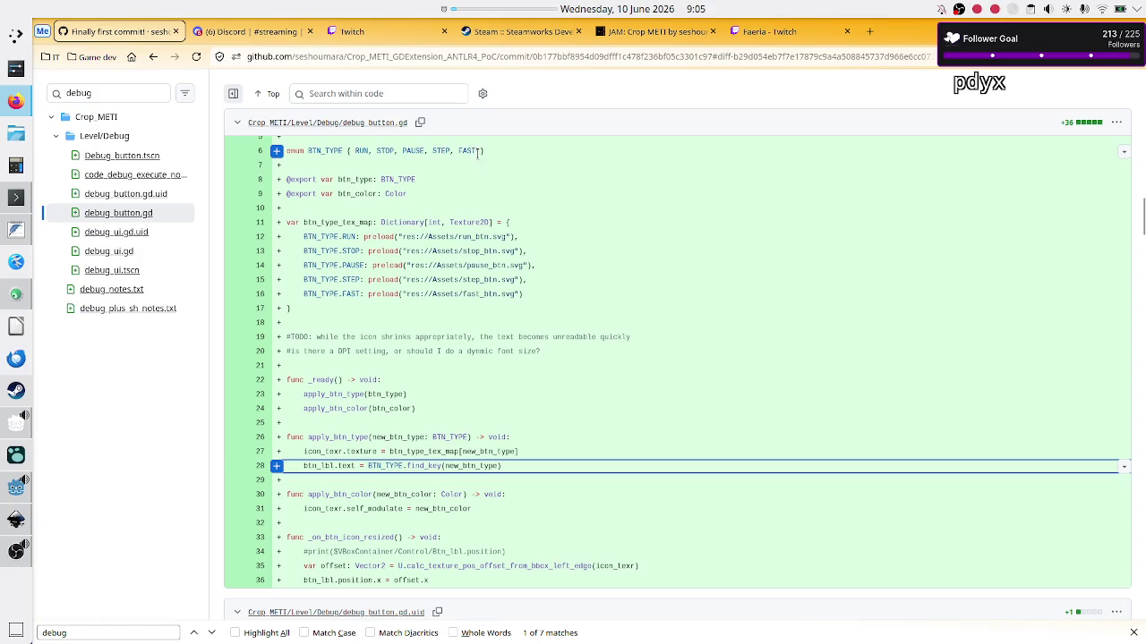
{"action": "left_click_drag", "start_coordinate": [482, 152], "coordinate": [425, 153]}
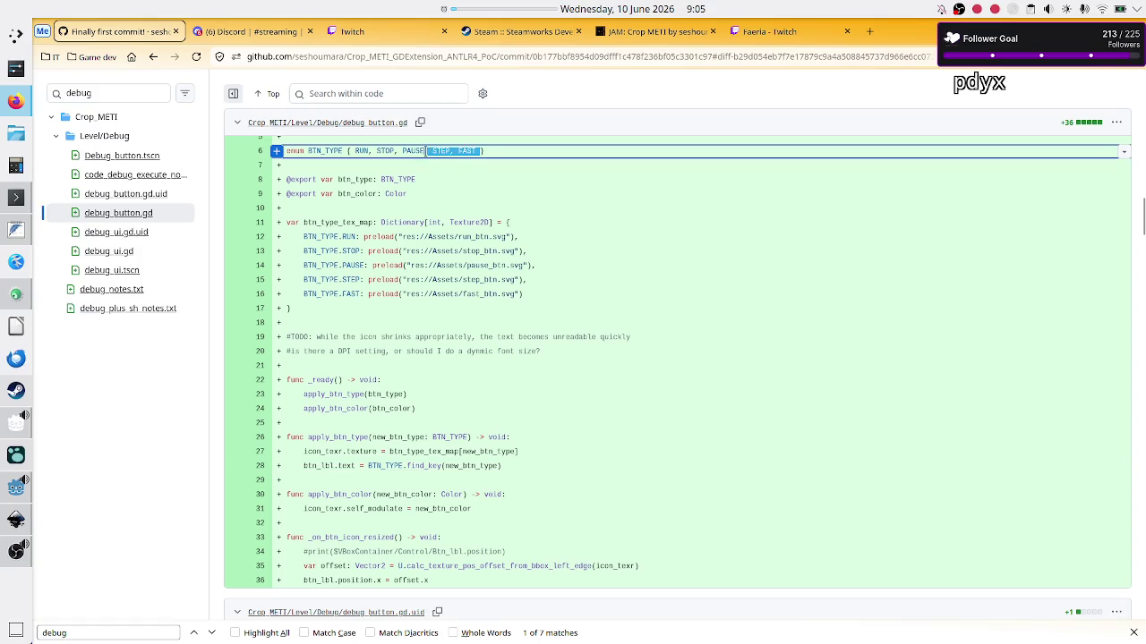
{"action": "left_click", "coordinate": [492, 153]}
{"action": "left_click_drag", "start_coordinate": [492, 153], "coordinate": [291, 152]}
{"action": "left_click", "coordinate": [285, 151]}
{"action": "left_click_drag", "start_coordinate": [488, 154], "coordinate": [287, 154]}
{"action": "key", "text": "ctrl+c"}
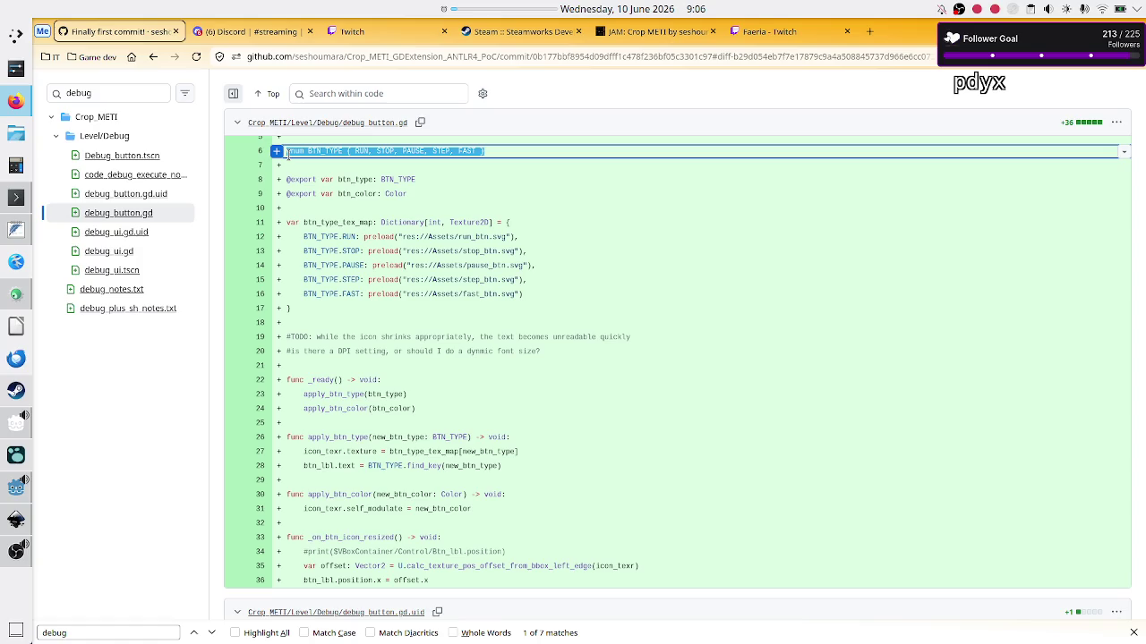
Switch back through the notes to the Godot editor
{"action": "key", "text": "alt+Tab"}
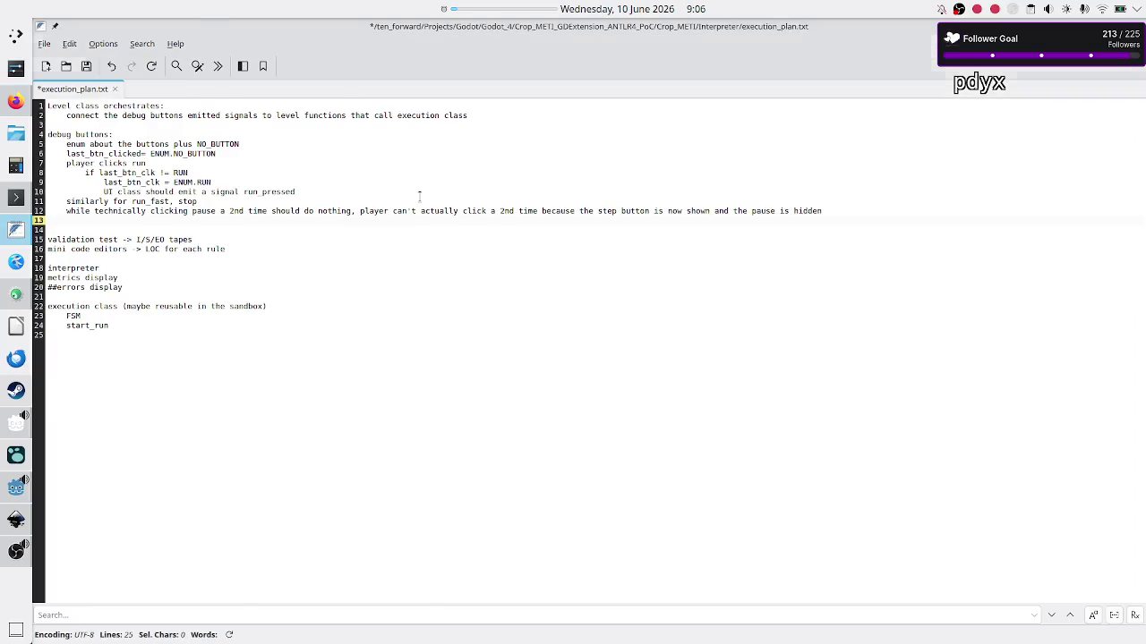
{"action": "key", "text": "alt+Tab"}
{"action": "left_click", "coordinate": [17, 491]}
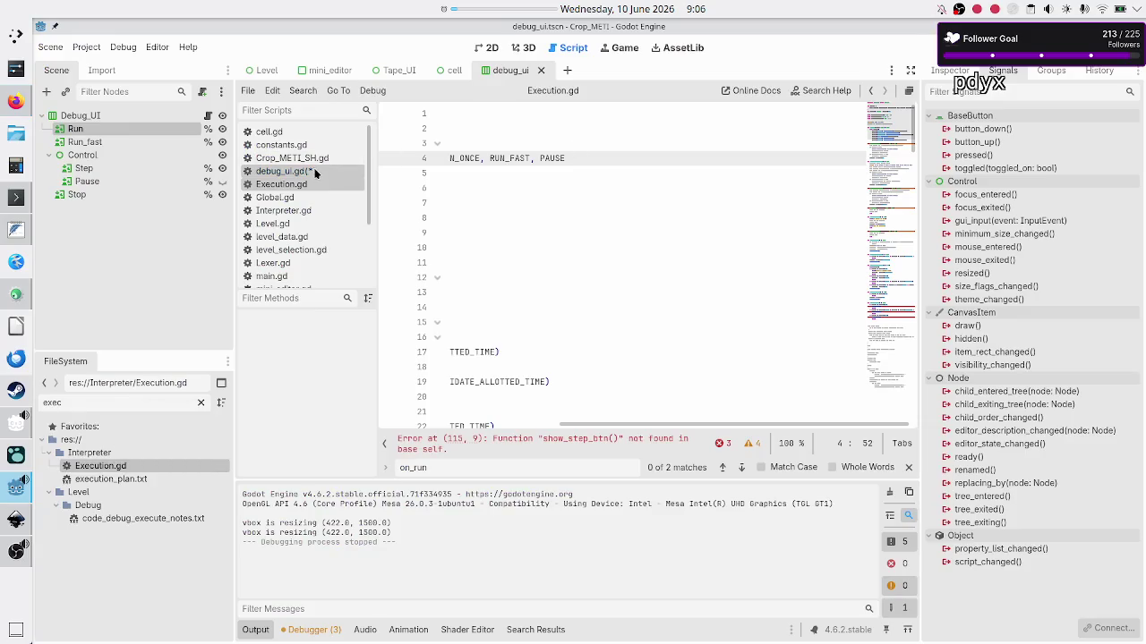
Paste the copied enum line and reorder it to RUN, RUN_FAST, STEP, PAUSE, STOP
{"action": "key", "text": "shift+End"}
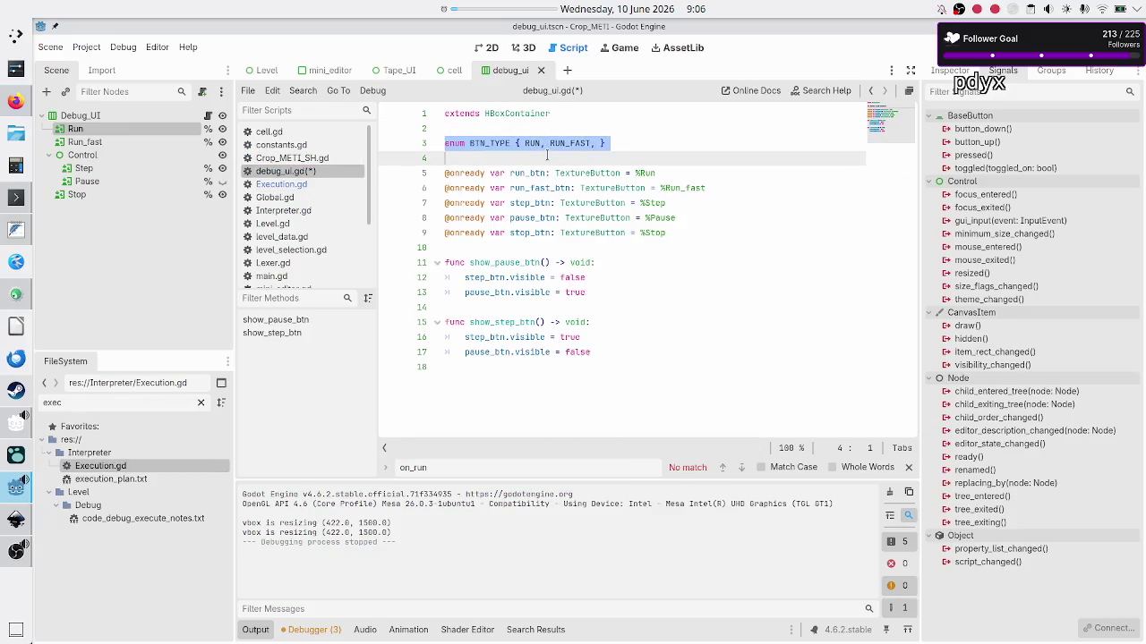
{"action": "key", "text": "ctrl+v"}
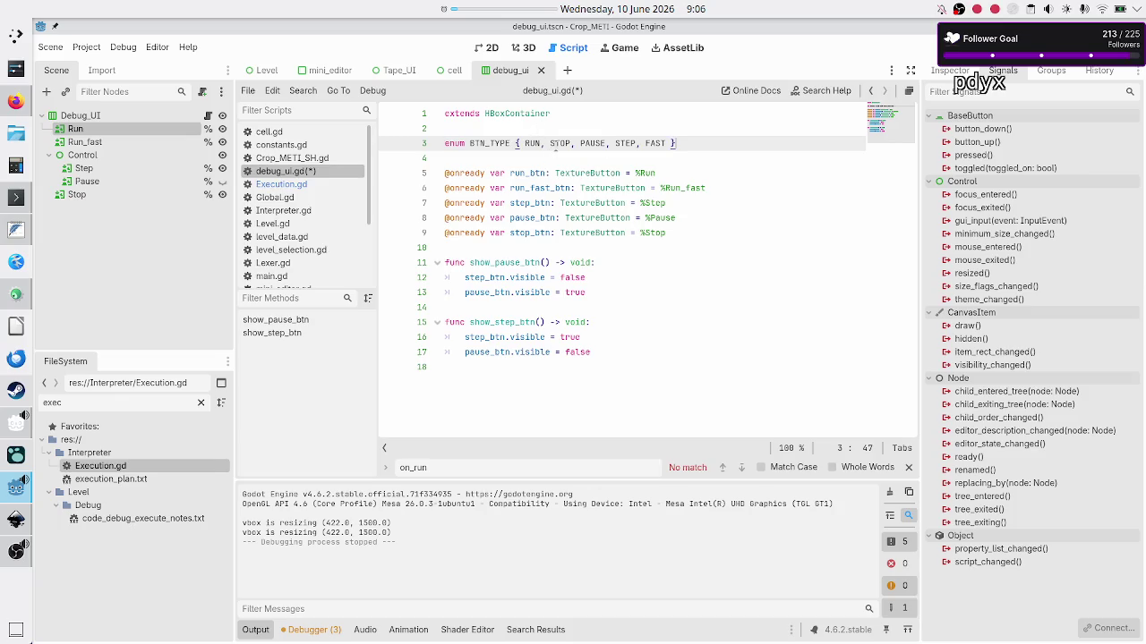
{"action": "left_click", "coordinate": [554, 143]}
{"action": "type", "text": "RUN_FAST"}
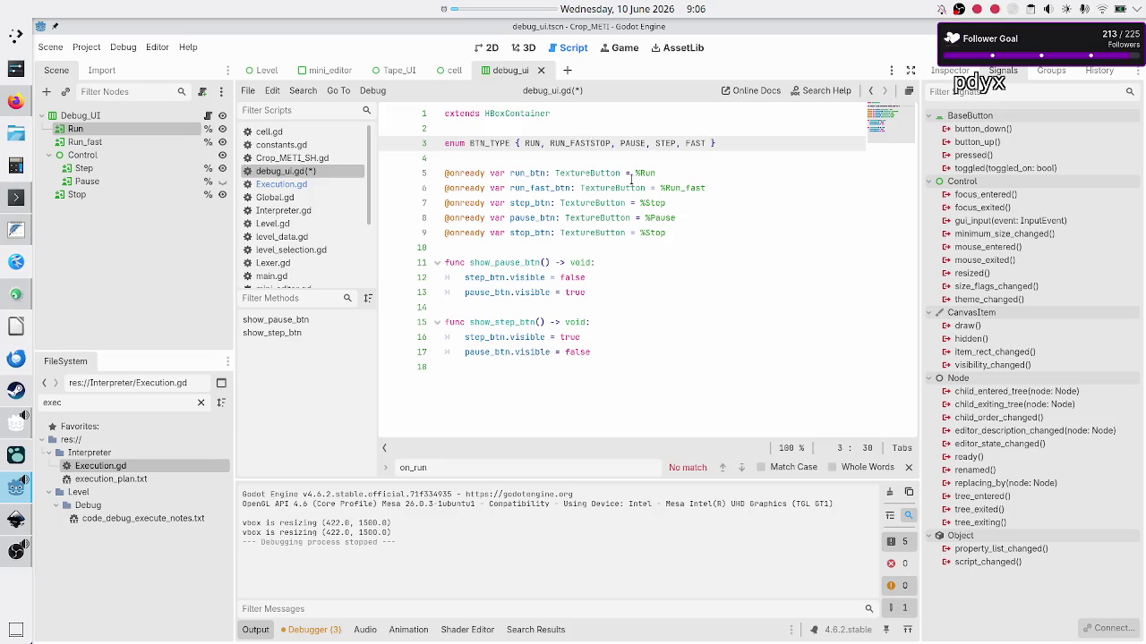
{"action": "type", "text": ","}
{"action": "key", "text": "shift+Right"}
{"action": "key", "text": "shift+Right"}
{"action": "key", "text": "shift+Right"}
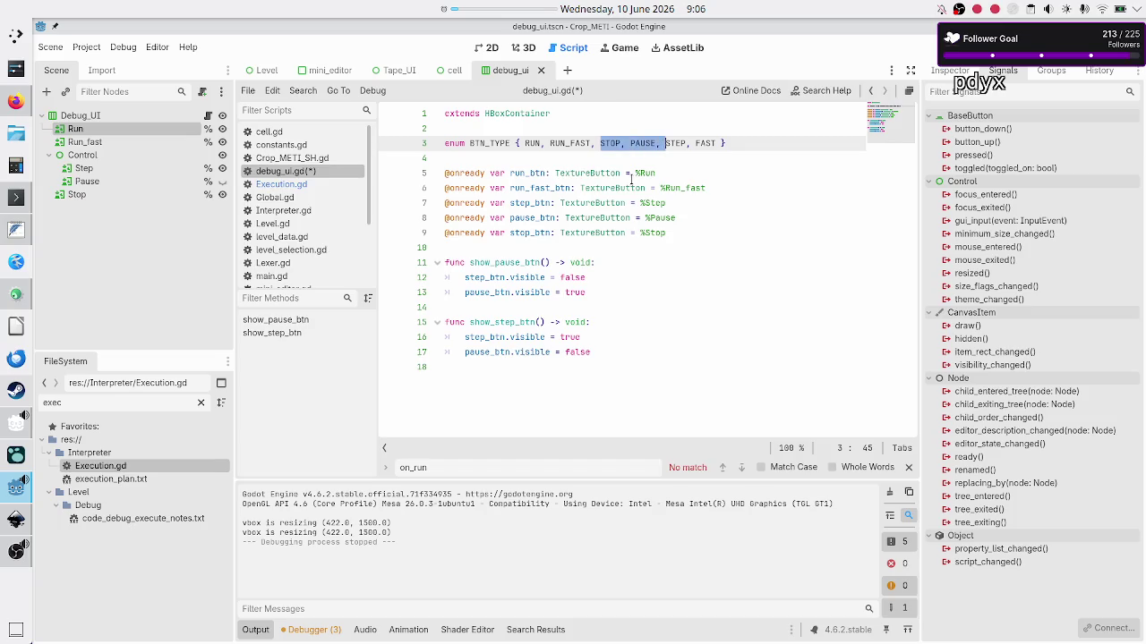
{"action": "key", "text": "Delete"}
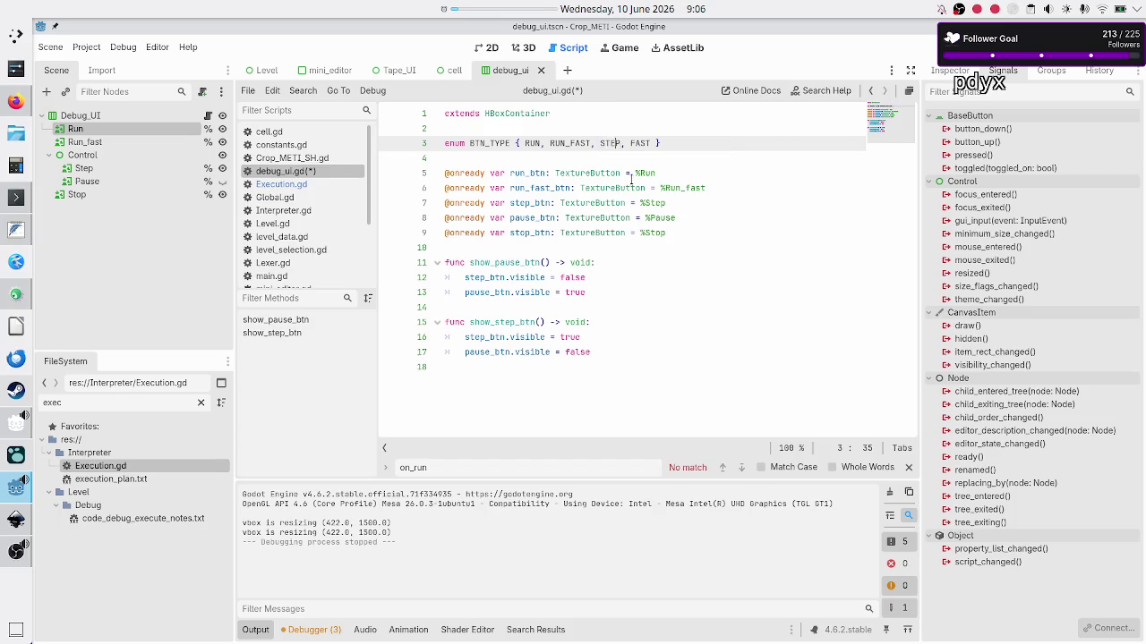
{"action": "key", "text": "BackSpace"}
{"action": "key", "text": "BackSpace"}
{"action": "key", "text": "BackSpace"}
{"action": "type", "text": "PAUSE"}
{"action": "type", "text": ", STOP"}
Declare 'var last_btn_pressed: BTN_TYPE' on a new line below the button variables
{"action": "key", "text": "Down"}
{"action": "key", "text": "Down"}
{"action": "key", "text": "Down"}
{"action": "key", "text": "Up"}
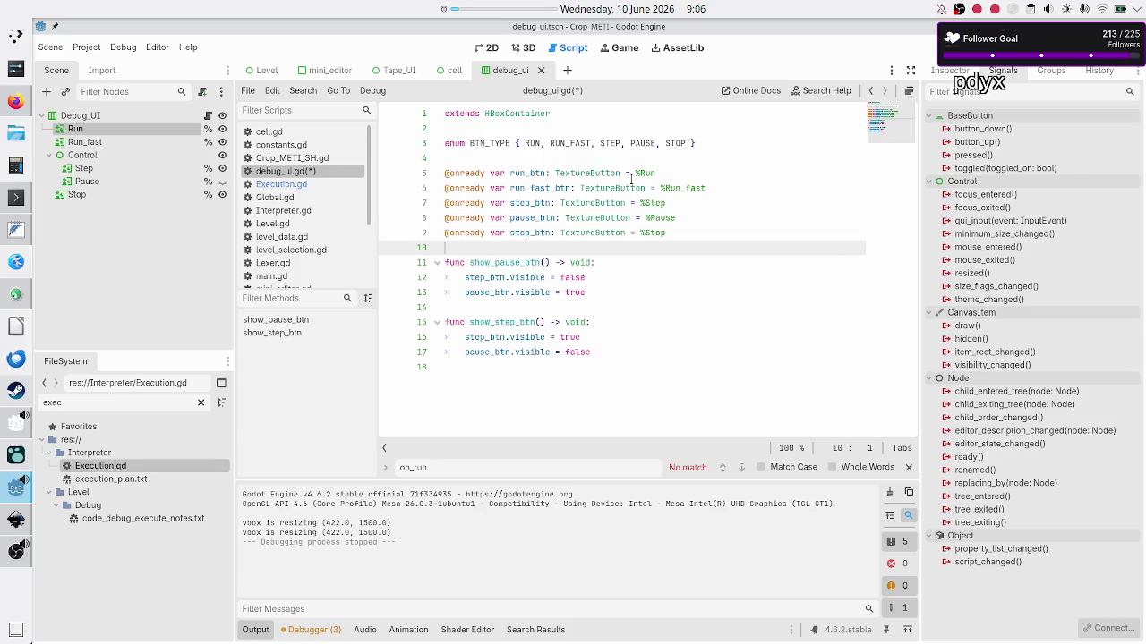
{"action": "key", "text": "Return"}
{"action": "key", "text": "Return"}
{"action": "key", "text": "Up"}
{"action": "type", "text": "v"}
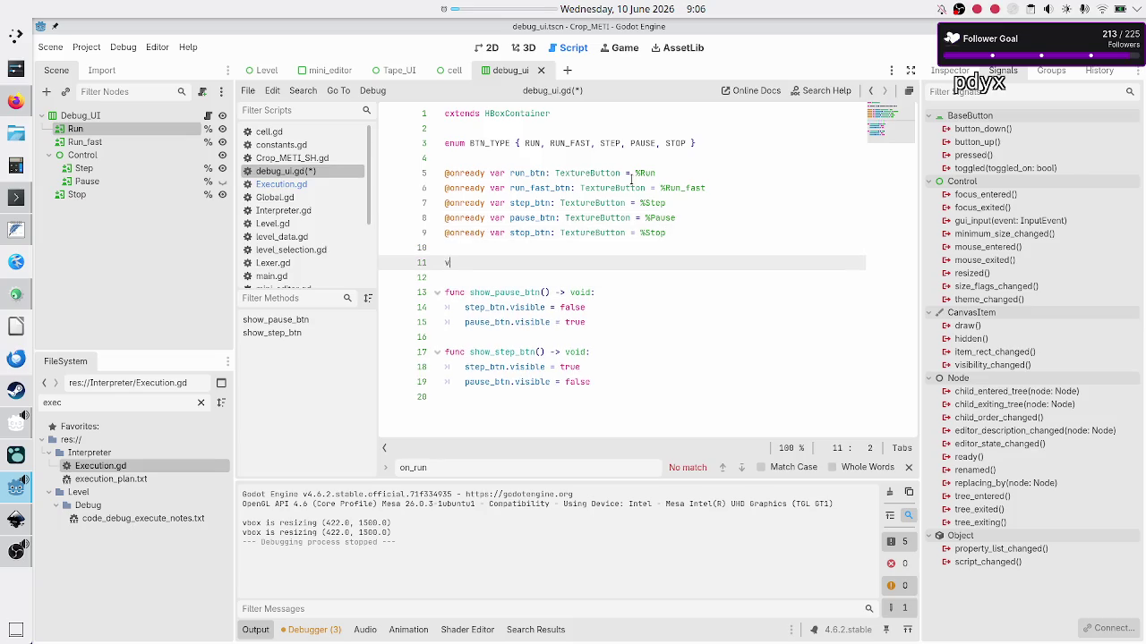
{"action": "type", "text": "ar last_btn_presse"}
{"action": "type", "text": "d_"}
{"action": "key", "text": "BackSpace"}
{"action": "type", "text": ": BTN"}
{"action": "key", "text": "Return"}
{"action": "key", "text": "Up"}
{"action": "key", "text": "Up"}
{"action": "key", "text": "Up"}
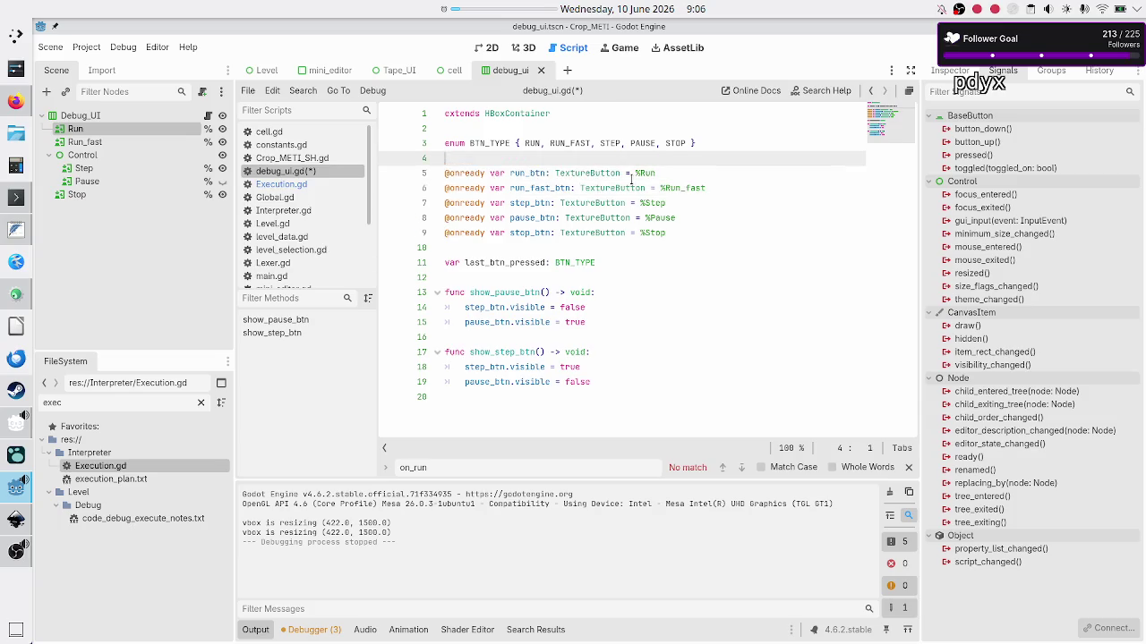
{"action": "key", "text": "alt+Tab"}
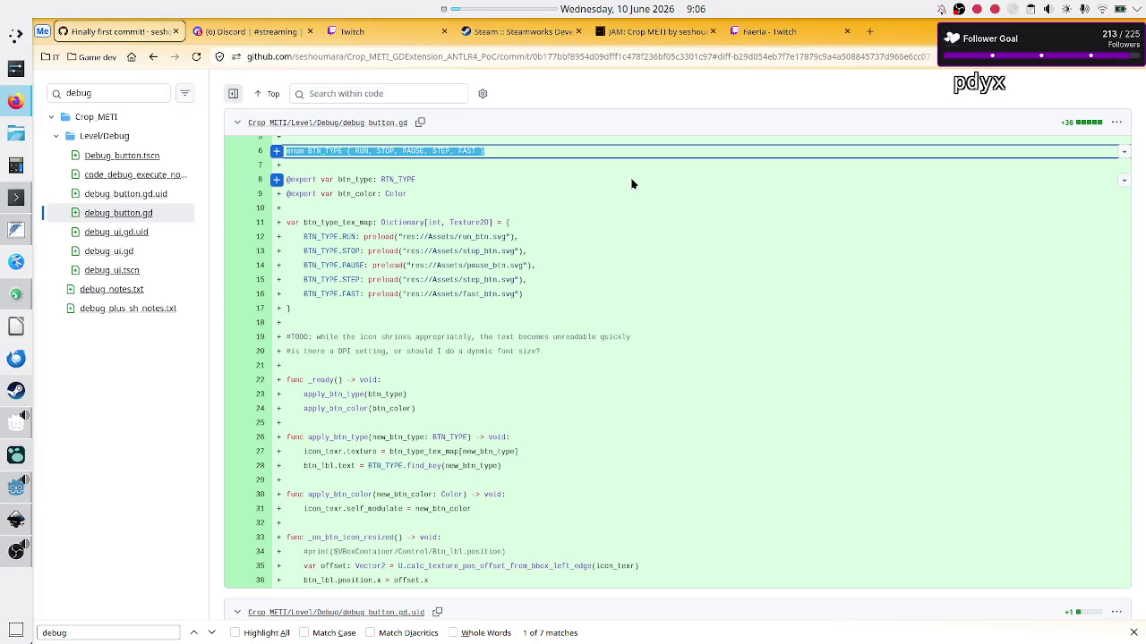
Check NO_BUTTON in execution_plan.txt and the GitHub diff, then return to debug_ui.gd
{"action": "left_click", "coordinate": [16, 229]}
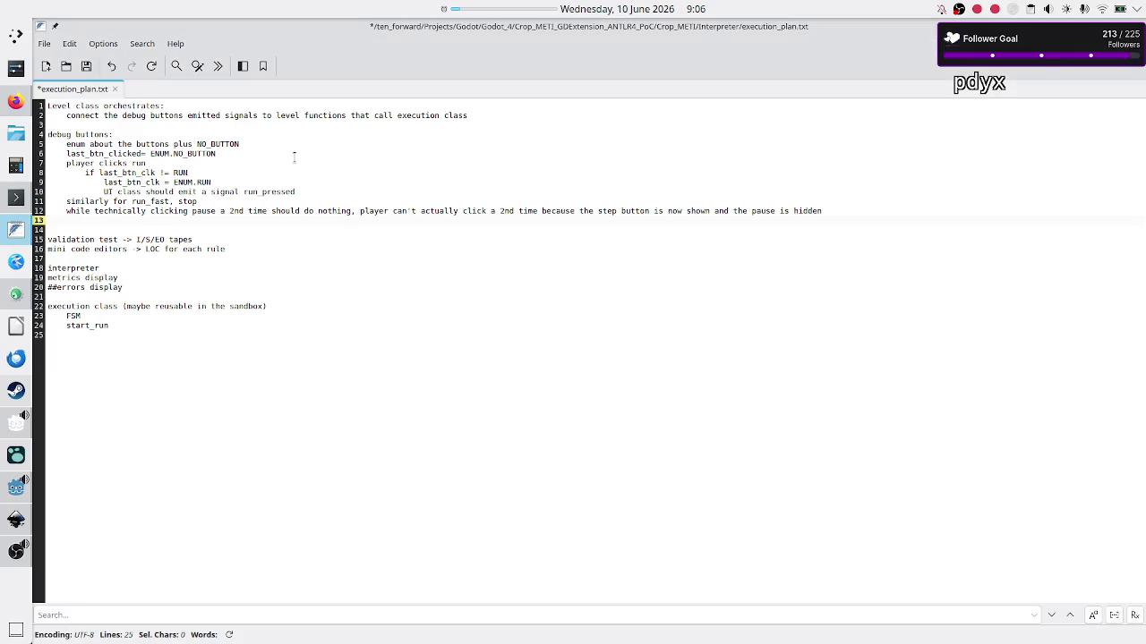
{"action": "double_click", "coordinate": [219, 144]}
{"action": "key", "text": "alt+Tab"}
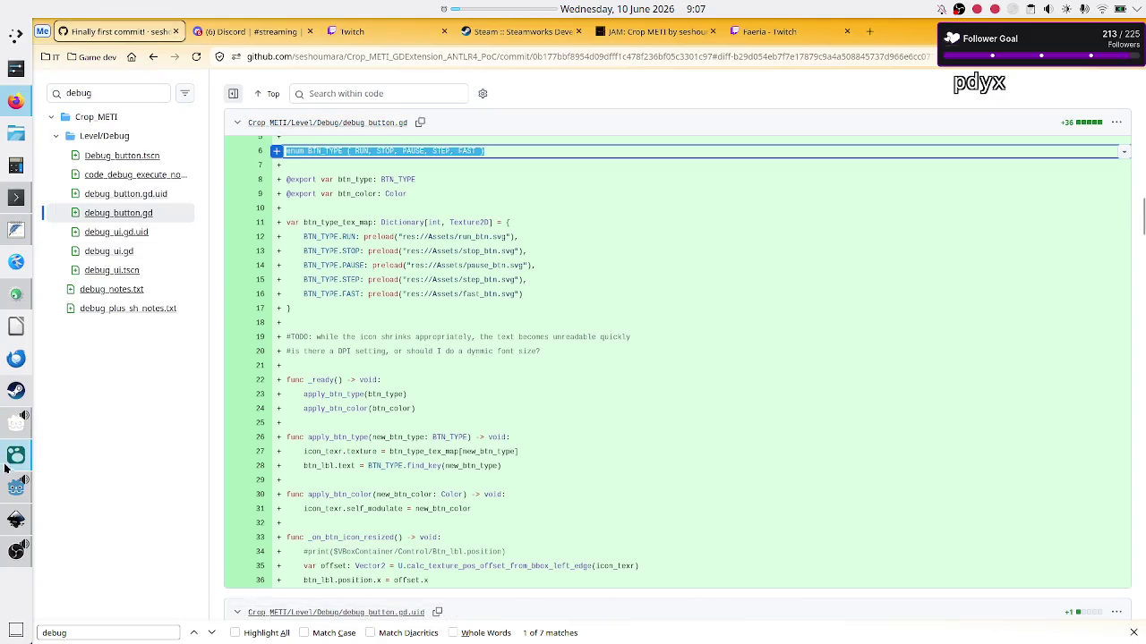
{"action": "left_click", "coordinate": [17, 488]}
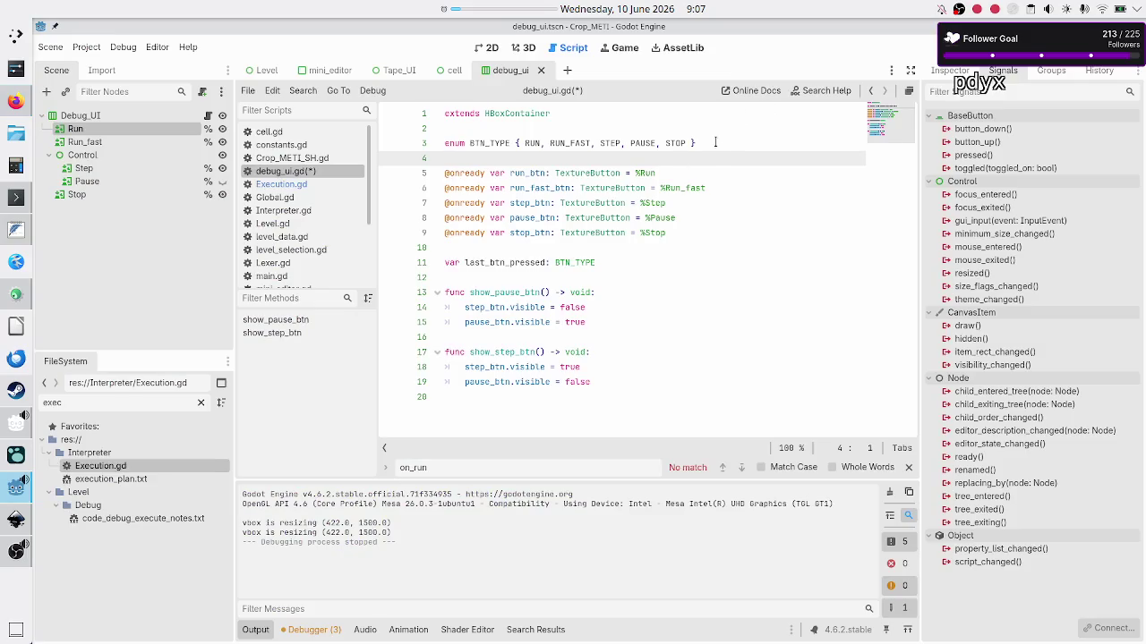
Append ', NONE' after STOP in the BTN_TYPE enum
{"action": "key", "text": "Left"}
{"action": "key", "text": "Left"}
{"action": "key", "text": "Left"}
{"action": "type", "text": ", NONE"}
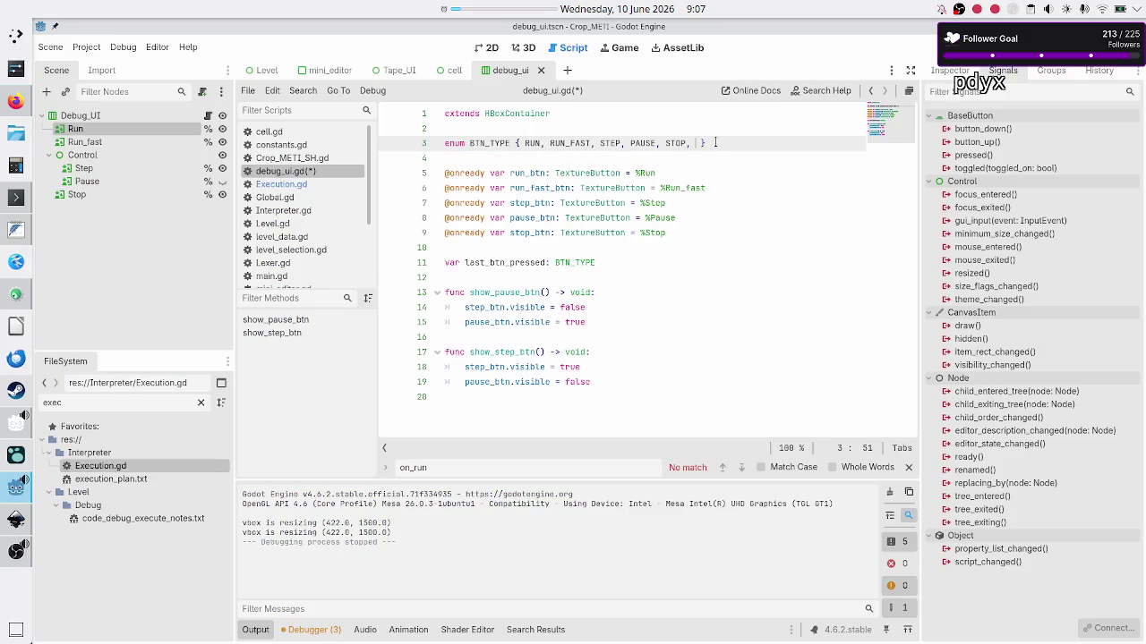
{"action": "key", "text": "Down"}
{"action": "key", "text": "Down"}
{"action": "key", "text": "Down"}
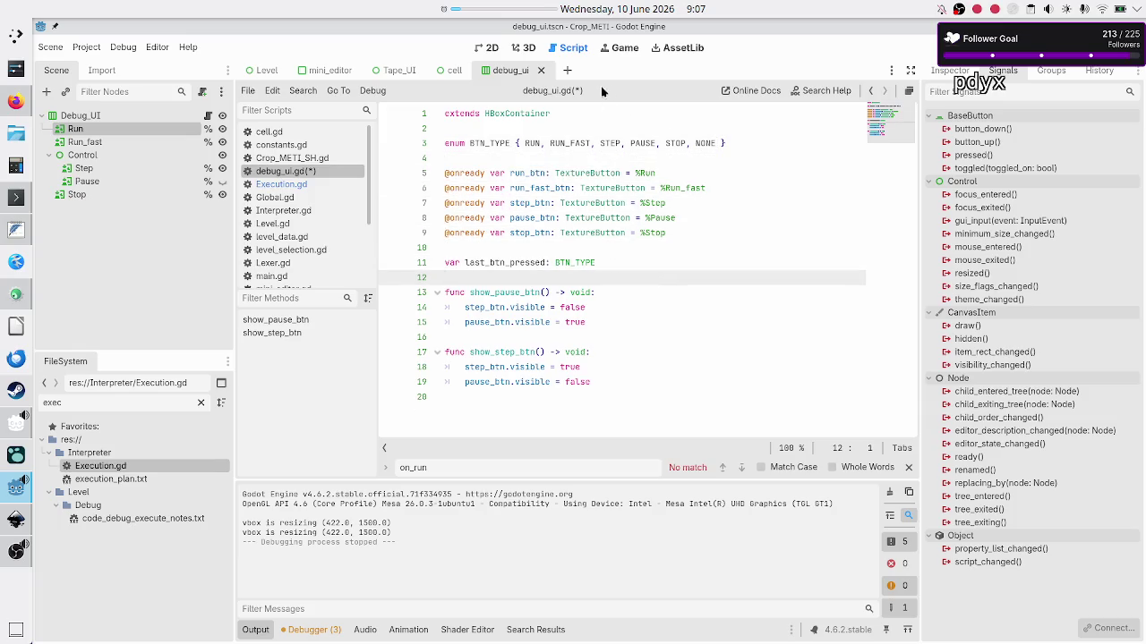
{"action": "double_click", "coordinate": [528, 143]}
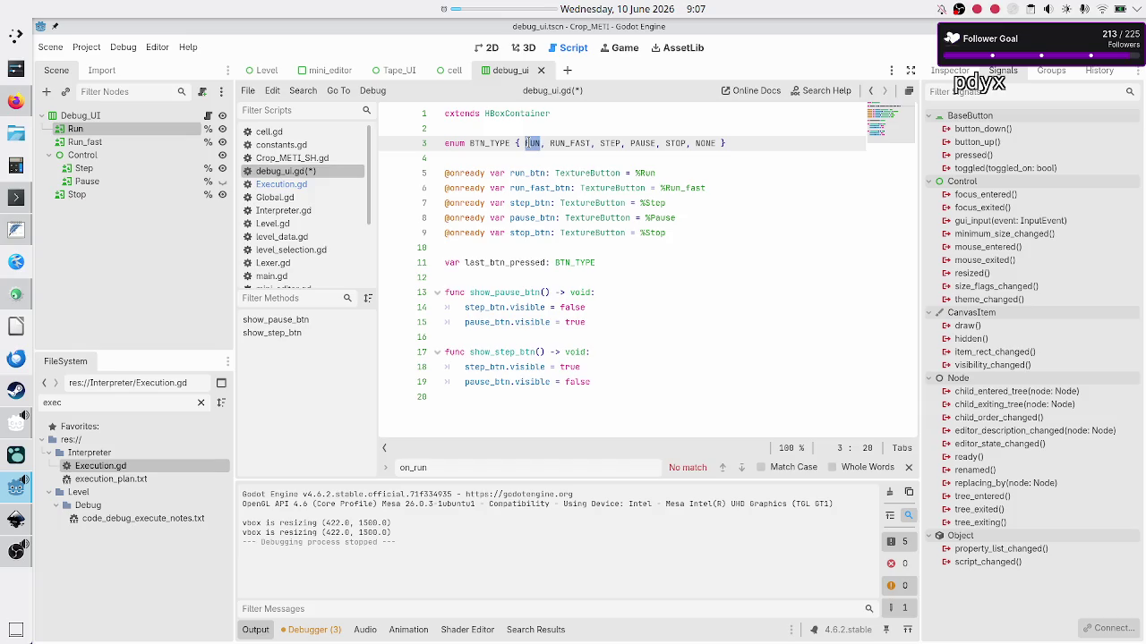
Give last_btn_pressed a default value of BTN_TYPE.NONE using autocomplete
{"action": "left_click", "coordinate": [631, 263]}
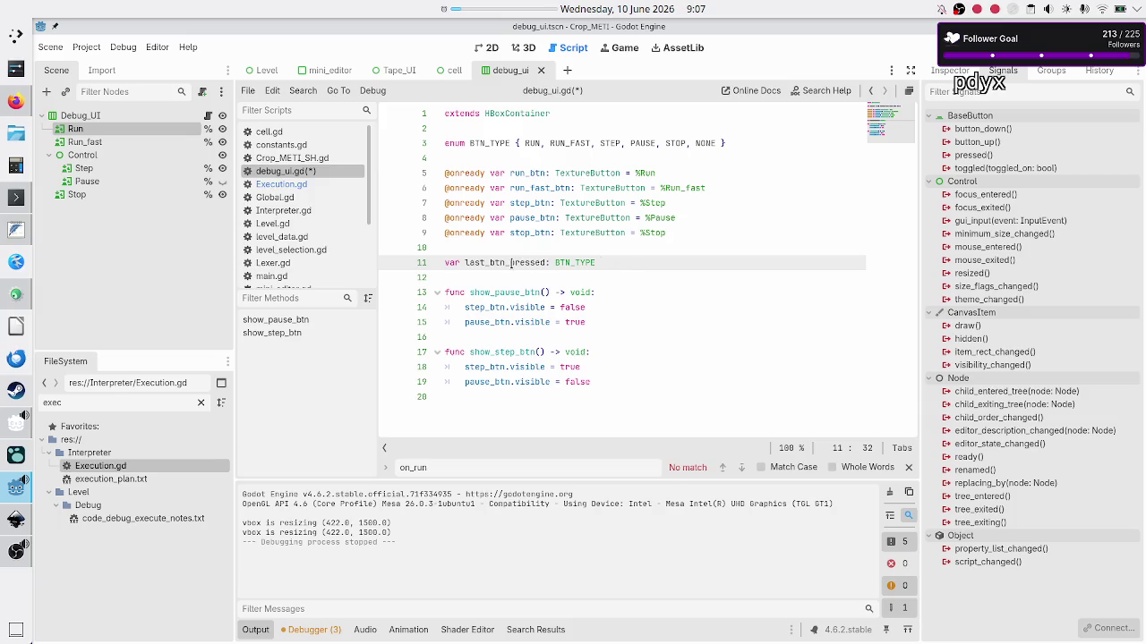
{"action": "double_click", "coordinate": [513, 263]}
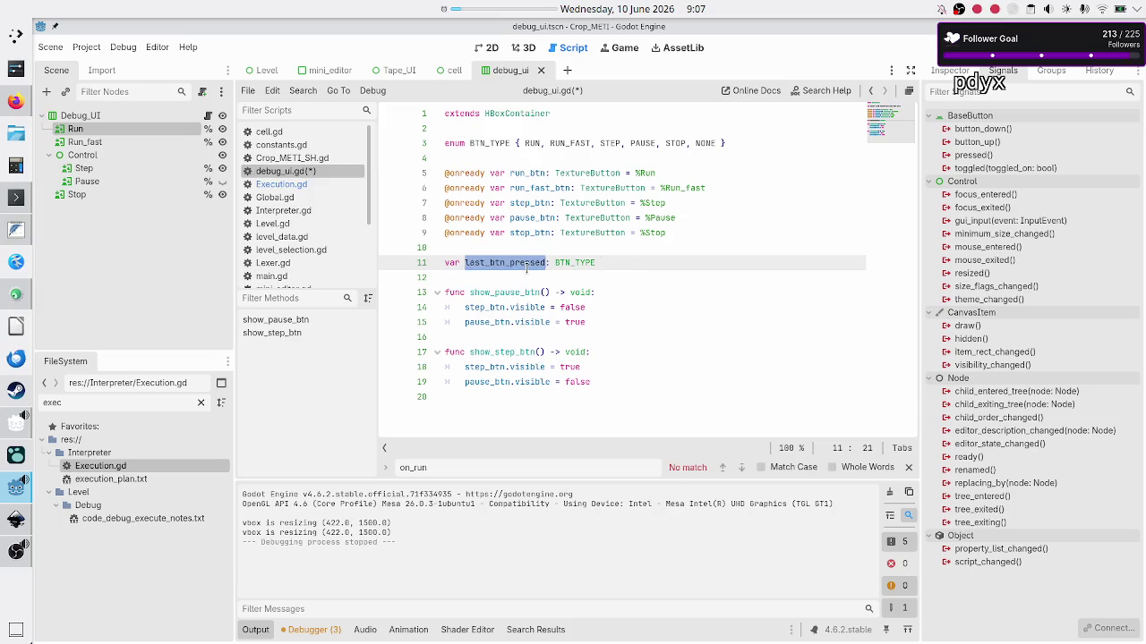
{"action": "left_click", "coordinate": [628, 263]}
{"action": "type", "text": "= "}
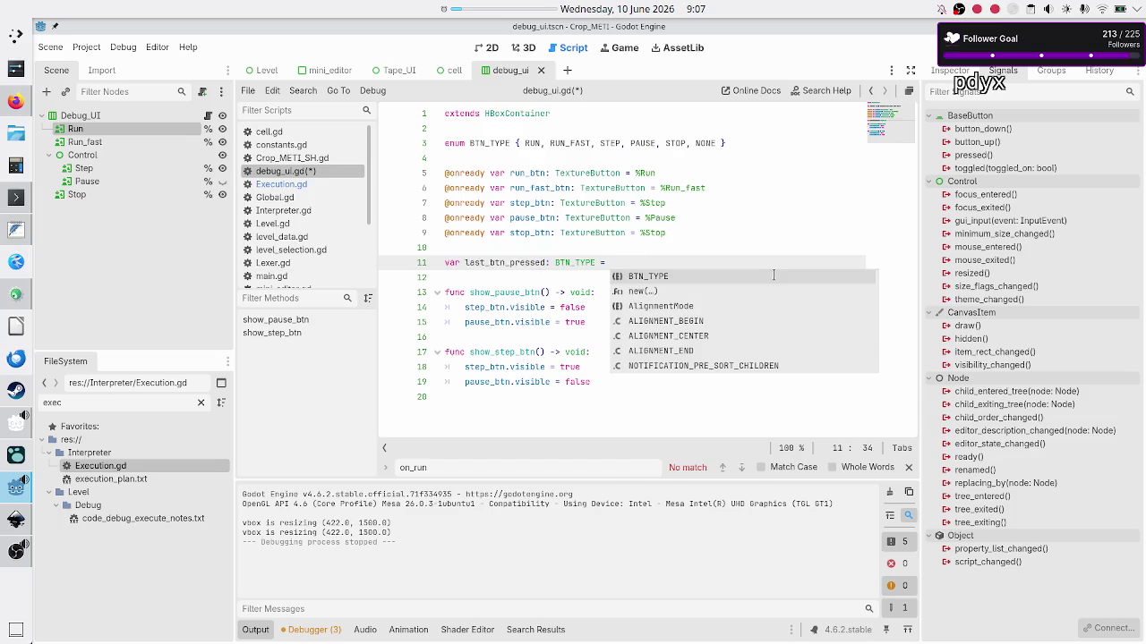
{"action": "type", "text": "BT"}
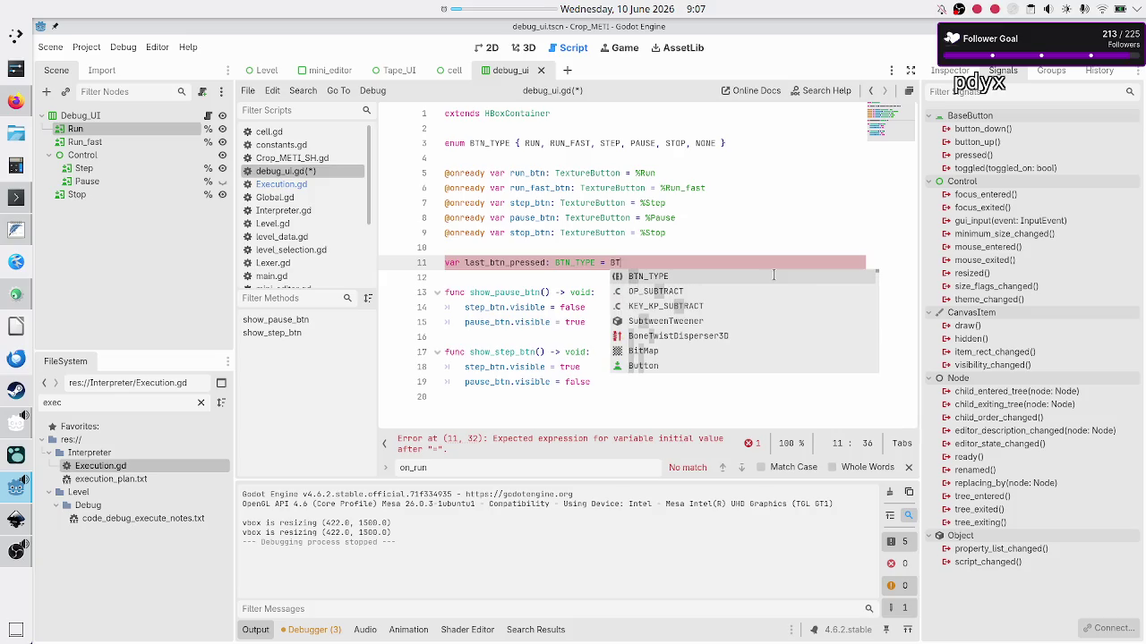
{"action": "key", "text": "Return"}
{"action": "type", "text": ".N"}
{"action": "key", "text": "Return"}
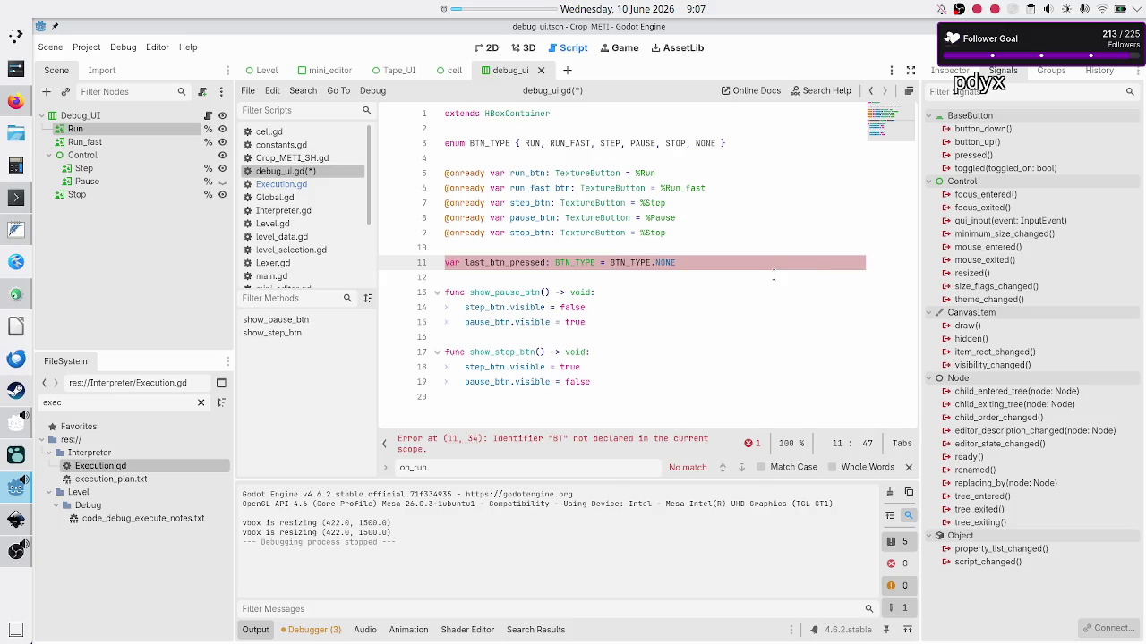
{"action": "key", "text": "Down"}
{"action": "key", "text": "Down"}
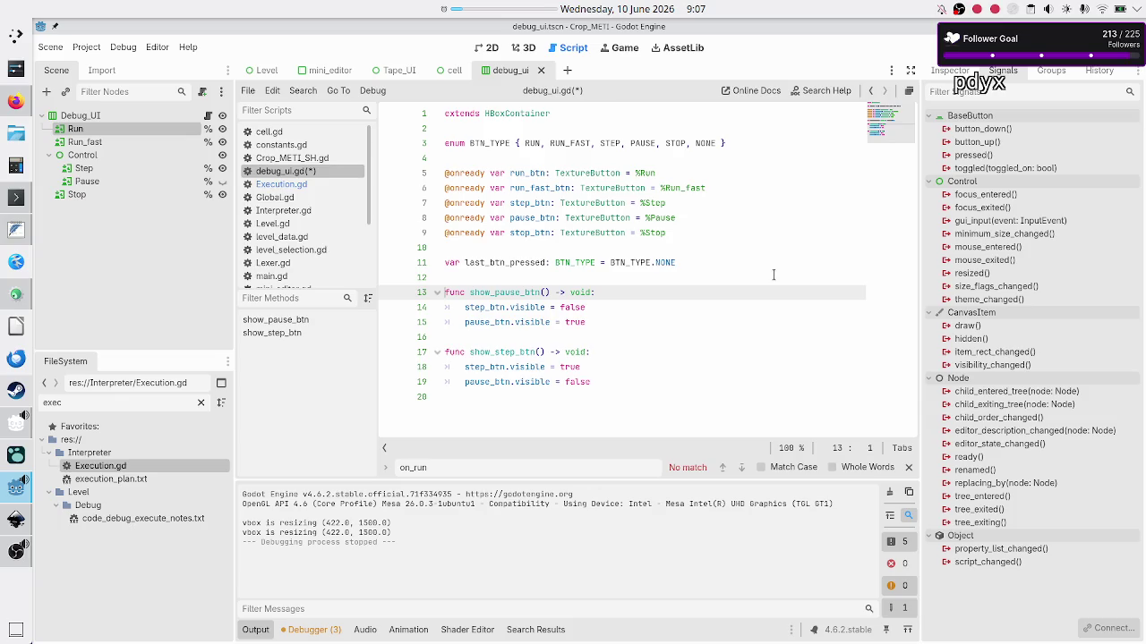
{"action": "left_click", "coordinate": [773, 277]}
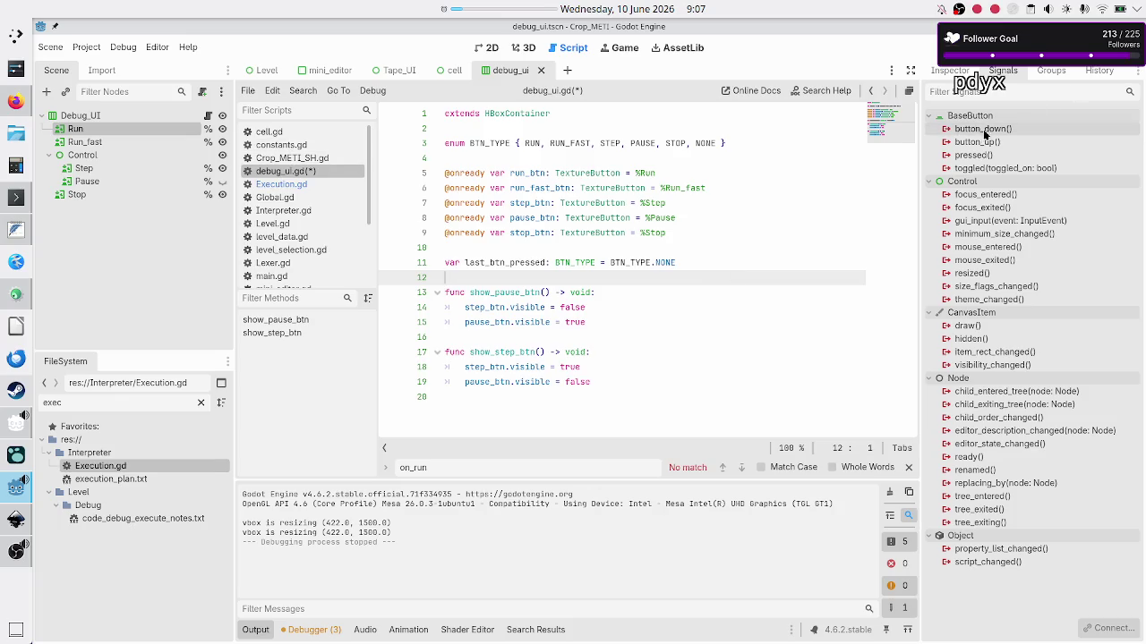
Insert a blank line above the enum and start a 'signal' declaration there
{"action": "left_click", "coordinate": [619, 158]}
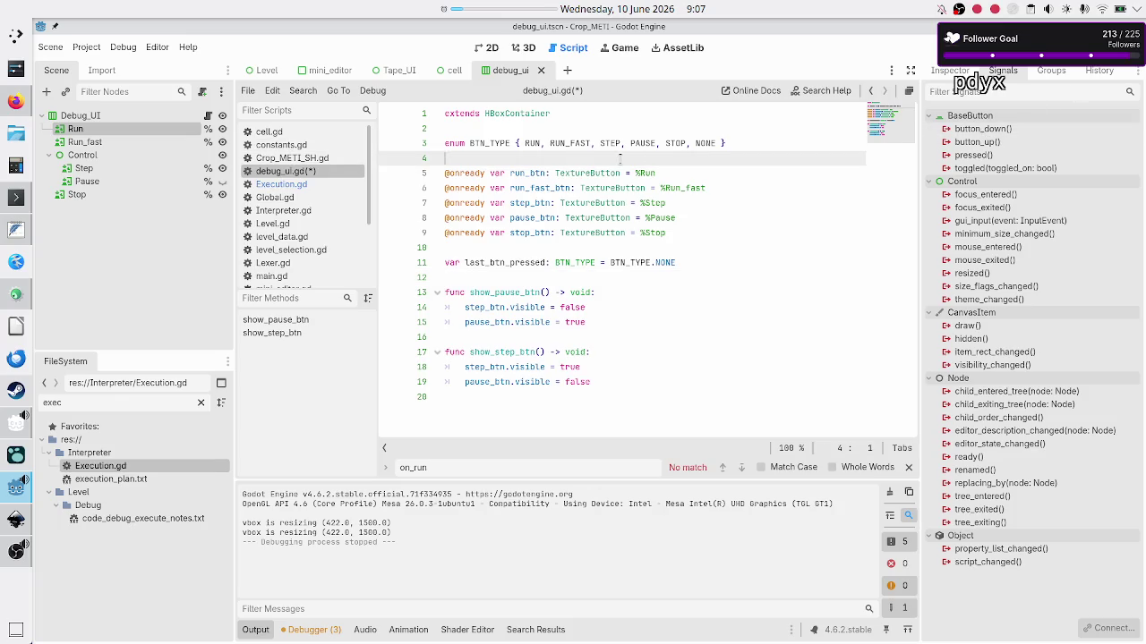
{"action": "key", "text": "Up"}
{"action": "key", "text": "Up"}
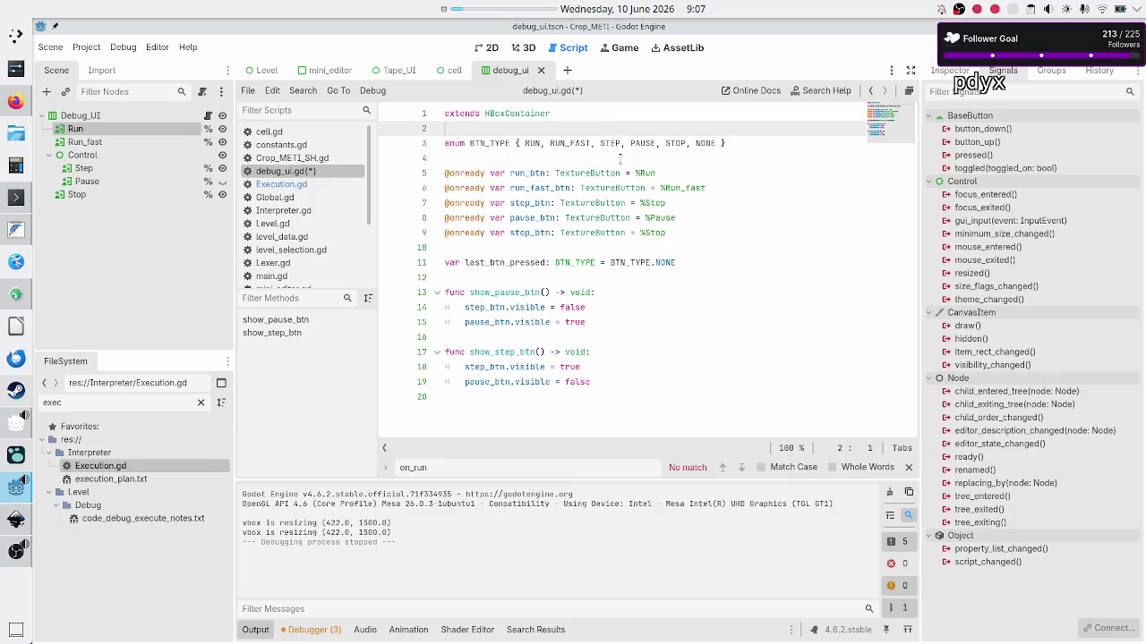
{"action": "key", "text": "Down"}
{"action": "key", "text": "Down"}
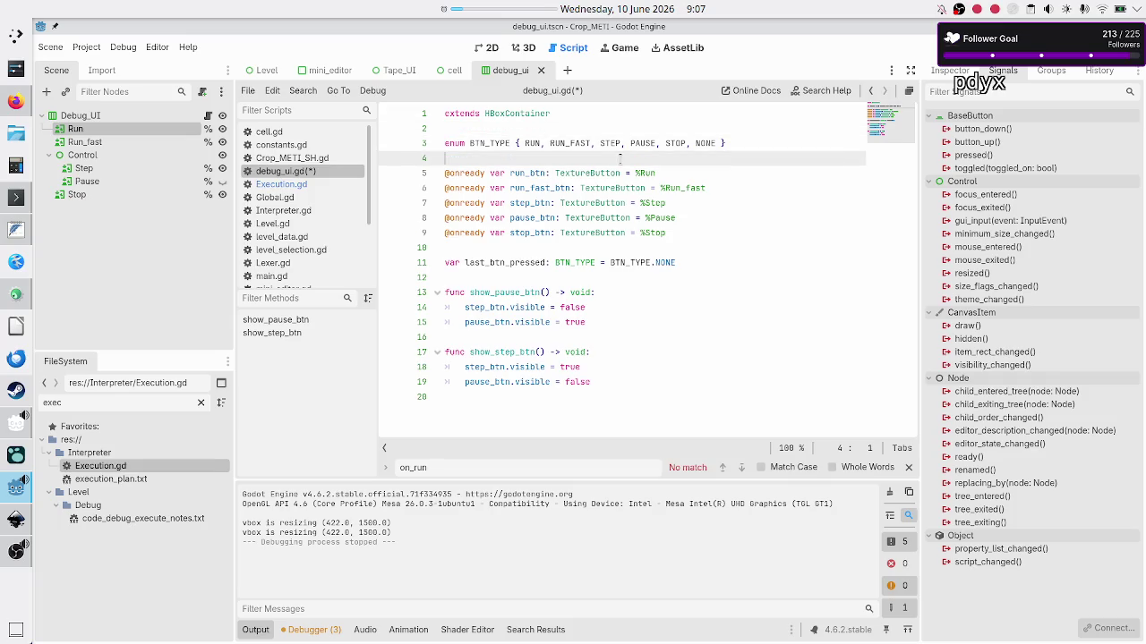
{"action": "key", "text": "Up"}
{"action": "key", "text": "Up"}
{"action": "key", "text": "Return"}
{"action": "key", "text": "Return"}
{"action": "key", "text": "Up"}
{"action": "type", "text": "signal"}
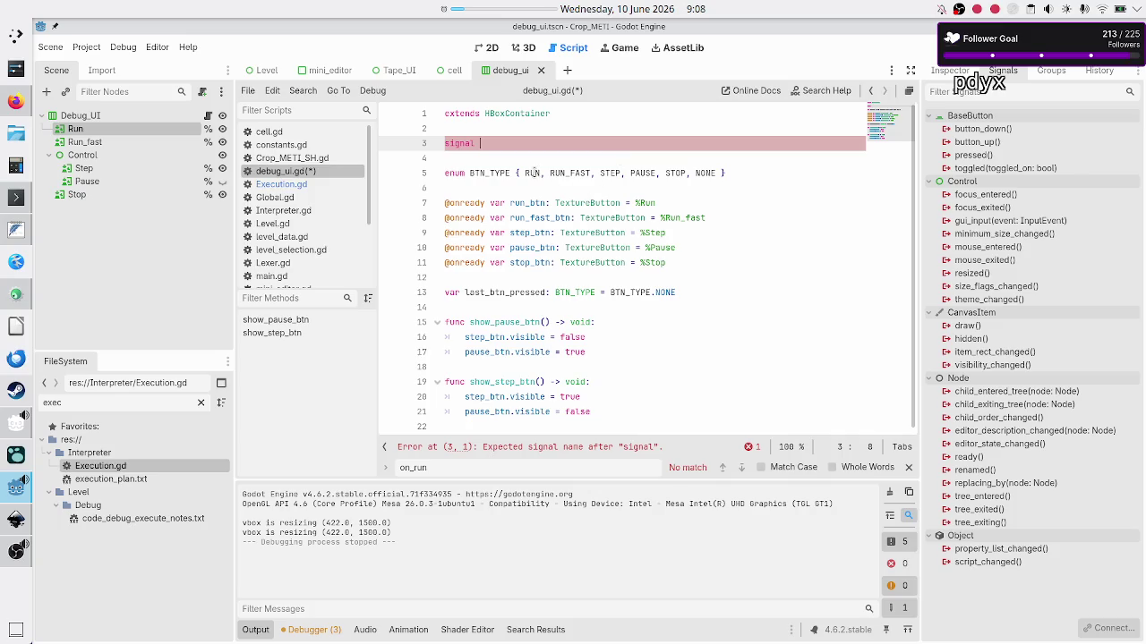
Look up the Debug_UI node's signals in the Scene dock, leaving the line 3 signal unfinished
{"action": "key", "text": "Down"}
{"action": "key", "text": "Down"}
{"action": "key", "text": "Down"}
{"action": "left_click", "coordinate": [541, 160]}
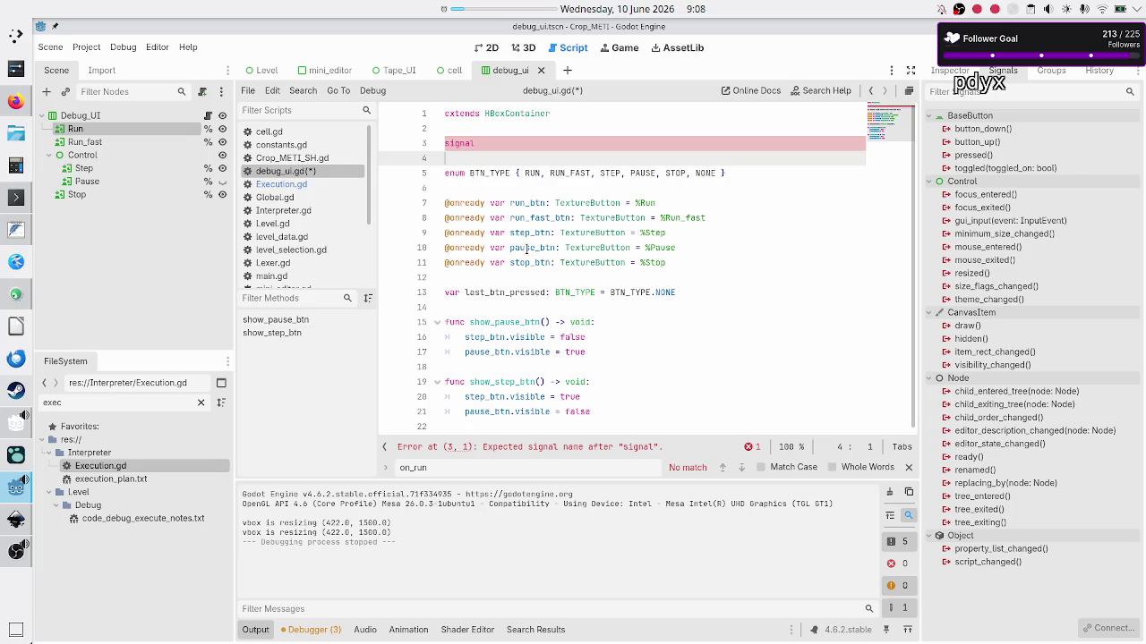
{"action": "left_click", "coordinate": [132, 112]}
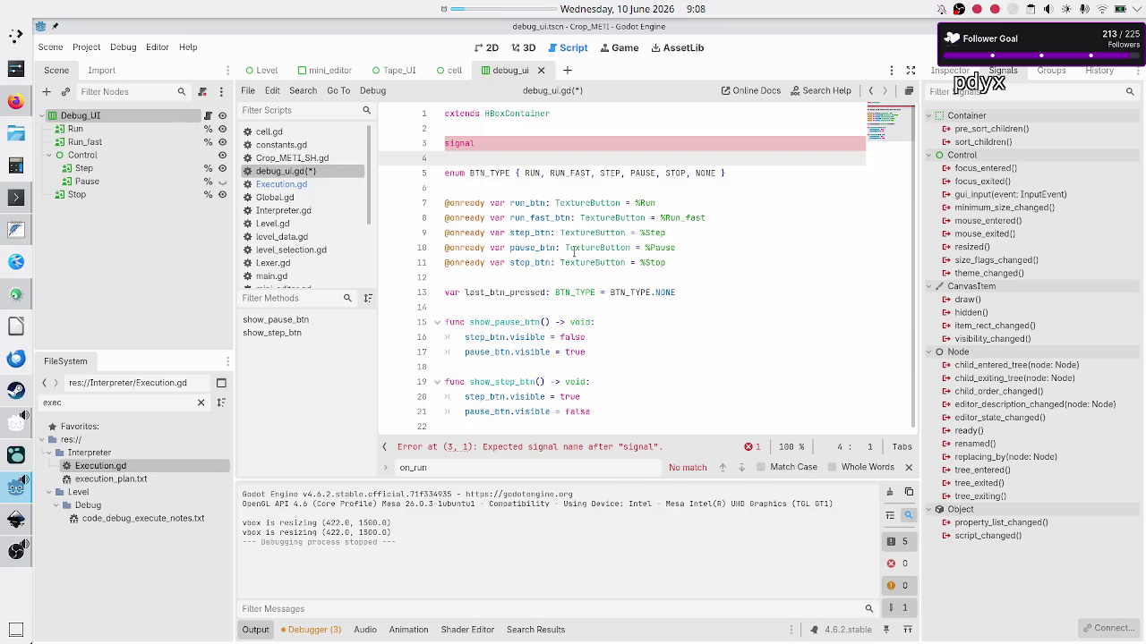
{"action": "mouse_move", "coordinate": [574, 251]}
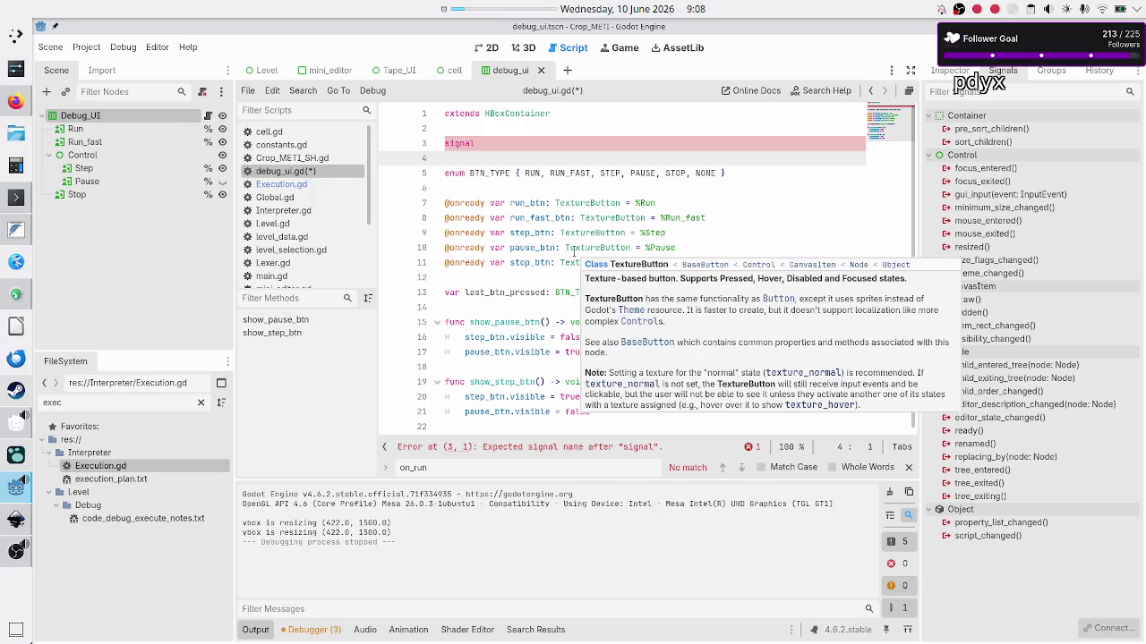
{"action": "left_click", "coordinate": [564, 143]}
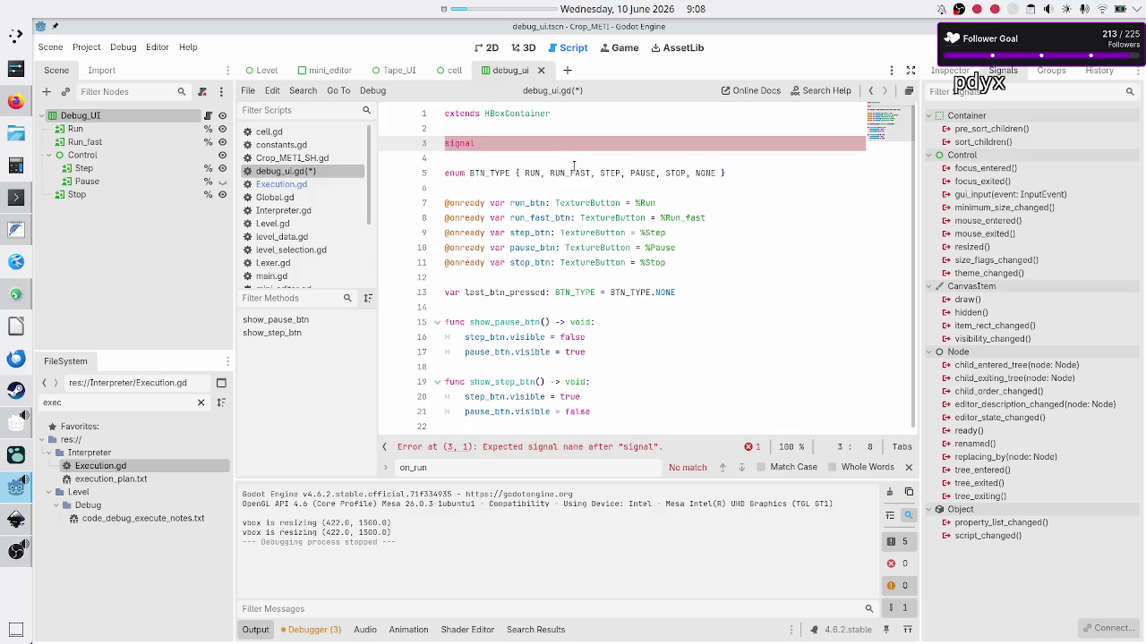
Declare signals run_pressed, run_fast_pressed, step_pressed, pause_pressed and stop_pressed below extends in debug_ui.gd
{"action": "type", "text": "run_press"}
{"action": "type", "text": "ed"}
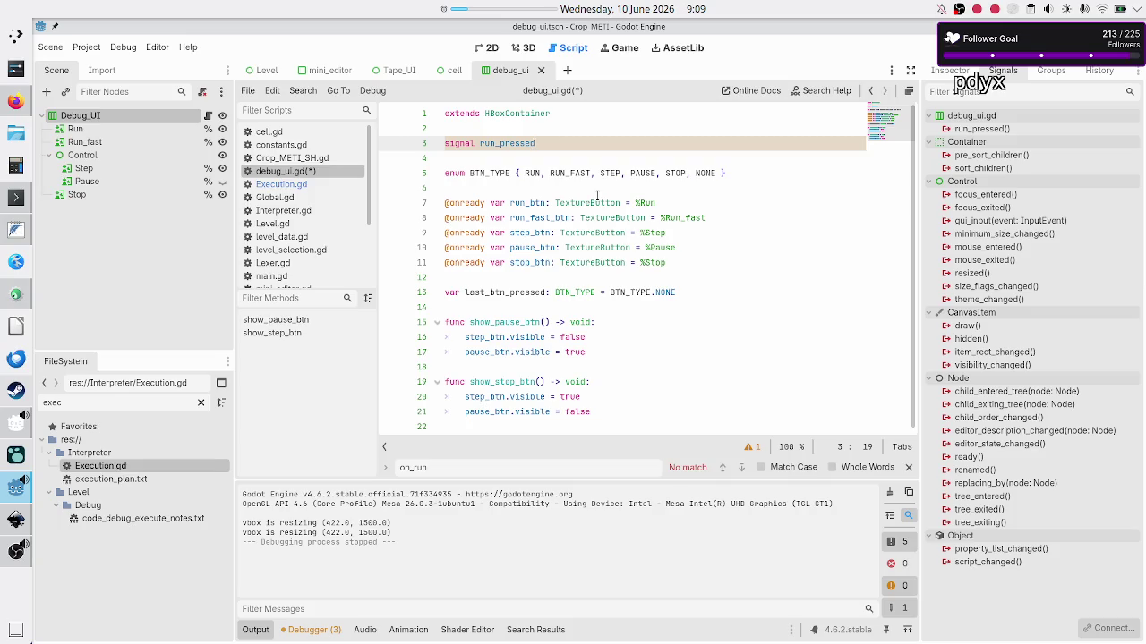
{"action": "key", "text": "Return"}
{"action": "type", "text": "signal"}
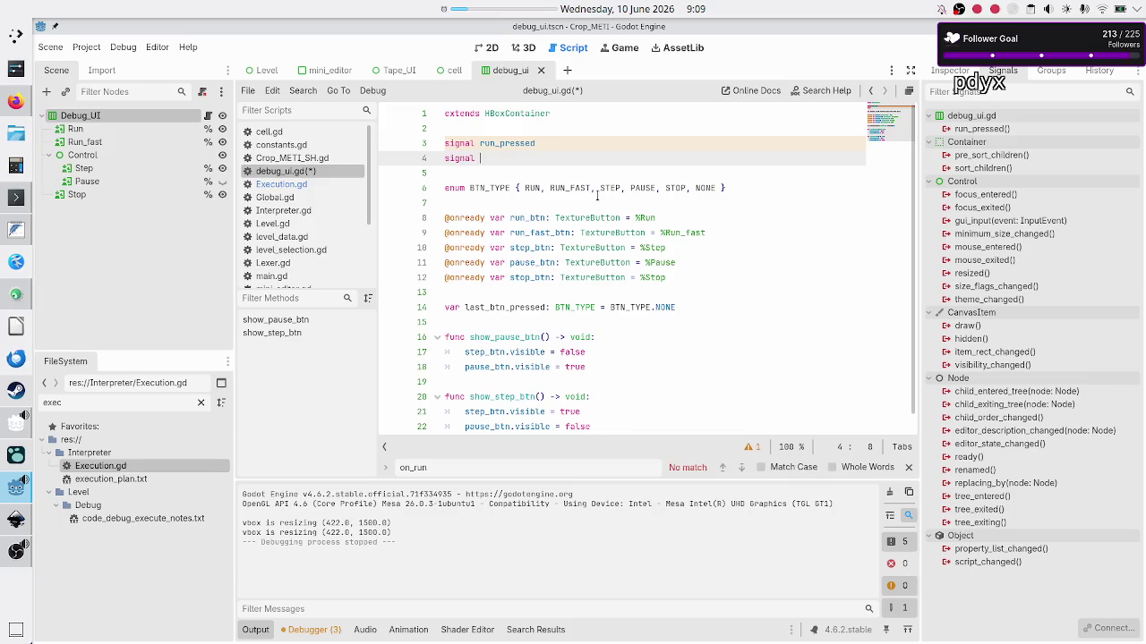
{"action": "type", "text": "un_fast_pr"}
{"action": "type", "text": "essed"}
{"action": "key", "text": "Return"}
{"action": "type", "text": "signal "}
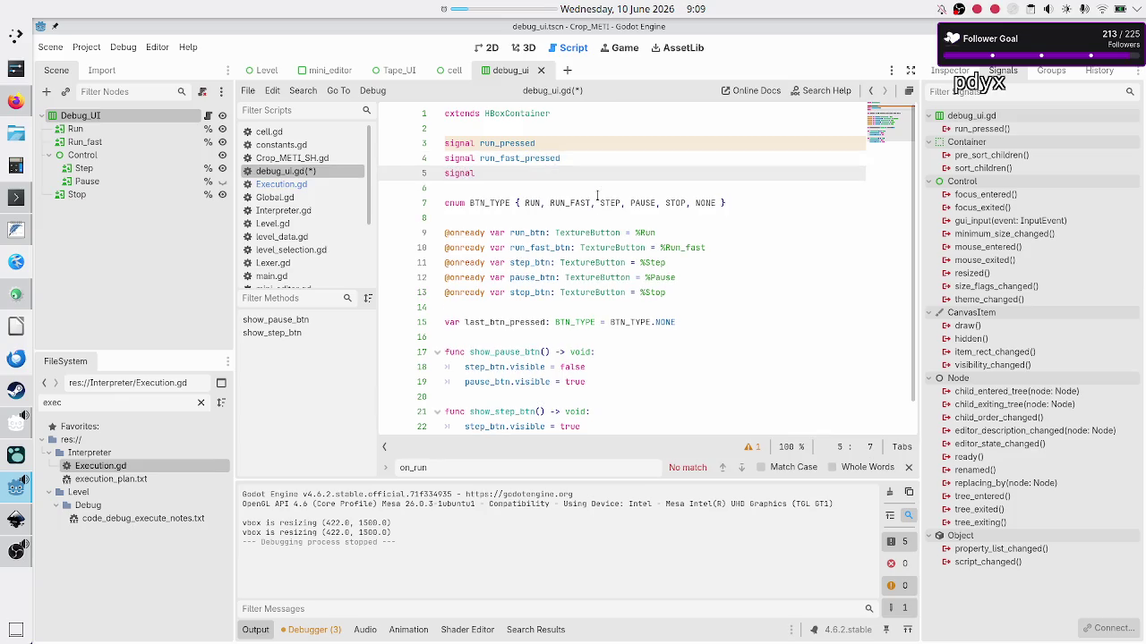
{"action": "type", "text": "step_pre"}
{"action": "type", "text": "ssed"}
{"action": "key", "text": "Return"}
{"action": "type", "text": "signal pau"}
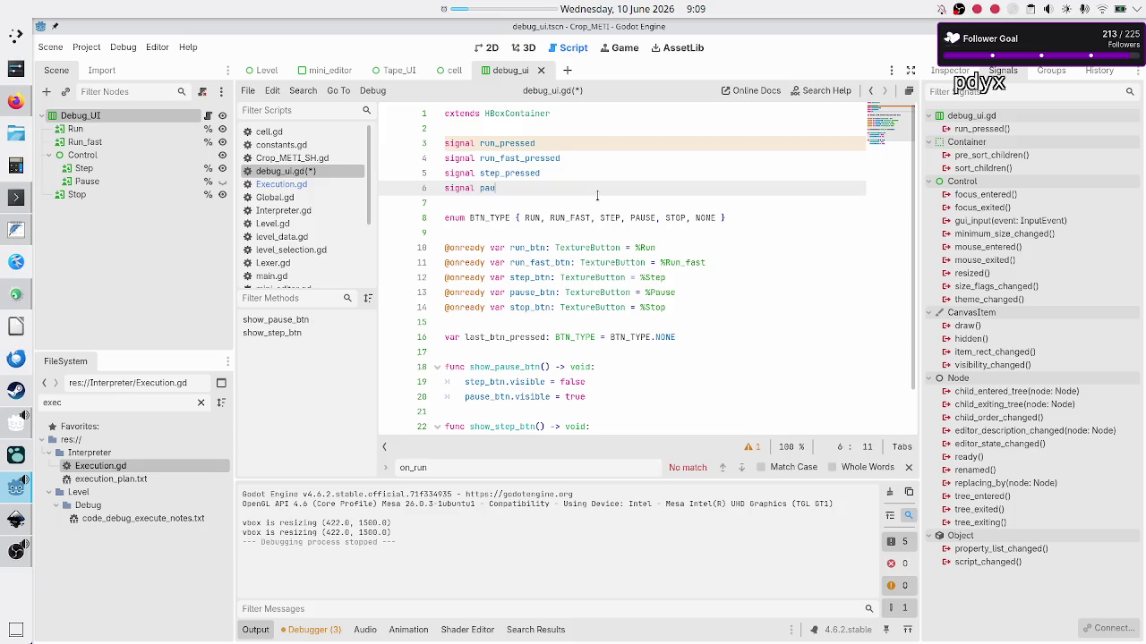
{"action": "type", "text": "se_pressed"}
{"action": "key", "text": "Return"}
{"action": "type", "text": "signal"}
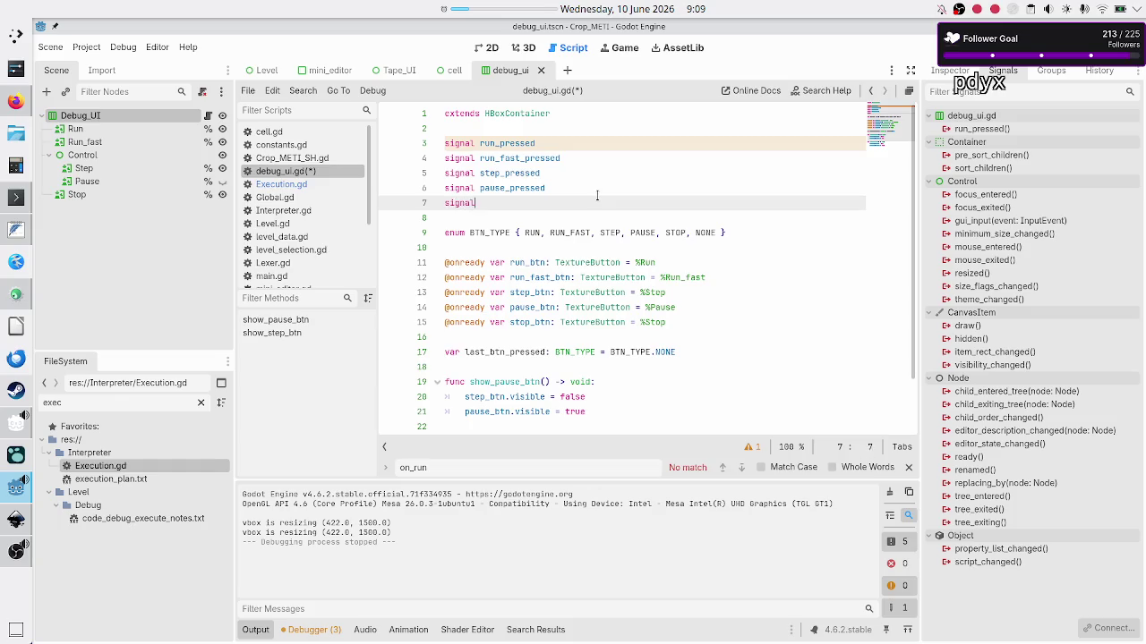
{"action": "type", "text": " stop_pressed"}
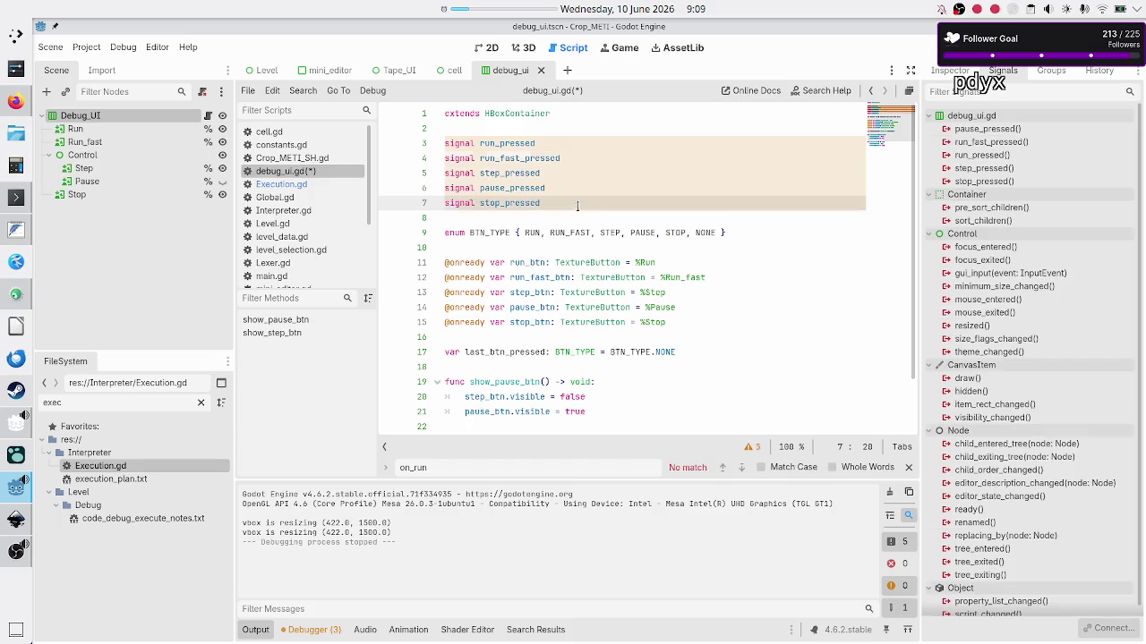
{"action": "left_click", "coordinate": [93, 129]}
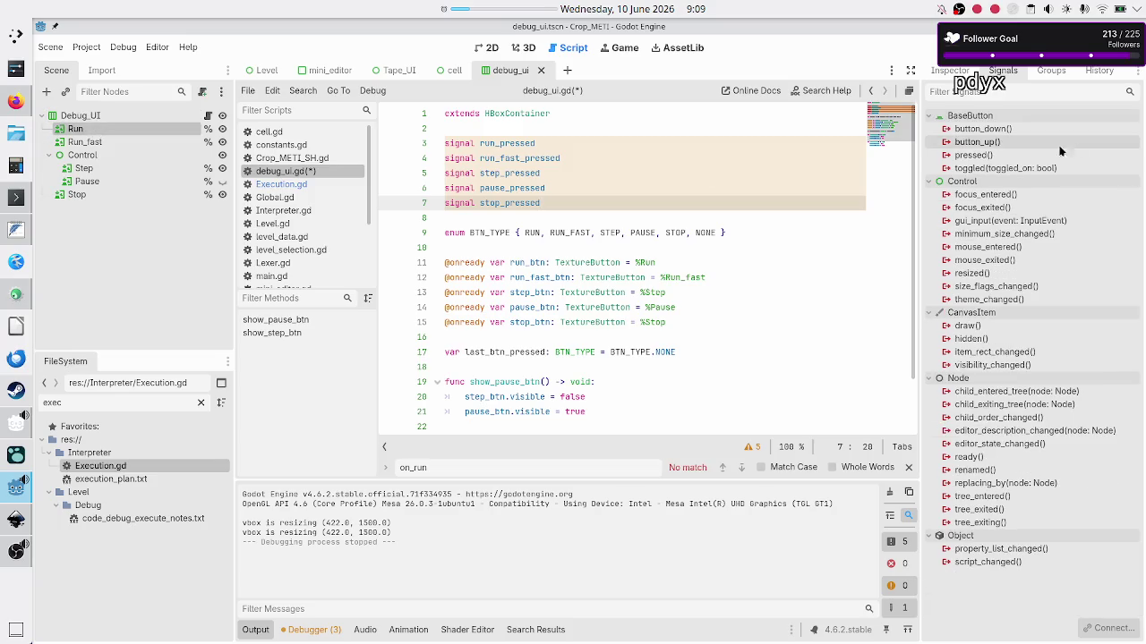
Connect the Run button's pressed signal to a new _on_run_pressed function and remove the extra blank line
{"action": "double_click", "coordinate": [1002, 156]}
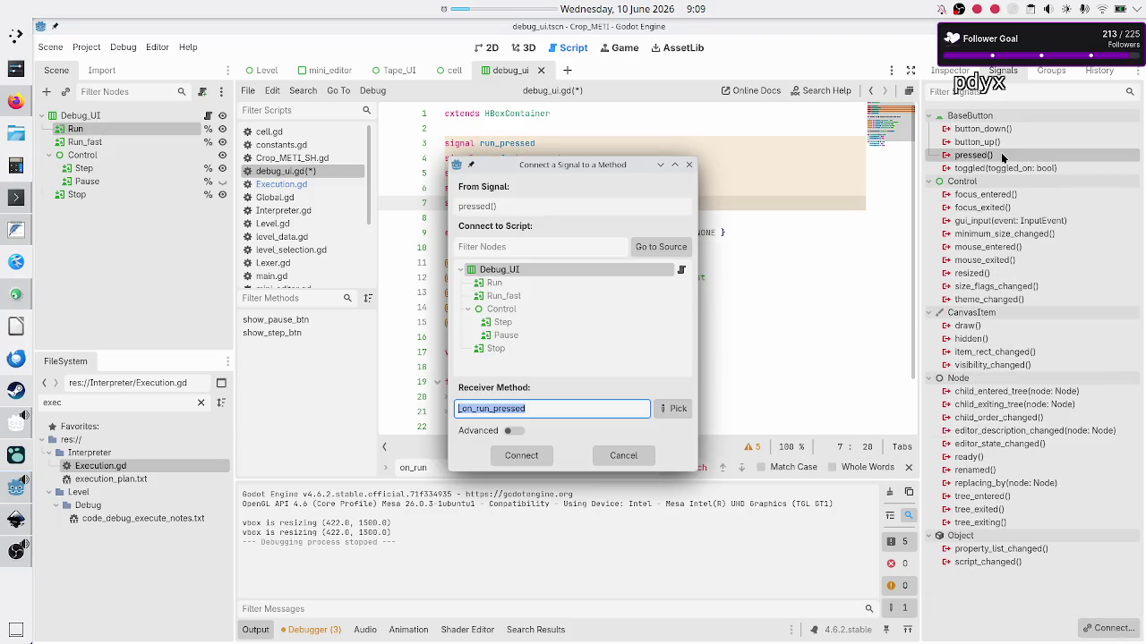
{"action": "left_click", "coordinate": [525, 466]}
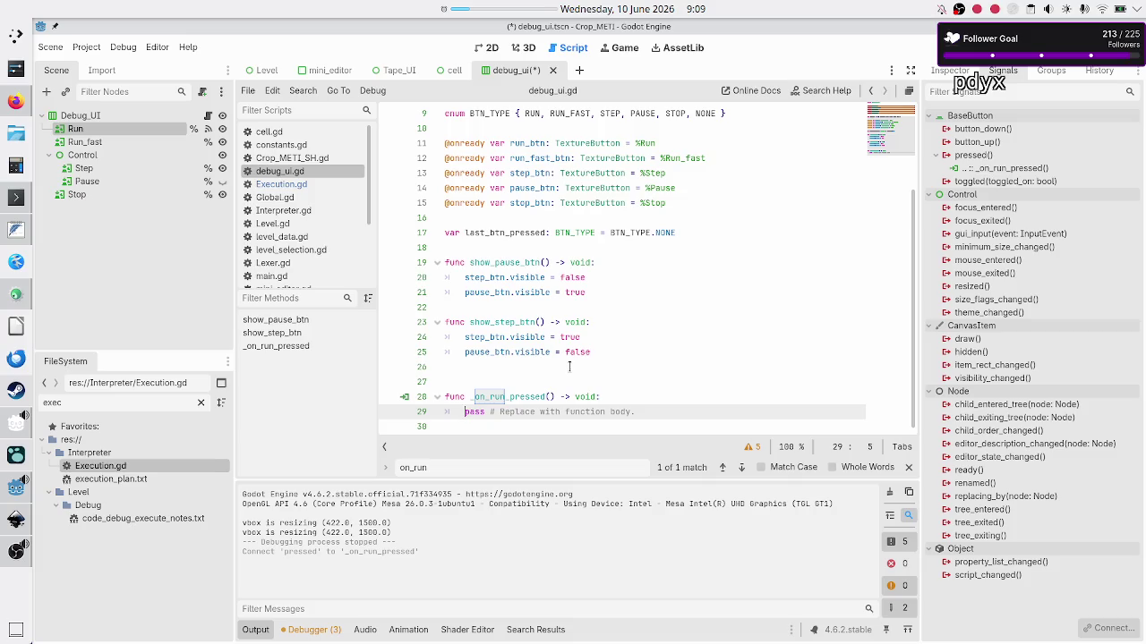
{"action": "key", "text": "Up"}
{"action": "key", "text": "Up"}
{"action": "key", "text": "BackSpace"}
Select the stub's pass line, check the commit diff, then bring up execution_plan.txt
{"action": "key", "text": "Down"}
{"action": "key", "text": "Down"}
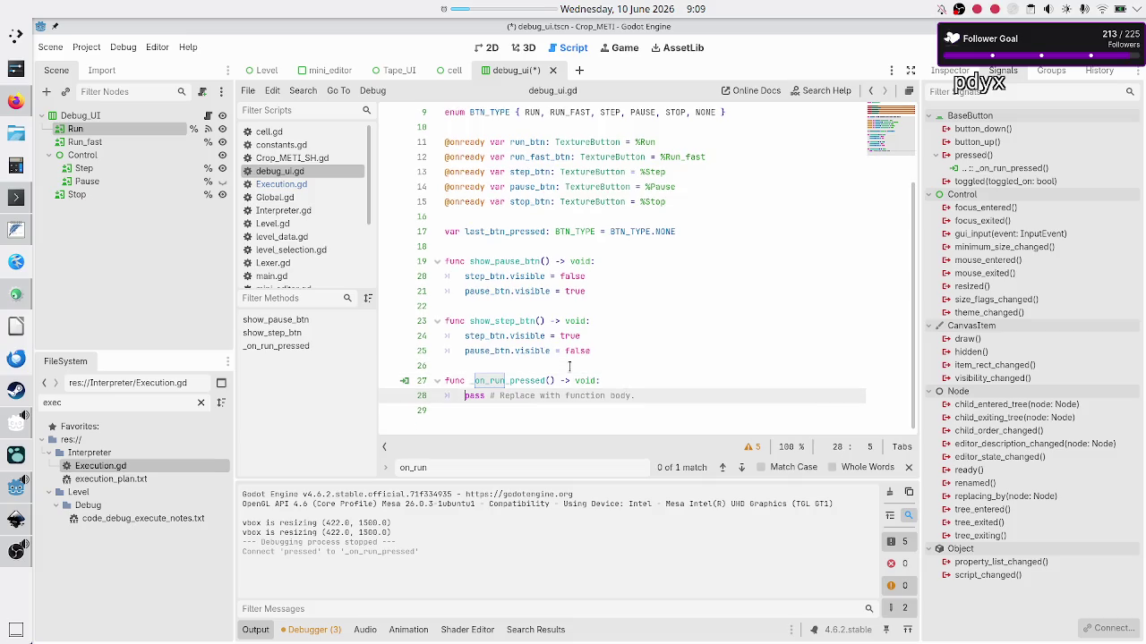
{"action": "key", "text": "shift+Down"}
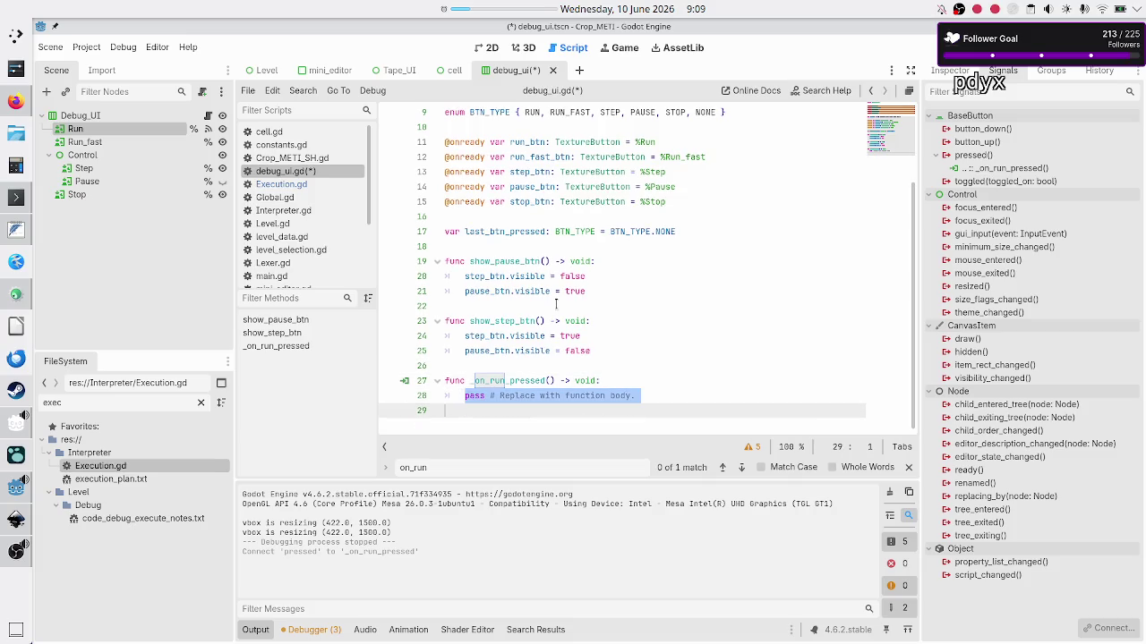
{"action": "scroll", "coordinate": [556, 304], "scroll_direction": "up", "scroll_amount": 3}
{"action": "scroll", "coordinate": [556, 304], "scroll_direction": "down", "scroll_amount": 3}
{"action": "scroll", "coordinate": [556, 305], "scroll_direction": "up", "scroll_amount": 3}
{"action": "key", "text": "alt+Tab"}
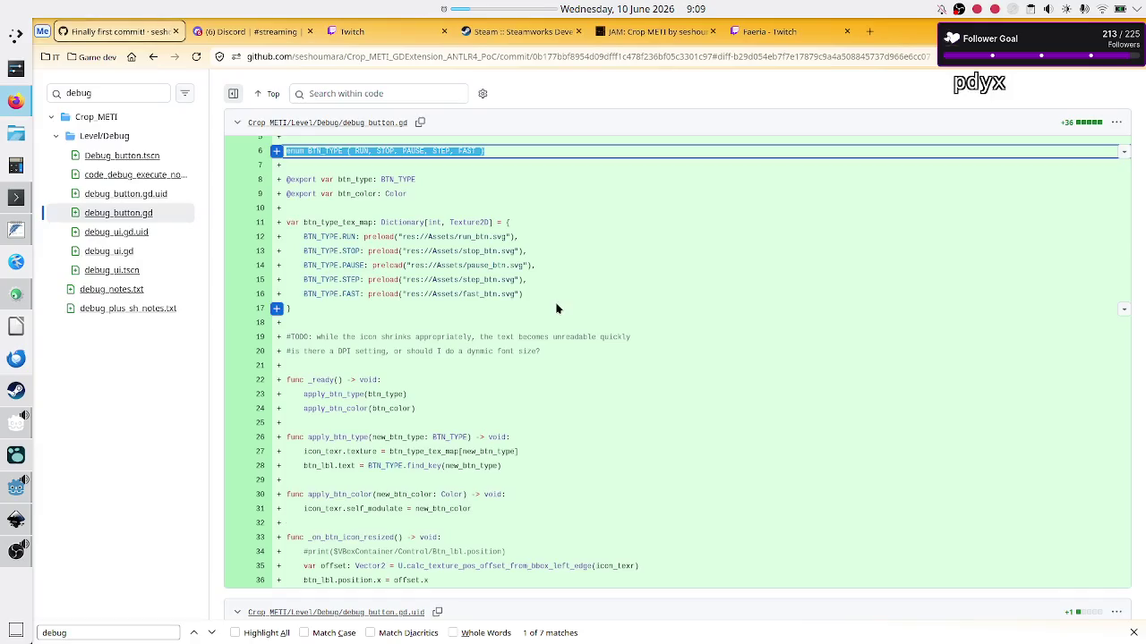
{"action": "key", "text": "alt+Tab"}
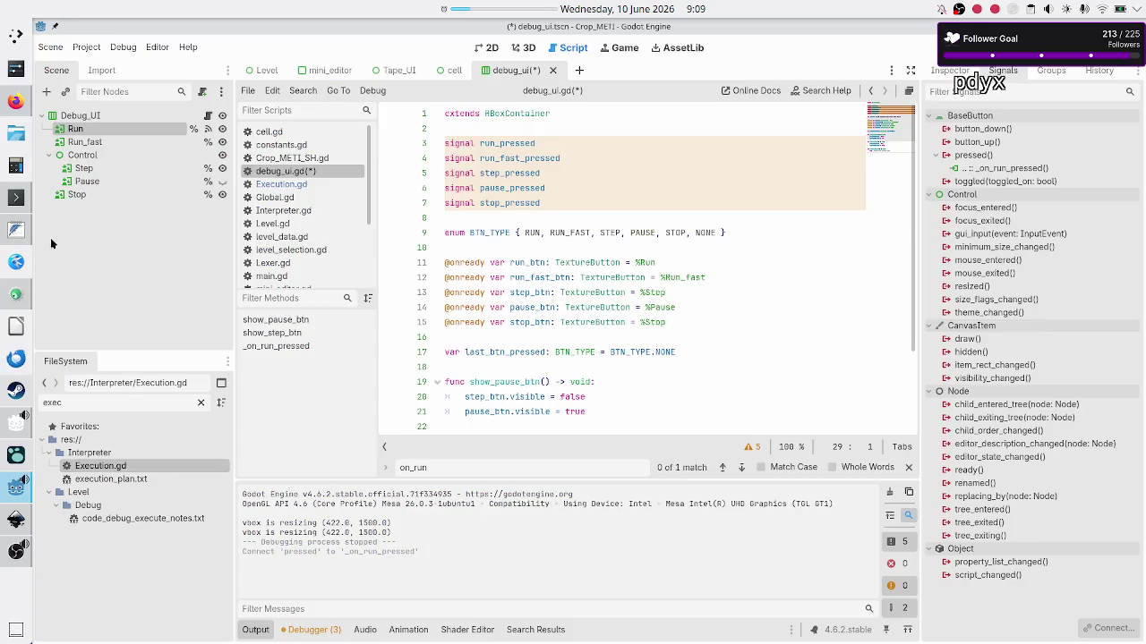
{"action": "left_click", "coordinate": [15, 229]}
{"action": "key", "text": "Home"}
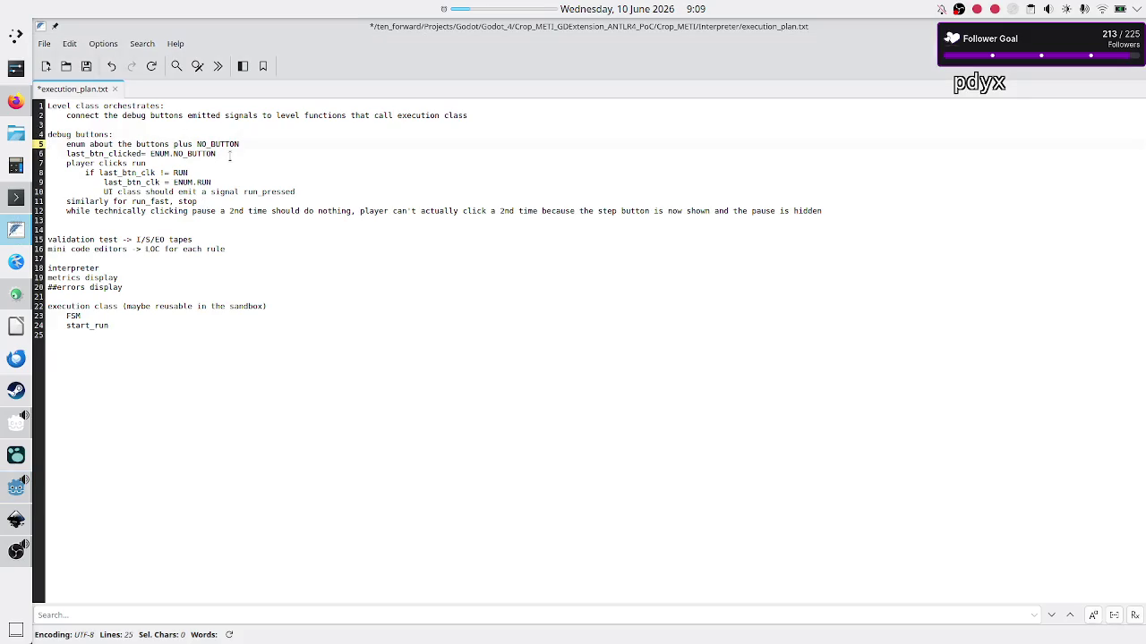
{"action": "key", "text": "Down"}
{"action": "key", "text": "Down"}
{"action": "key", "text": "Down"}
{"action": "key", "text": "alt+Tab"}
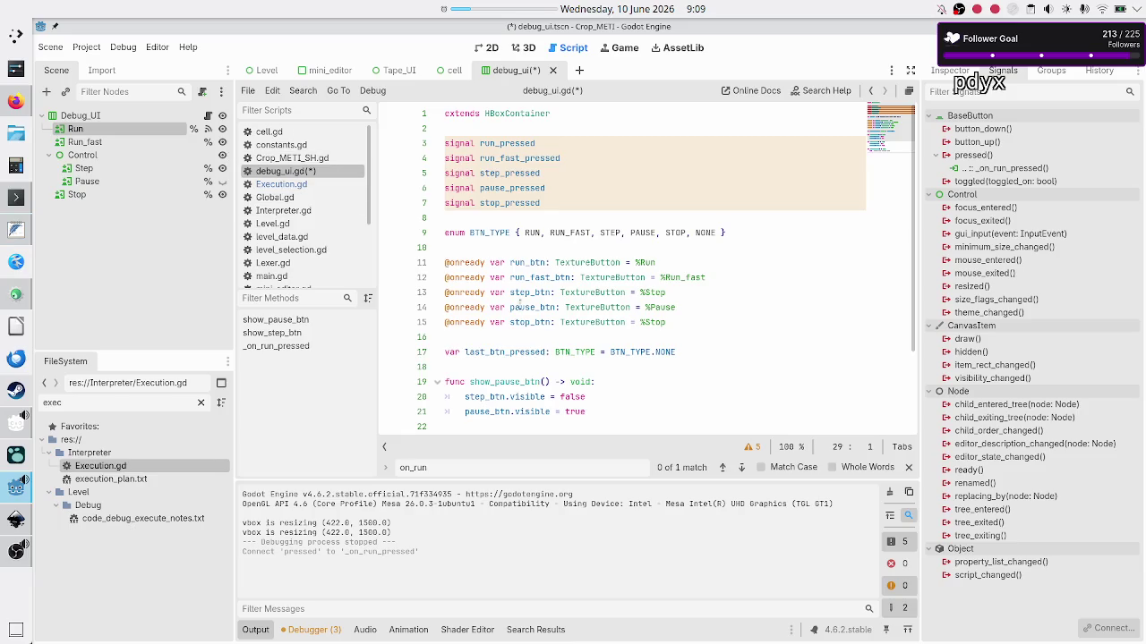
Replace pass with the condition 'if last_btn_pressed != BTN_TYPE.RUN:'
{"action": "key", "text": "BackSpace"}
{"action": "type", "text": "if last"}
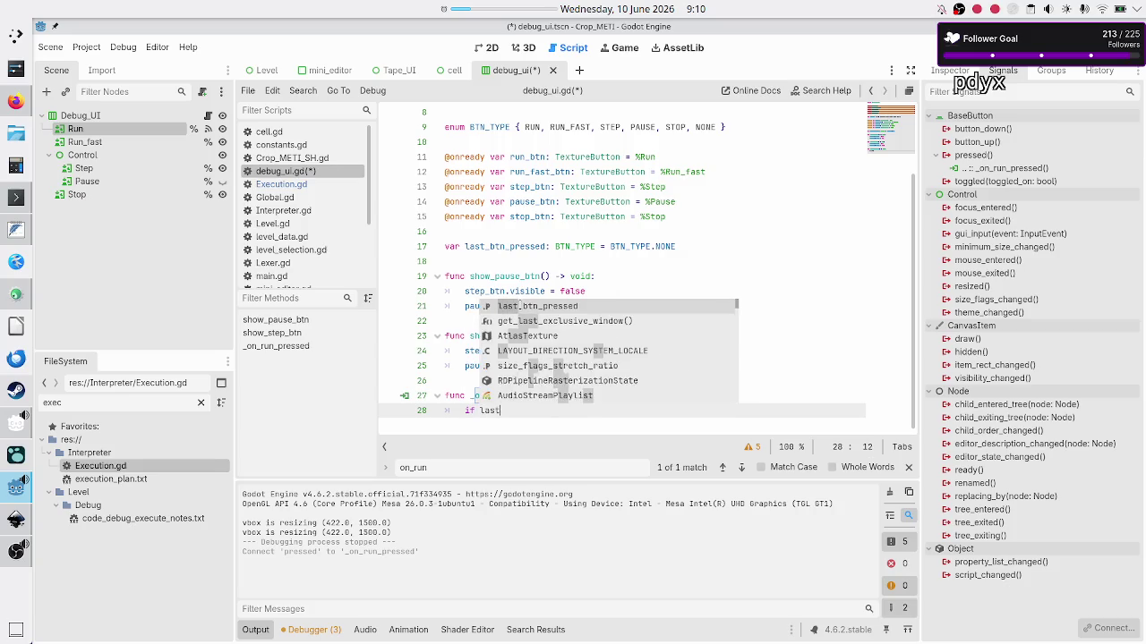
{"action": "type", "text": "_b"}
{"action": "key", "text": "Return"}
{"action": "type", "text": "!="}
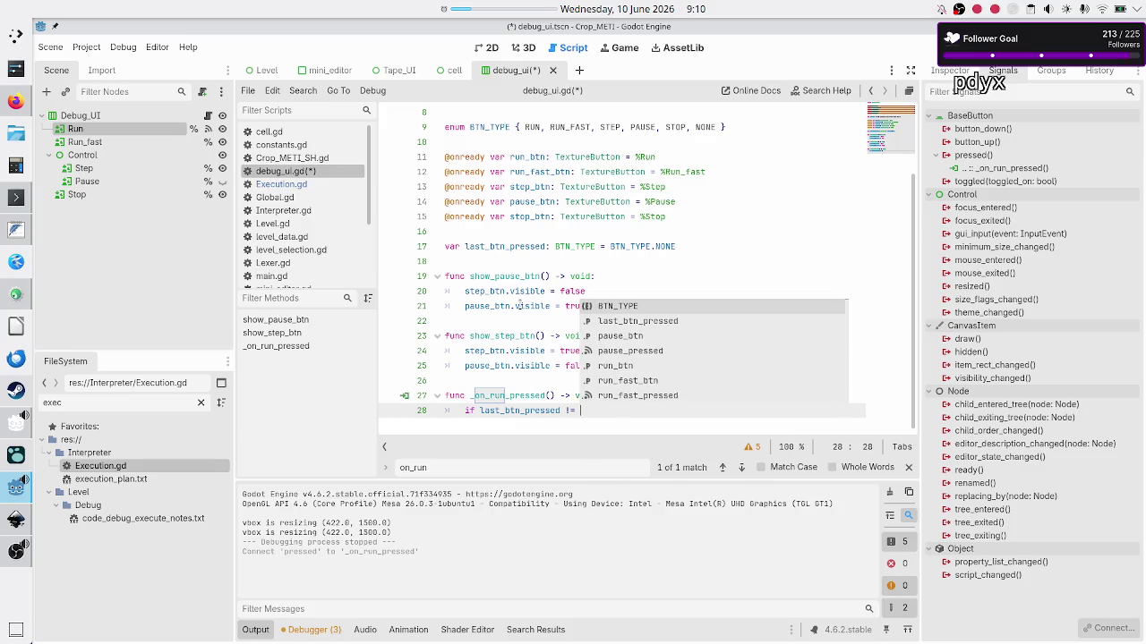
{"action": "key", "text": "Return"}
{"action": "type", "text": ".R"}
{"action": "key", "text": "Return"}
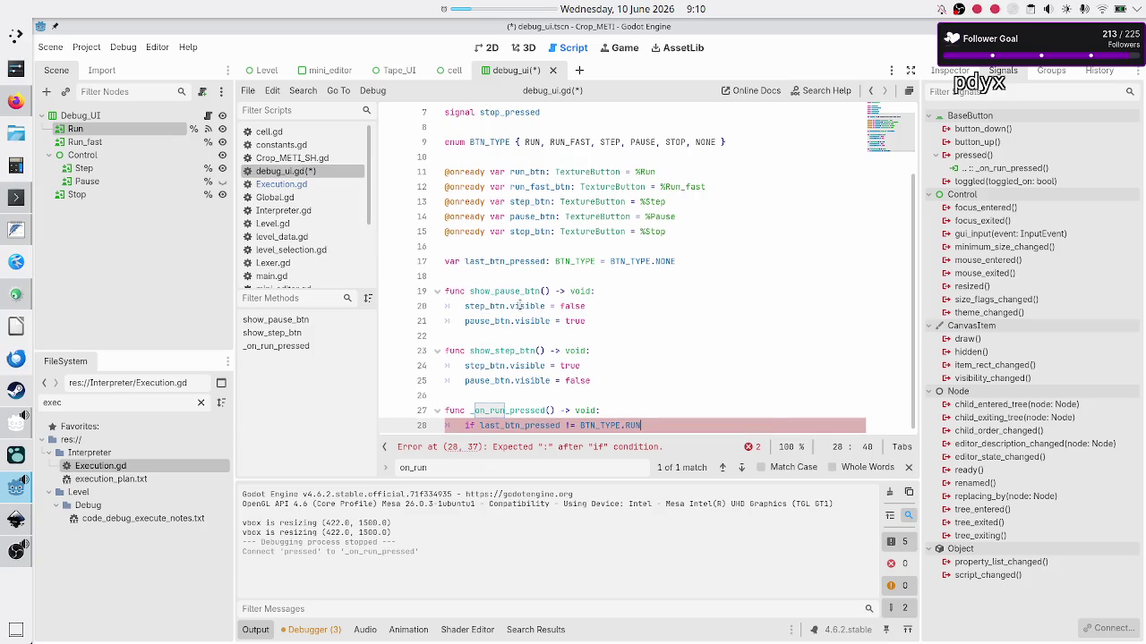
{"action": "double_click", "coordinate": [665, 262]}
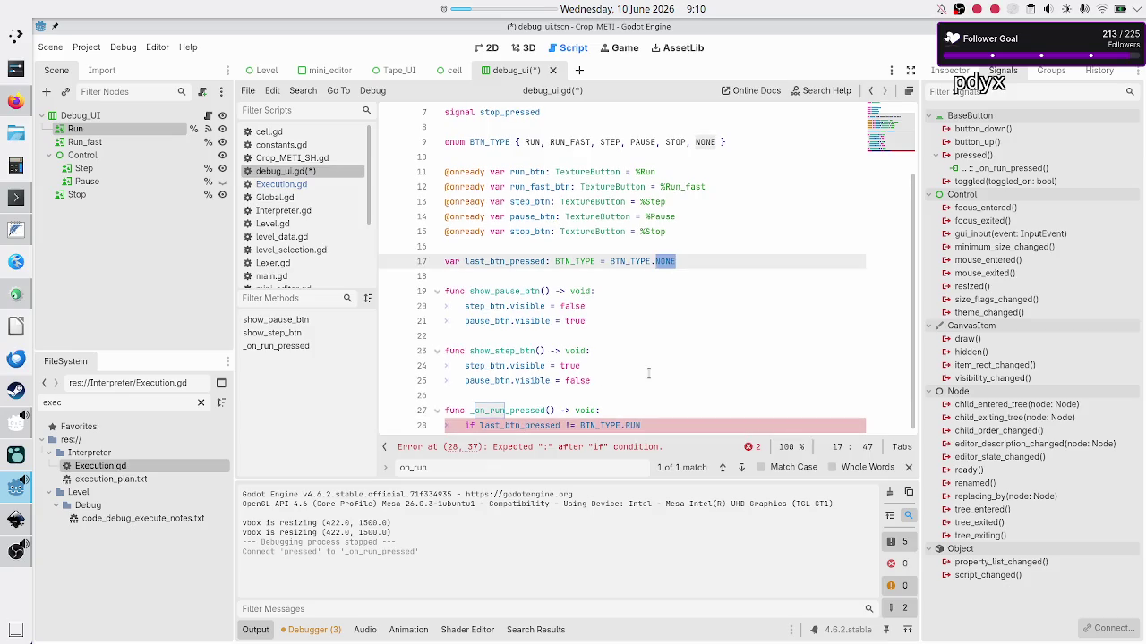
{"action": "left_click", "coordinate": [660, 427]}
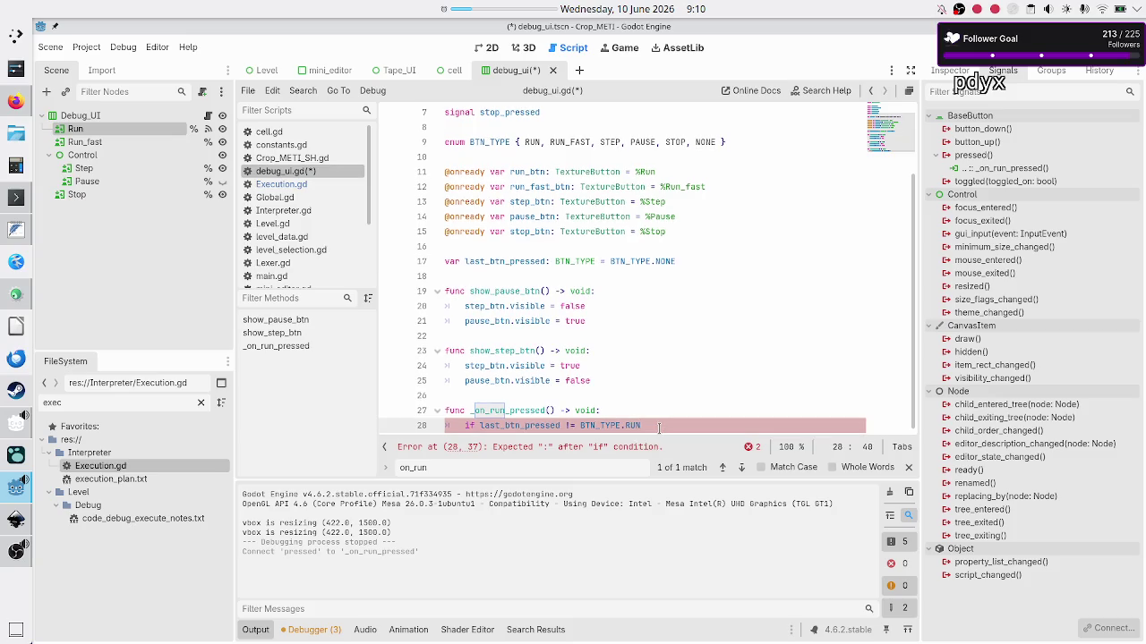
{"action": "type", "text": ":"}
{"action": "key", "text": "Return"}
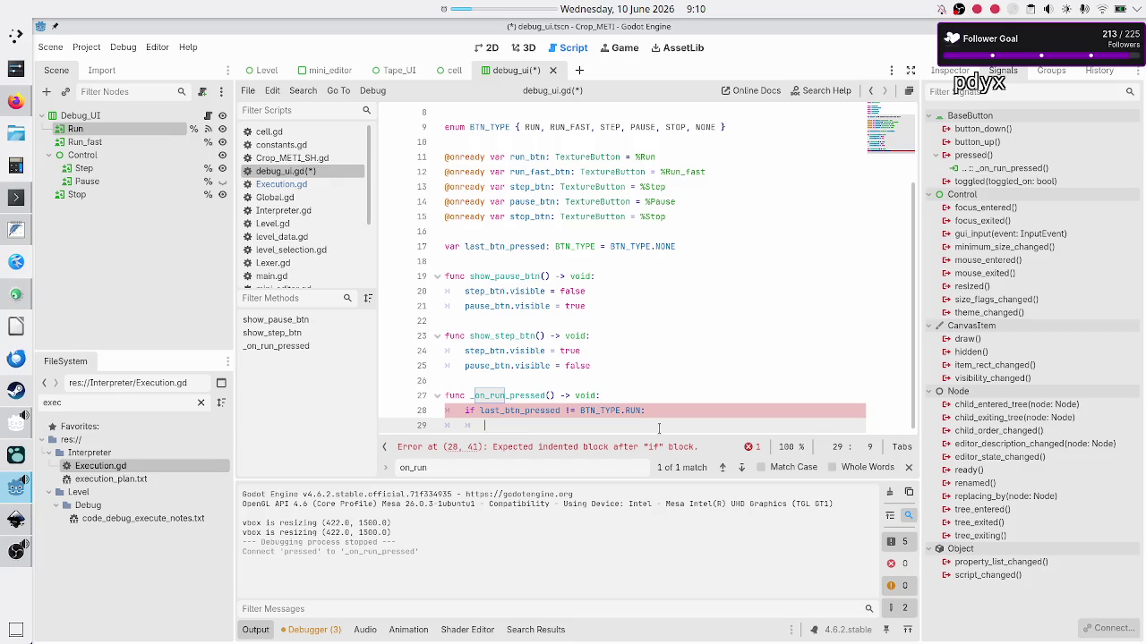
Fill the if body with 'last_btn_pressed = BTN_TYPE.RUN' and 'run_pressed.emit()'
{"action": "type", "text": "last"}
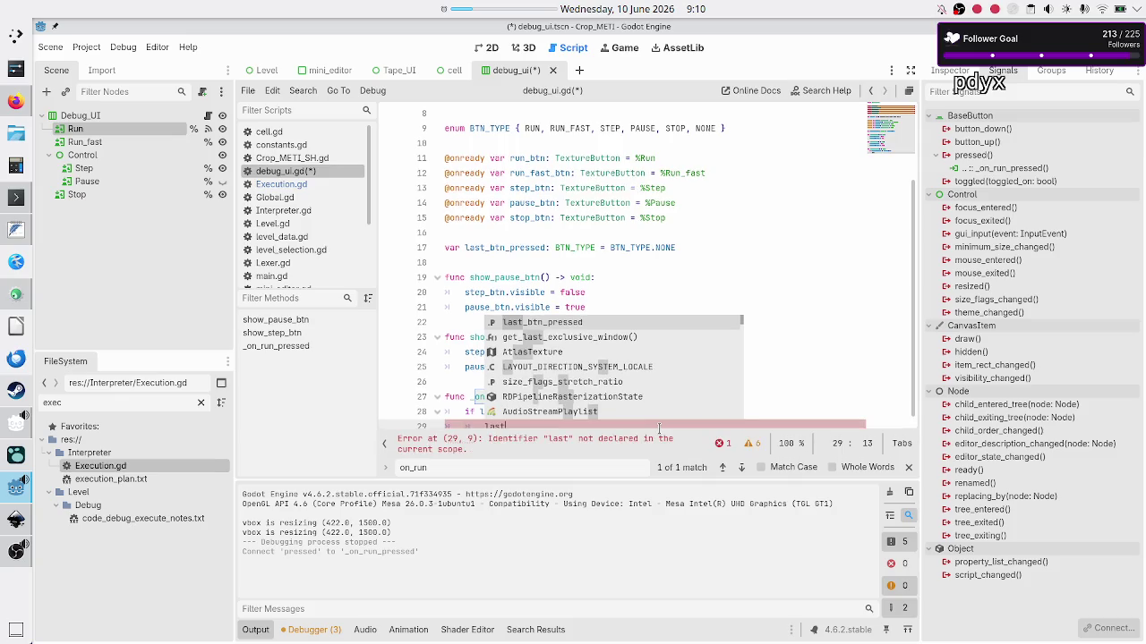
{"action": "type", "text": "_"}
{"action": "key", "text": "Return"}
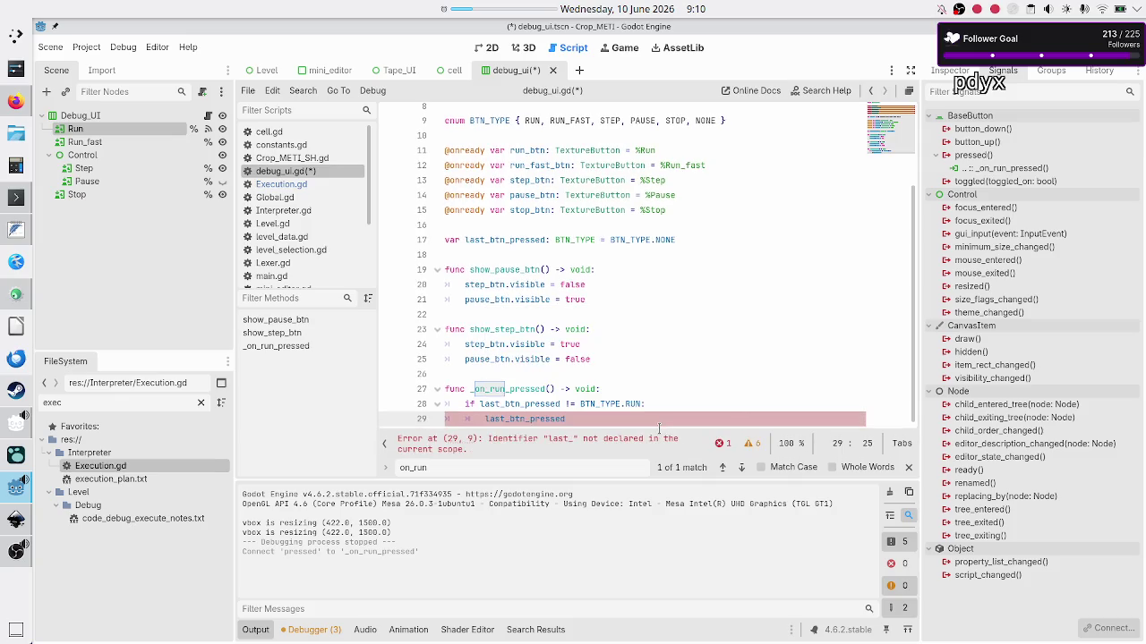
{"action": "type", "text": " = BT"}
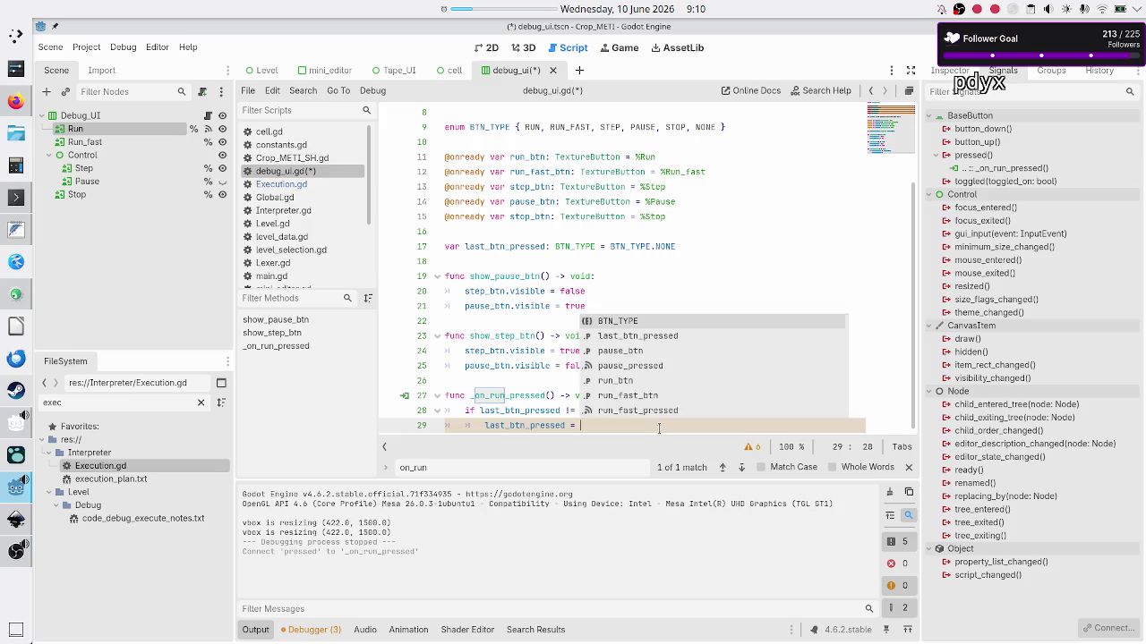
{"action": "key", "text": "Return"}
{"action": "type", "text": ".R"}
{"action": "key", "text": "Return"}
{"action": "key", "text": "Return"}
{"action": "type", "text": "emit "}
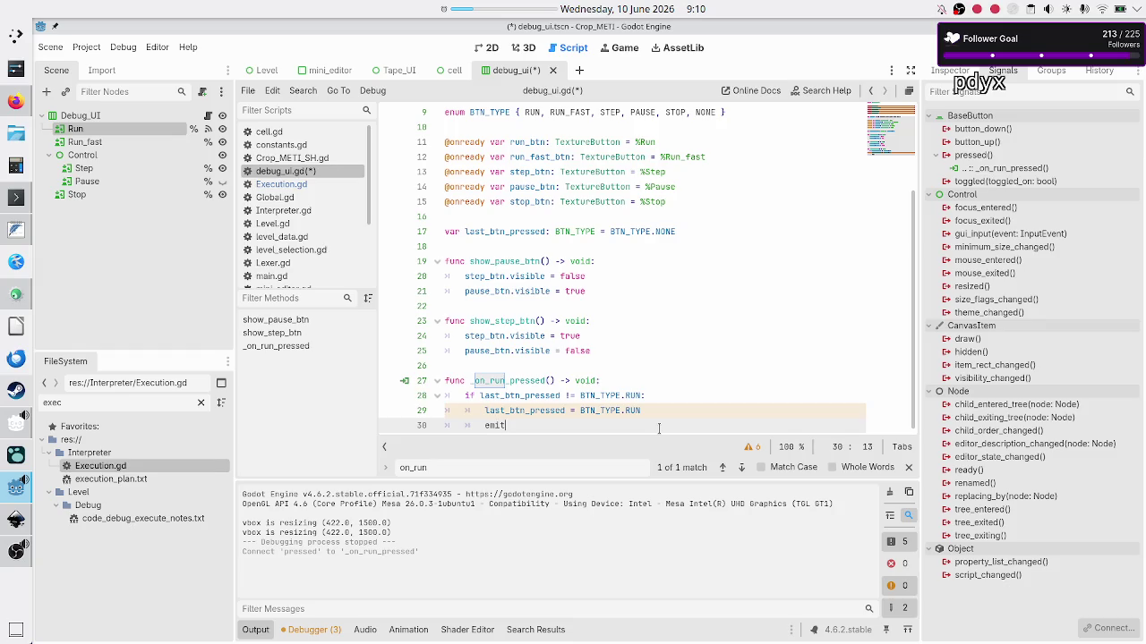
{"action": "type", "text": "run_"}
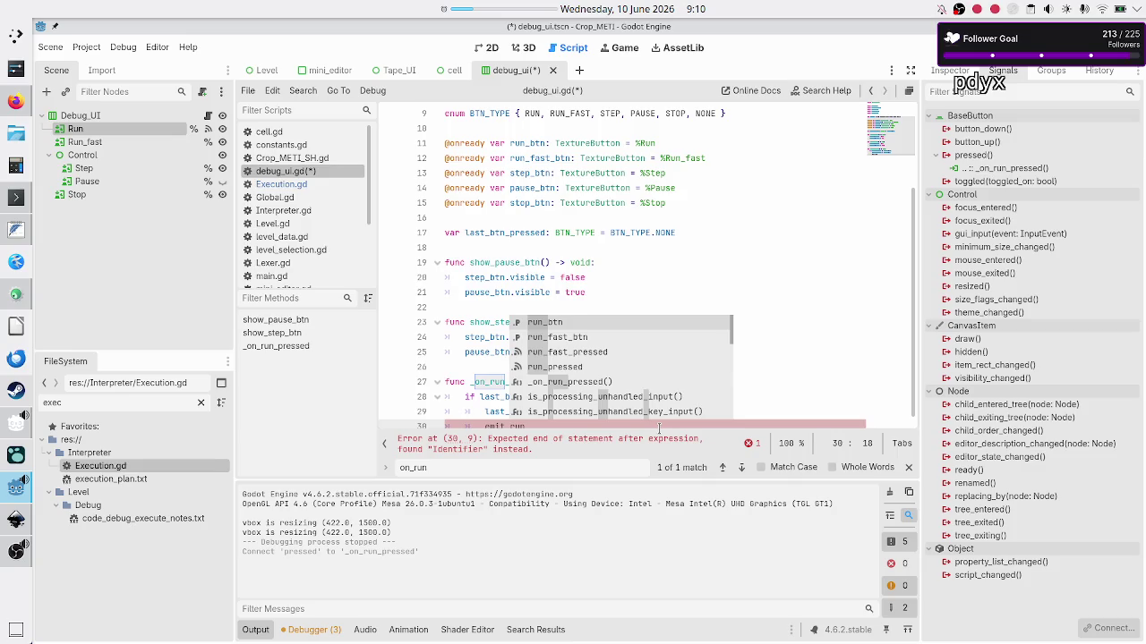
{"action": "key", "text": "BackSpace"}
{"action": "key", "text": "BackSpace"}
{"action": "key", "text": "BackSpace"}
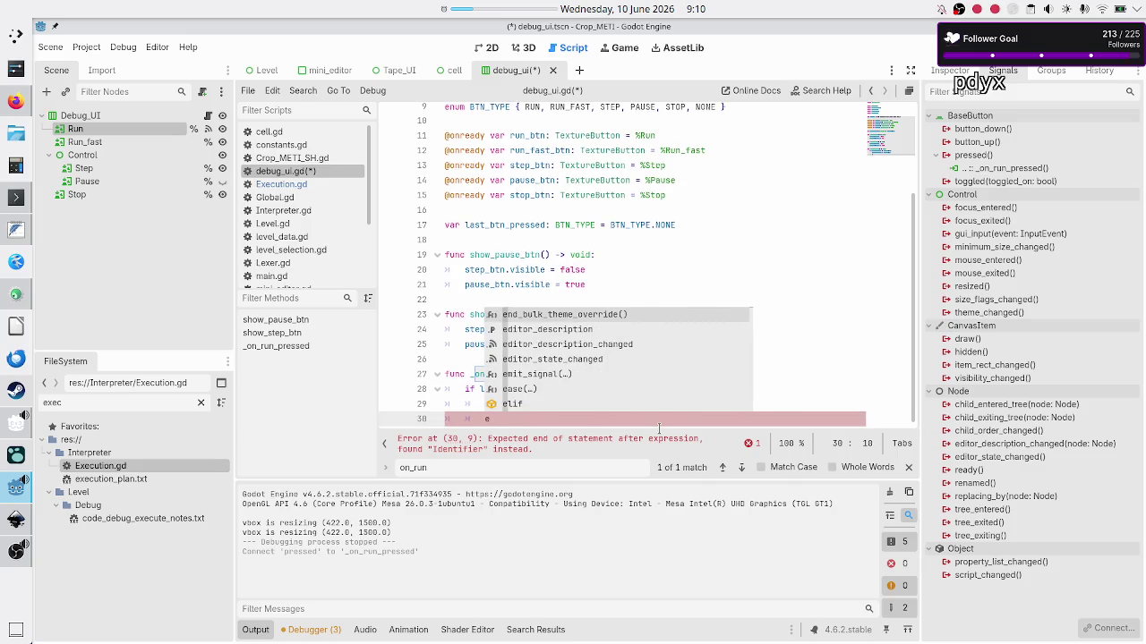
{"action": "type", "text": "run_"}
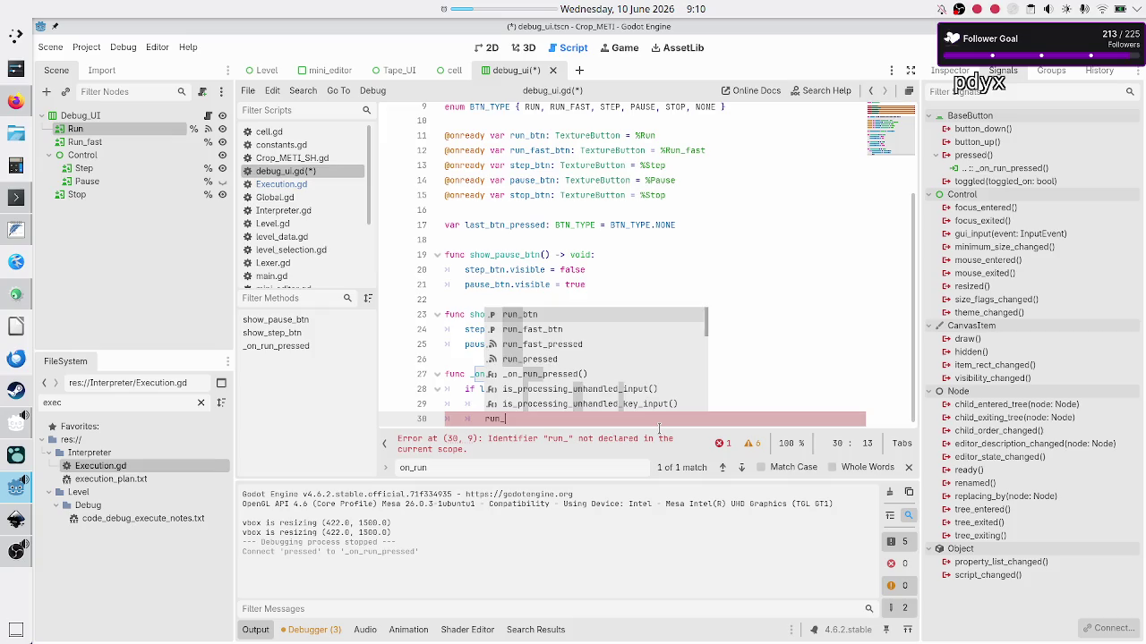
{"action": "type", "text": "pressed.em"}
{"action": "key", "text": "Return"}
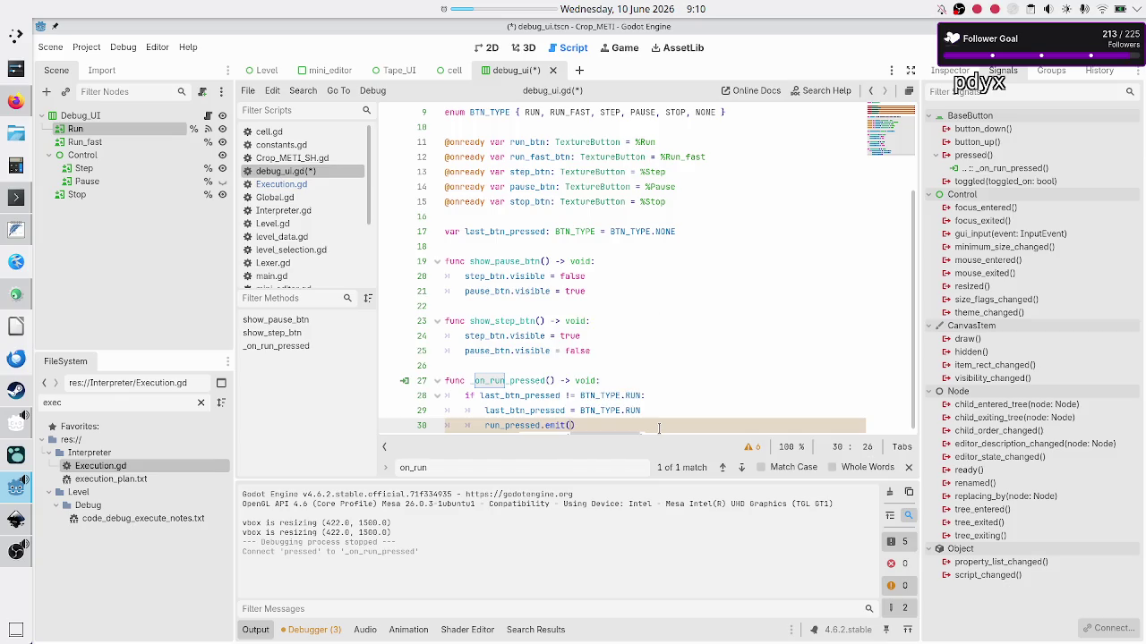
{"action": "key", "text": "alt+Tab"}
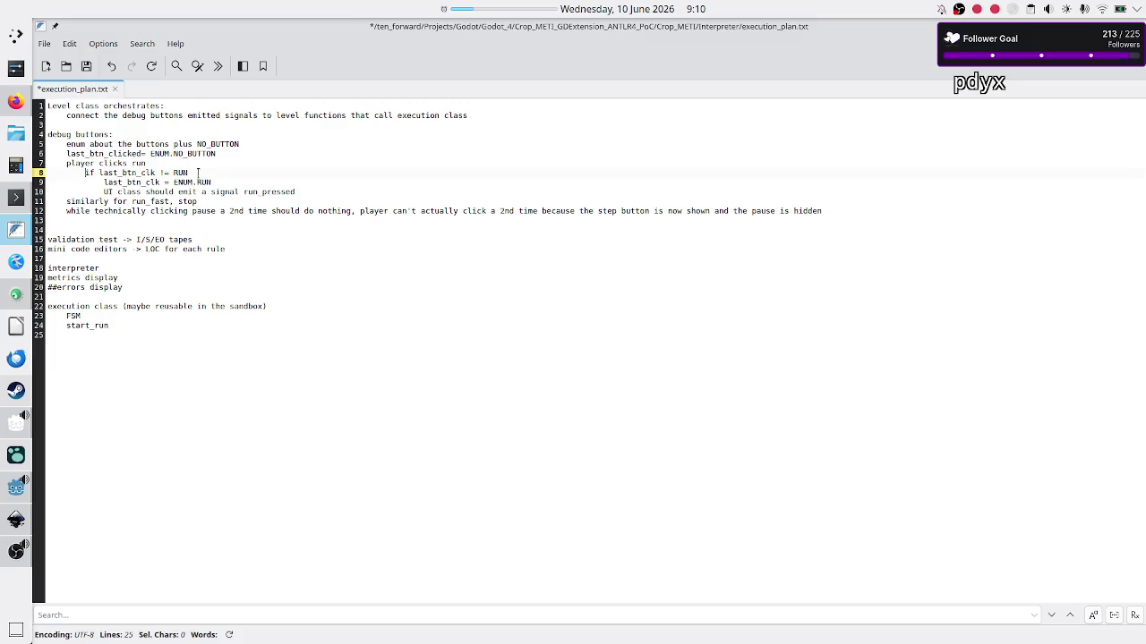
Review the run_pressed note in FeatherPad, then back in Godot clear the indent on line 31
{"action": "triple_click", "coordinate": [164, 191]}
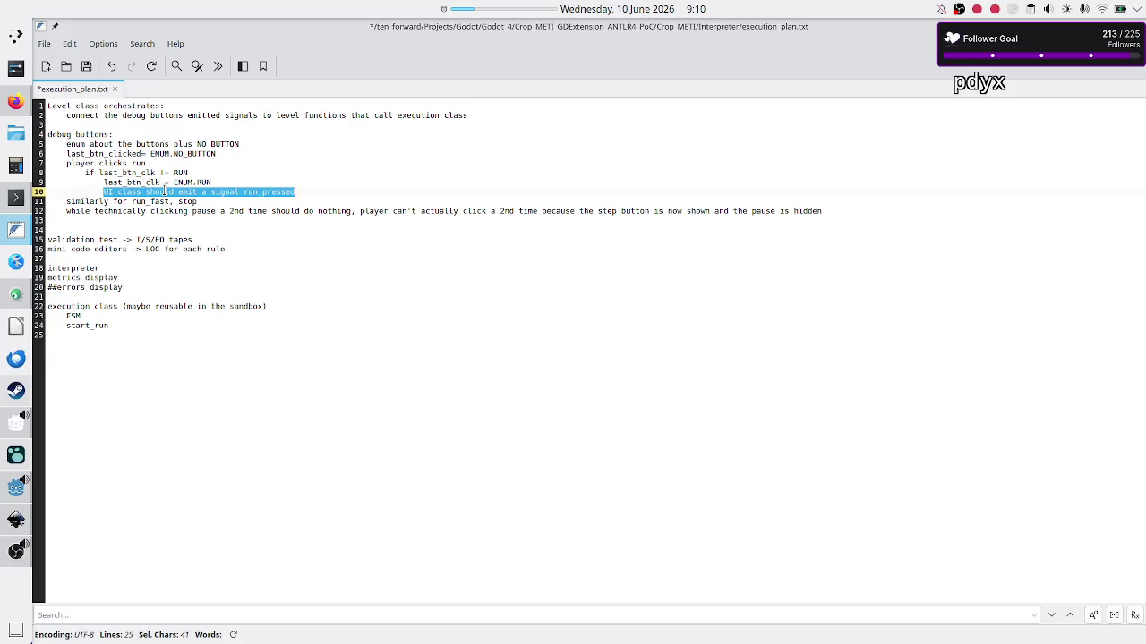
{"action": "left_click", "coordinate": [317, 191]}
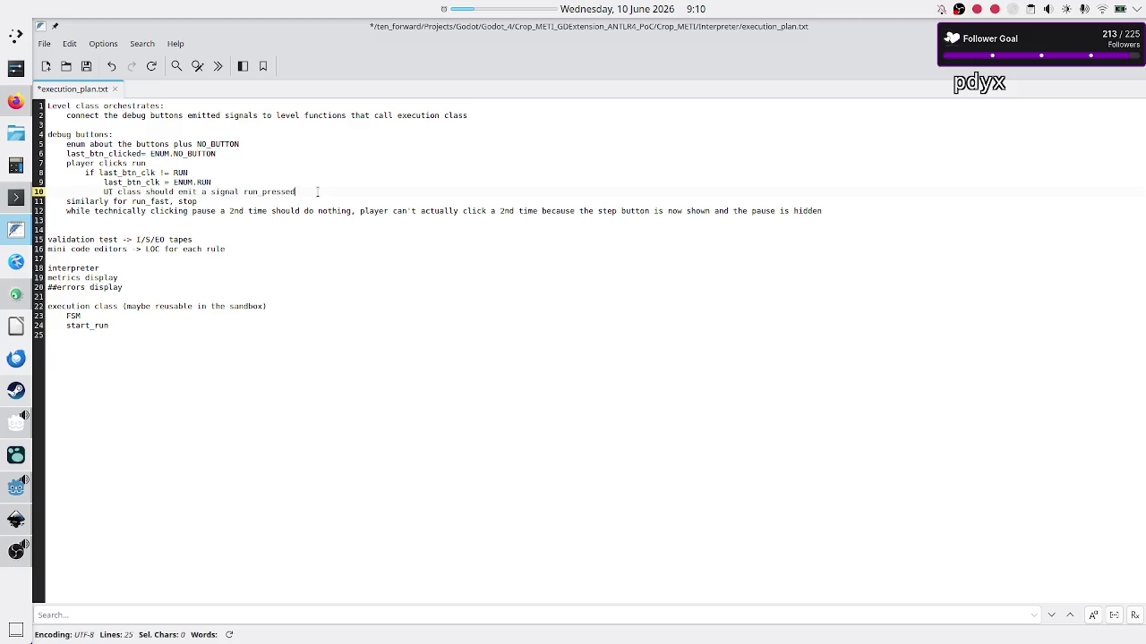
{"action": "key", "text": "alt+Tab"}
{"action": "key", "text": "BackSpace"}
{"action": "key", "text": "BackSpace"}
Save, then connect Run_fast's pressed signal to a new _on_run_fast_pressed function
{"action": "key", "text": "ctrl+s"}
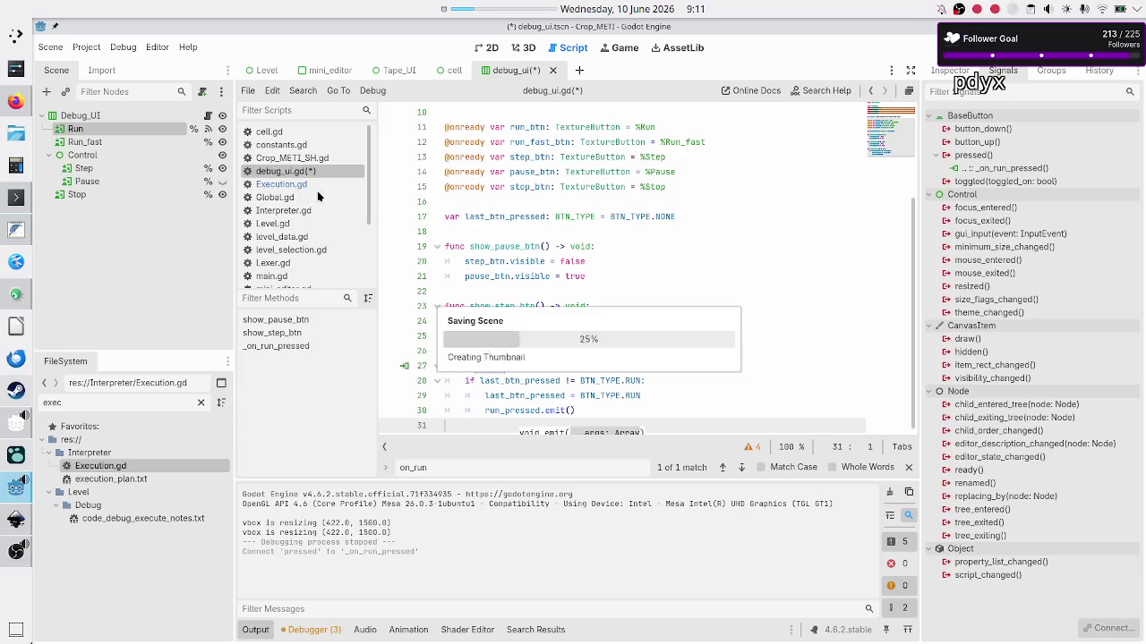
{"action": "left_click", "coordinate": [126, 145]}
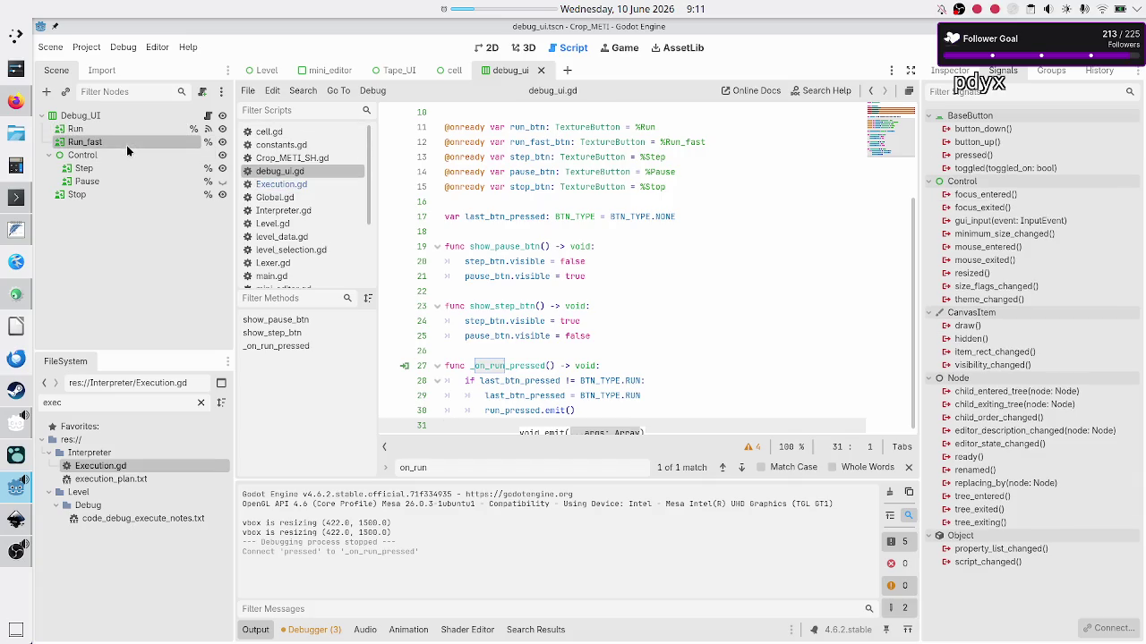
{"action": "double_click", "coordinate": [975, 155]}
{"action": "left_click", "coordinate": [533, 459]}
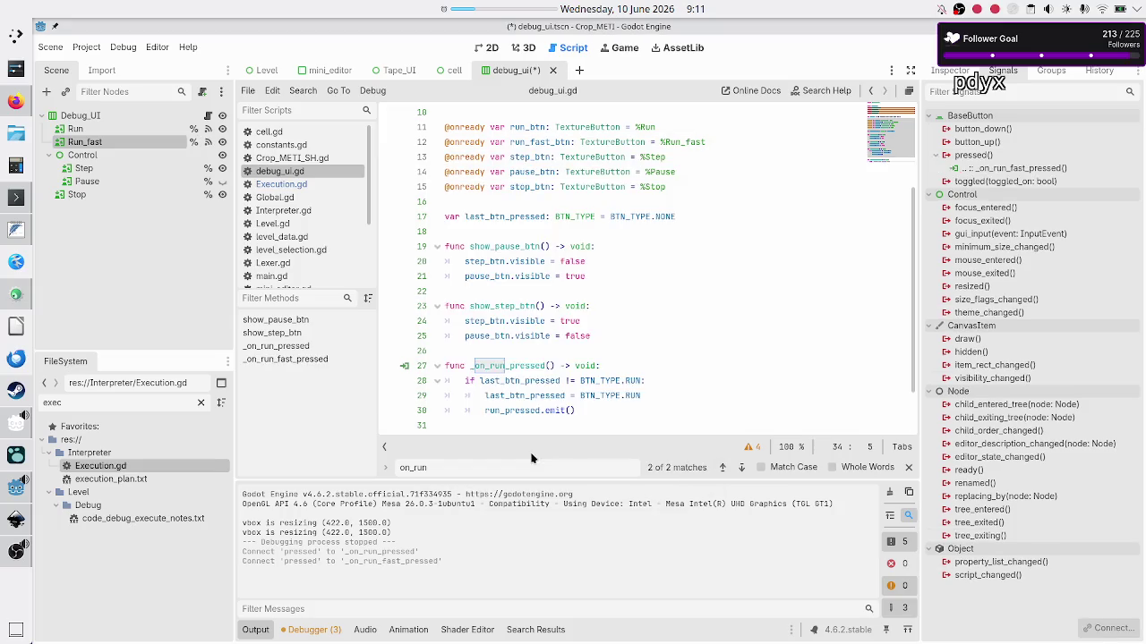
Replace _on_run_fast_pressed's pass with a copy of _on_run_pressed's if-block
{"action": "key", "text": "Up"}
{"action": "key", "text": "Up"}
{"action": "key", "text": "Up"}
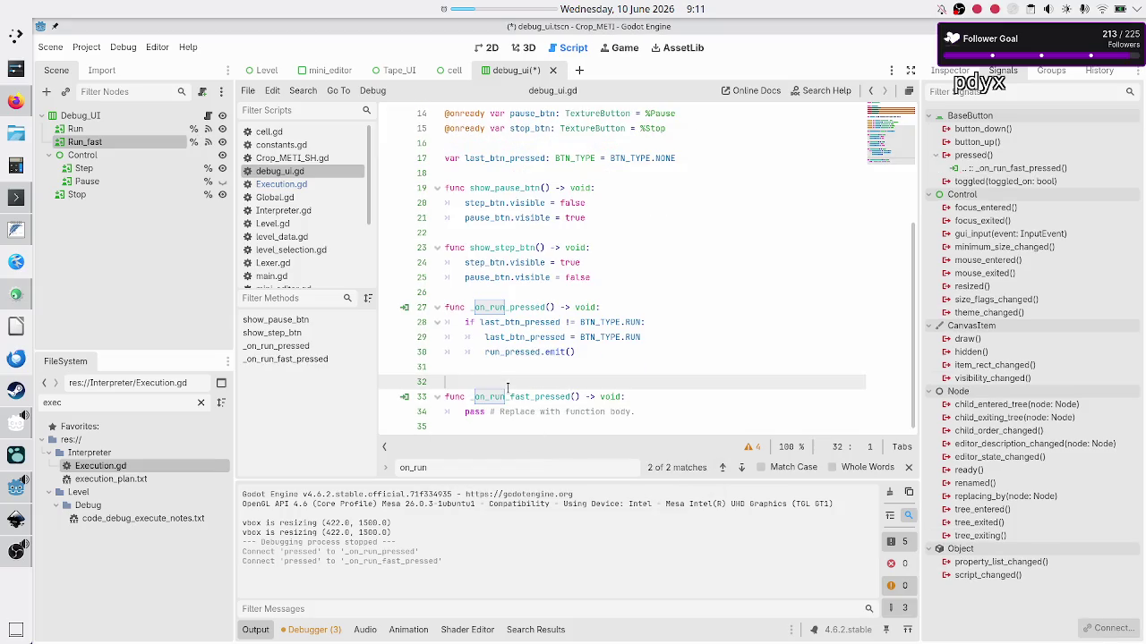
{"action": "key", "text": "Up"}
{"action": "key", "text": "Up"}
{"action": "key", "text": "Up"}
{"action": "key", "text": "Home"}
{"action": "key", "text": "shift+Down"}
{"action": "key", "text": "shift+Down"}
{"action": "key", "text": "shift+Down"}
{"action": "key", "text": "shift+Left"}
{"action": "key", "text": "ctrl+c"}
{"action": "key", "text": "Down"}
{"action": "key", "text": "Down"}
{"action": "key", "text": "Down"}
{"action": "key", "text": "shift+Down"}
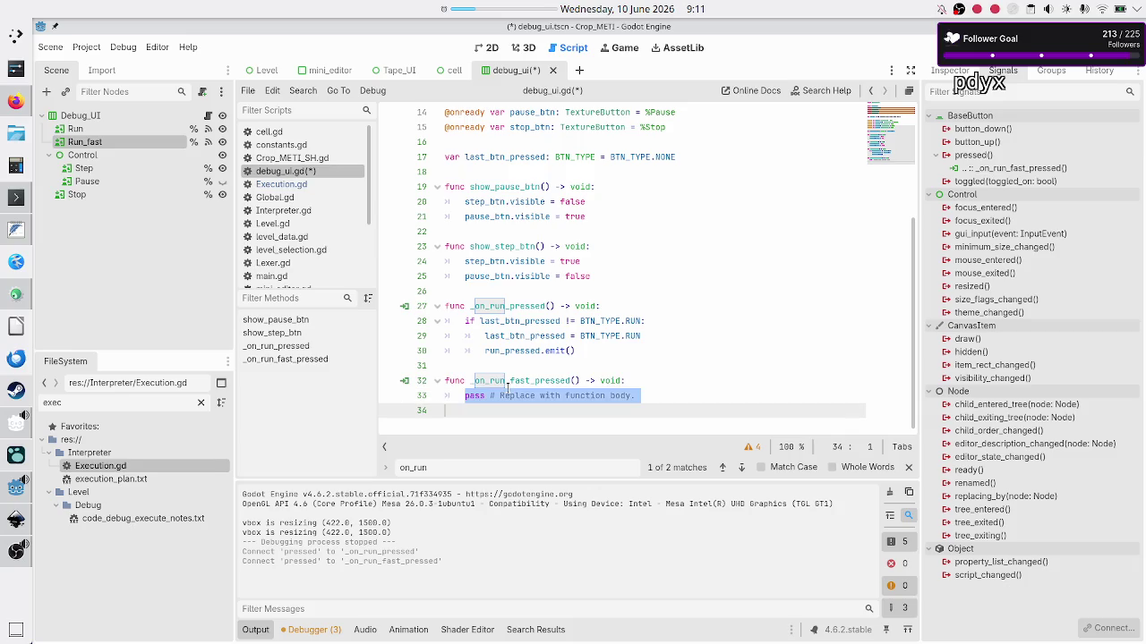
{"action": "key", "text": "BackSpace"}
{"action": "key", "text": "ctrl+v"}
Change the pasted condition and assignment to use BTN_TYPE.RUN_FAST
{"action": "key", "text": "Up"}
{"action": "key", "text": "Up"}
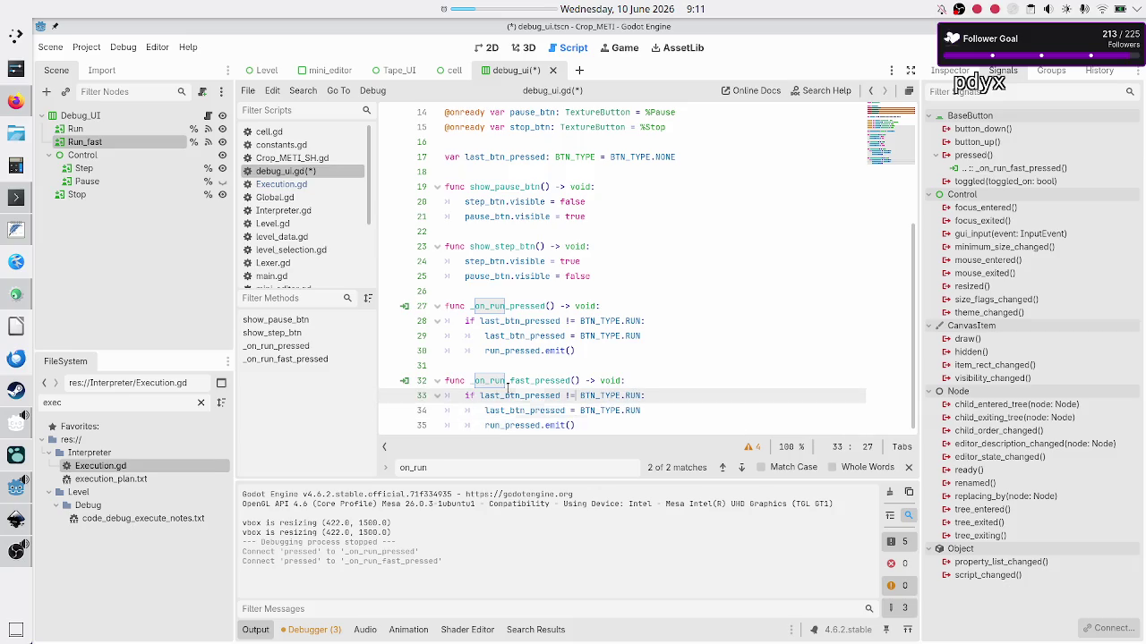
{"action": "key", "text": "ctrl+Right"}
{"action": "key", "text": "ctrl+Right"}
{"action": "key", "text": "ctrl+space"}
{"action": "key", "text": "Down"}
{"action": "key", "text": "Return"}
{"action": "key", "text": "Down"}
{"action": "key", "text": "ctrl+space"}
{"action": "key", "text": "Down"}
{"action": "key", "text": "Return"}
Make the emit line call run_fast_pressed.emit() and add an unindented line after it
{"action": "key", "text": "Down"}
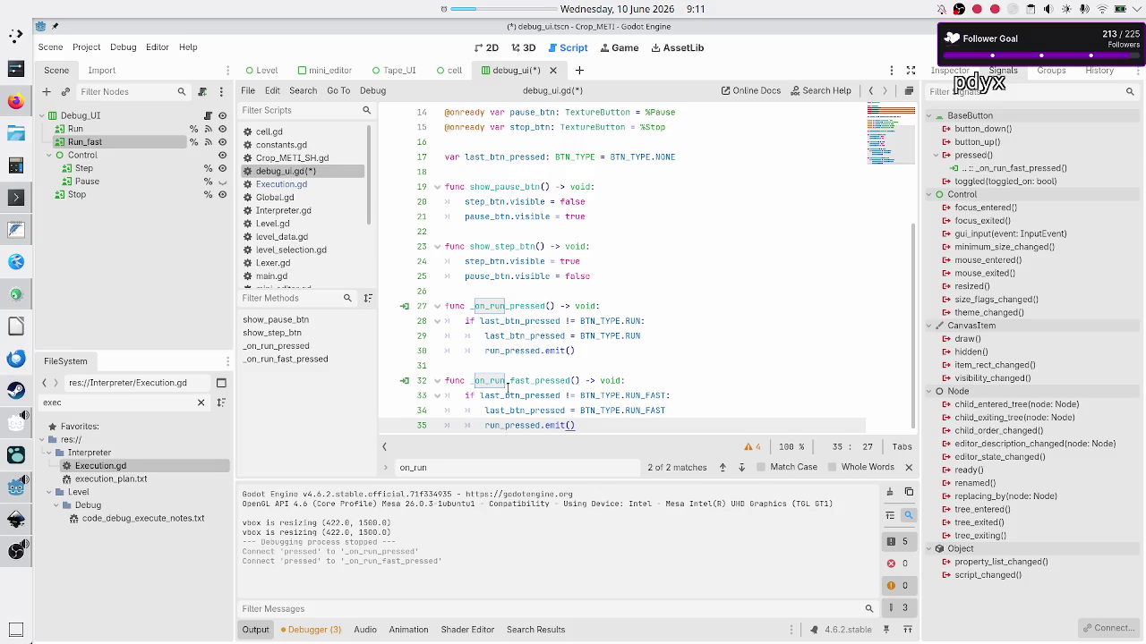
{"action": "key", "text": "Left"}
{"action": "key", "text": "Left"}
{"action": "key", "text": "Left"}
{"action": "type", "text": "fast_"}
{"action": "key", "text": "Right"}
{"action": "key", "text": "Right"}
{"action": "key", "text": "Right"}
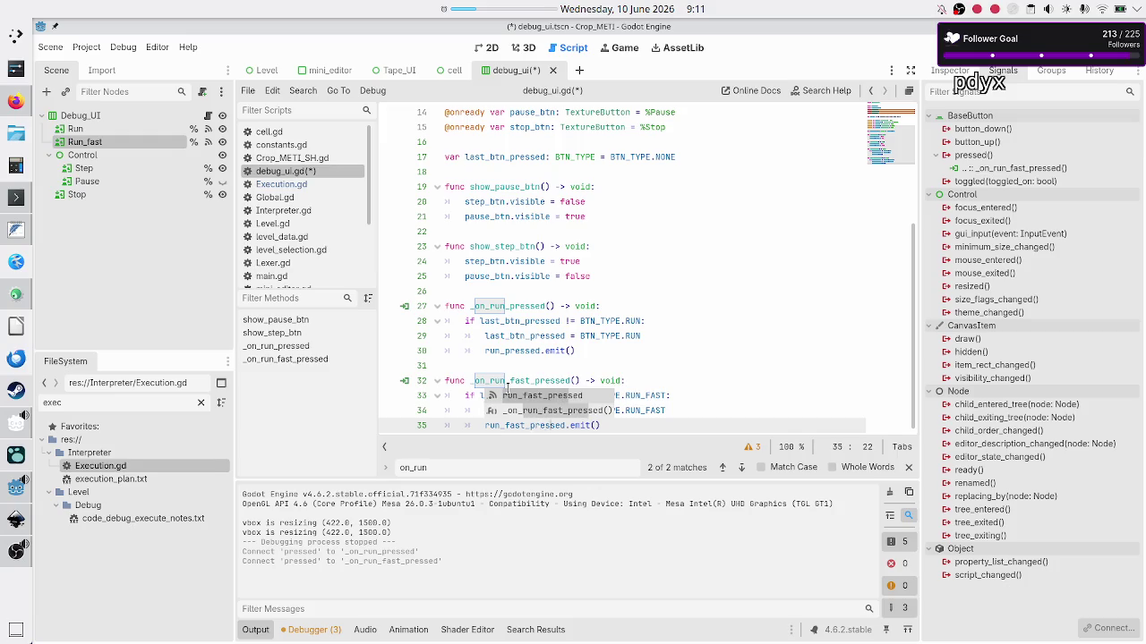
{"action": "key", "text": "End"}
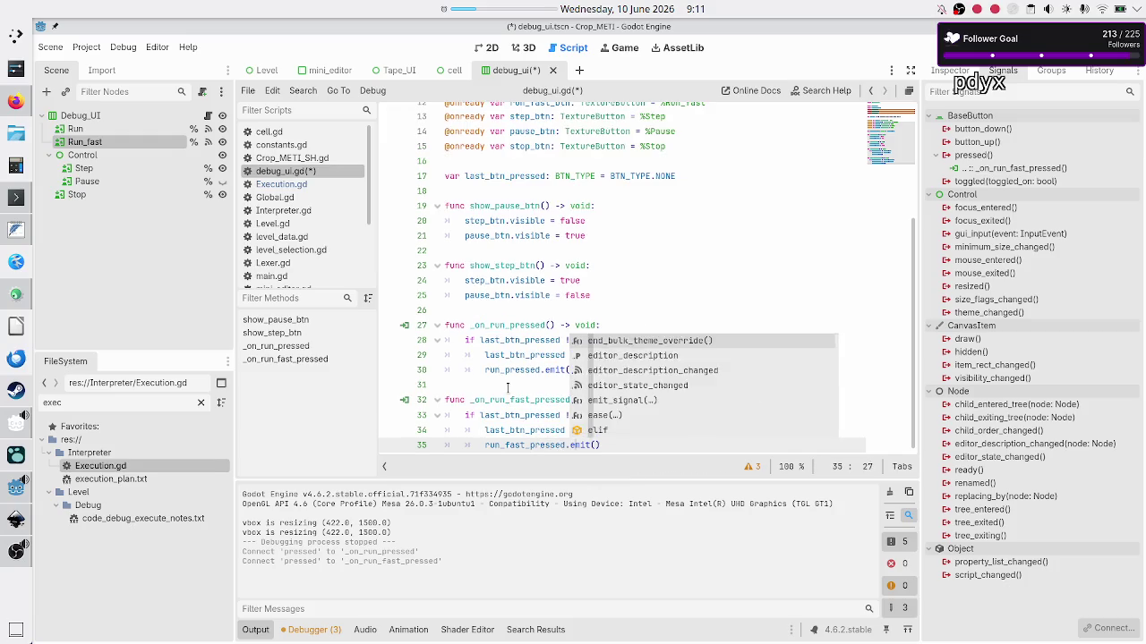
{"action": "key", "text": "Escape"}
{"action": "key", "text": "Return"}
{"action": "key", "text": "BackSpace"}
{"action": "key", "text": "BackSpace"}
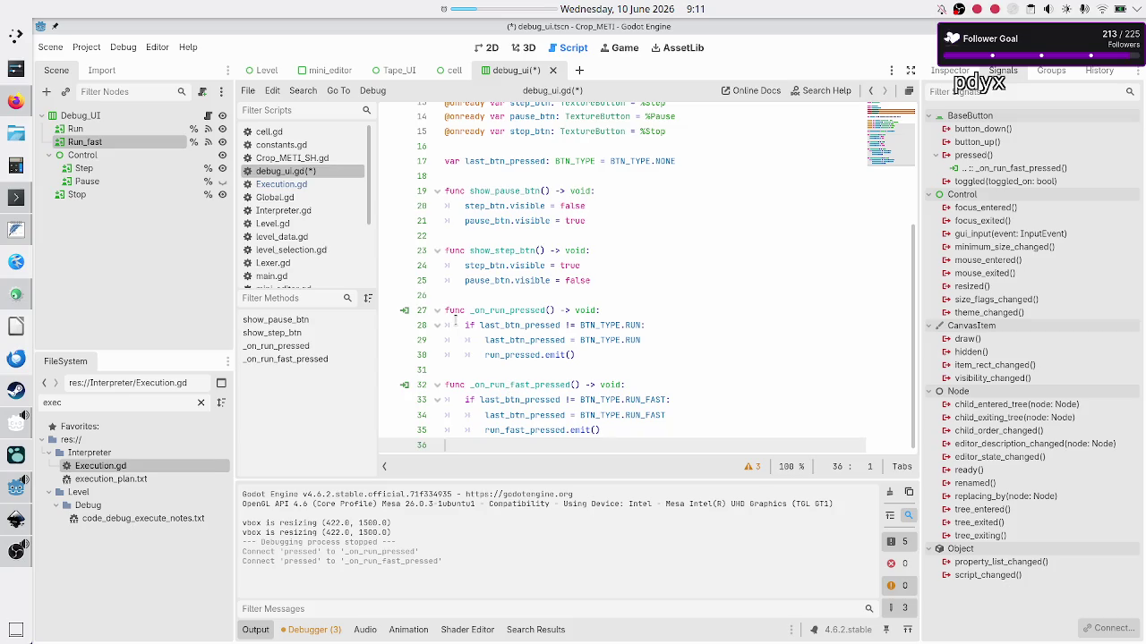
{"action": "left_click", "coordinate": [86, 168]}
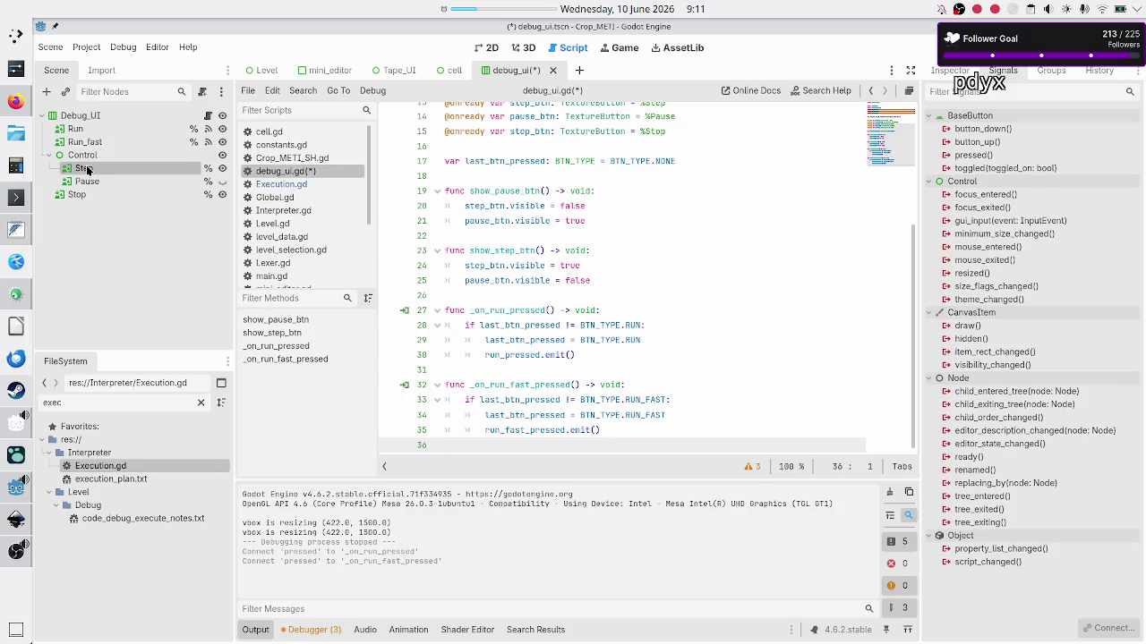
Connect Step's pressed signal to a new _on_step_pressed function and delete its pass placeholder
{"action": "double_click", "coordinate": [1002, 157]}
{"action": "left_click", "coordinate": [527, 458]}
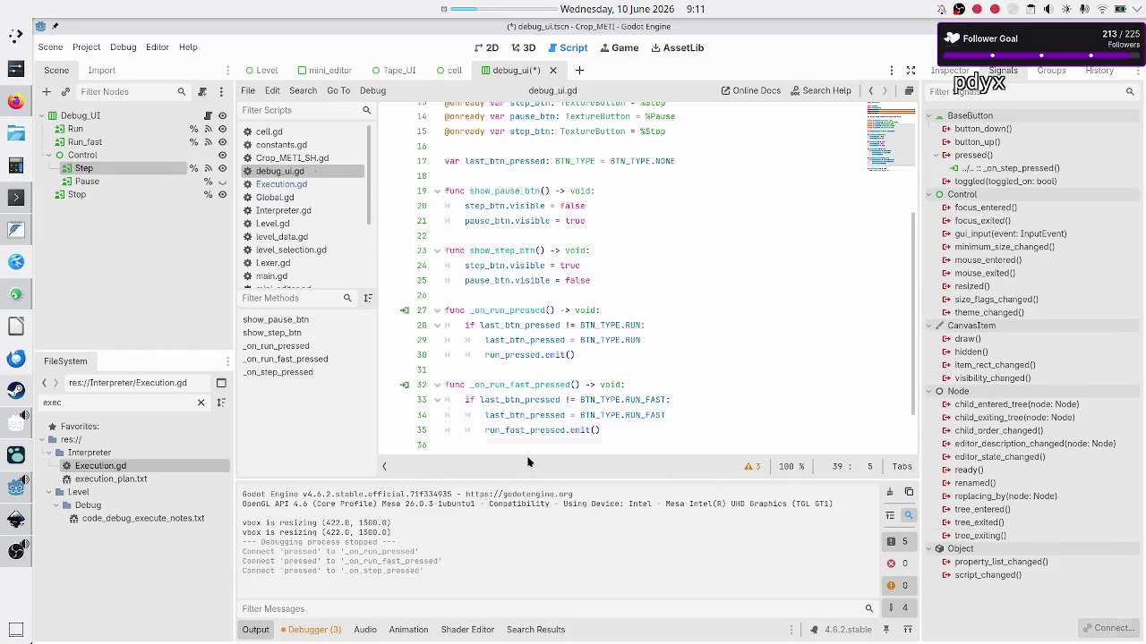
{"action": "left_click", "coordinate": [528, 400]}
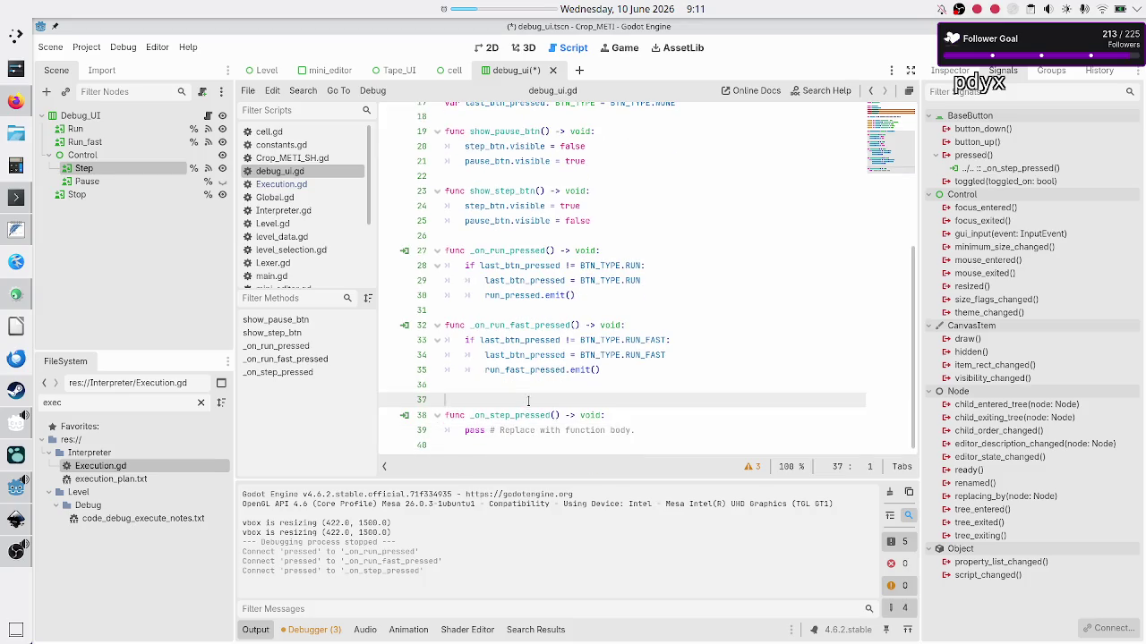
{"action": "key", "text": "BackSpace"}
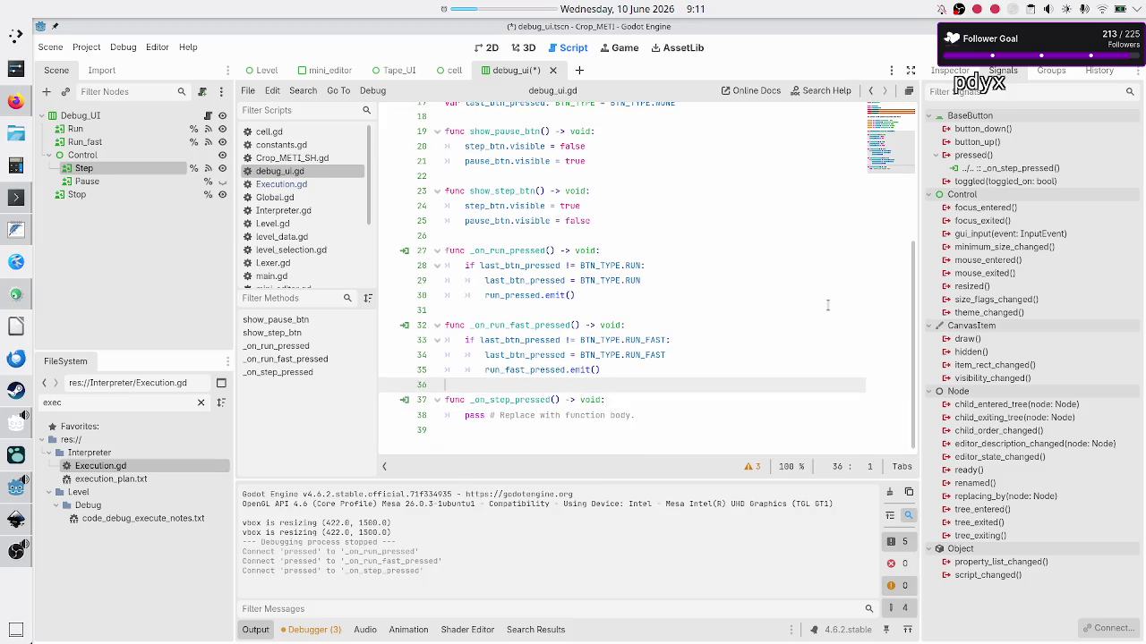
{"action": "key", "text": "Down"}
{"action": "key", "text": "Down"}
{"action": "key", "text": "shift+End"}
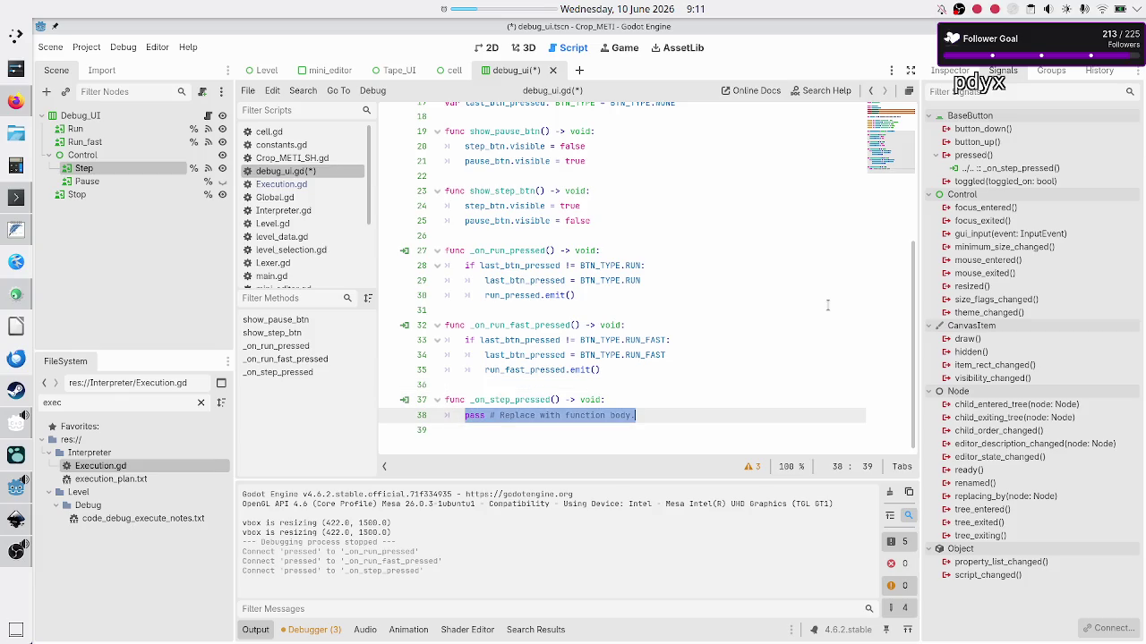
{"action": "key", "text": "alt+Tab"}
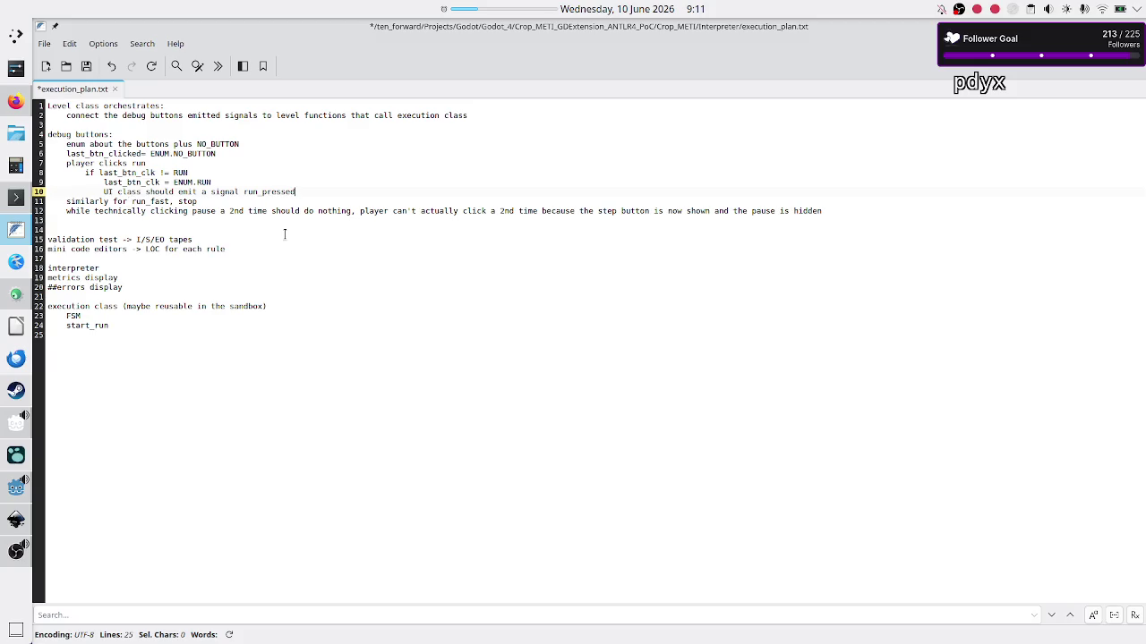
{"action": "key", "text": "alt+Tab"}
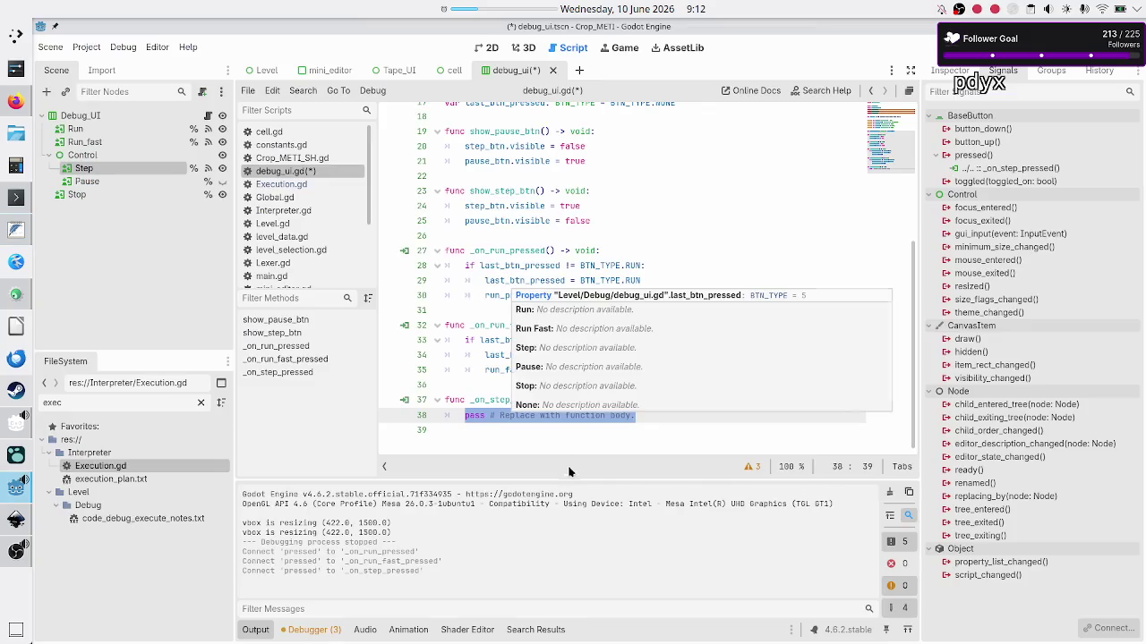
{"action": "key", "text": "BackSpace"}
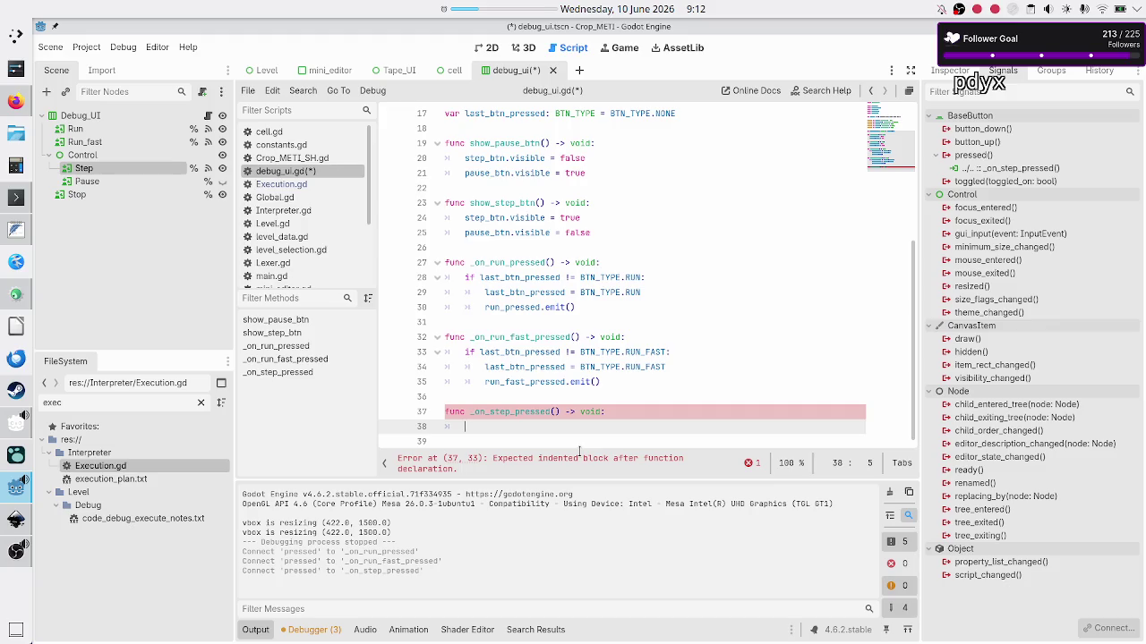
Write the body 'last_btn_pressed = BTN_TYPE.STEP' followed by 'step_pressed.emit()'
{"action": "type", "text": "last_bt"}
{"action": "key", "text": "Return"}
{"action": "type", "text": "= "}
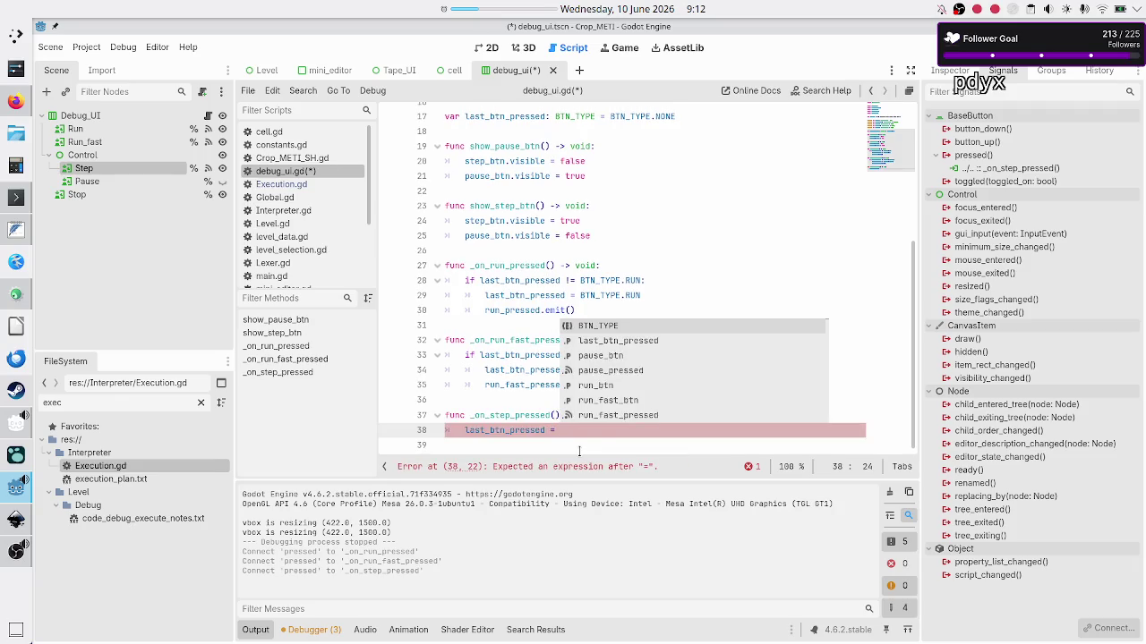
{"action": "type", "text": "BTN_TYPE."}
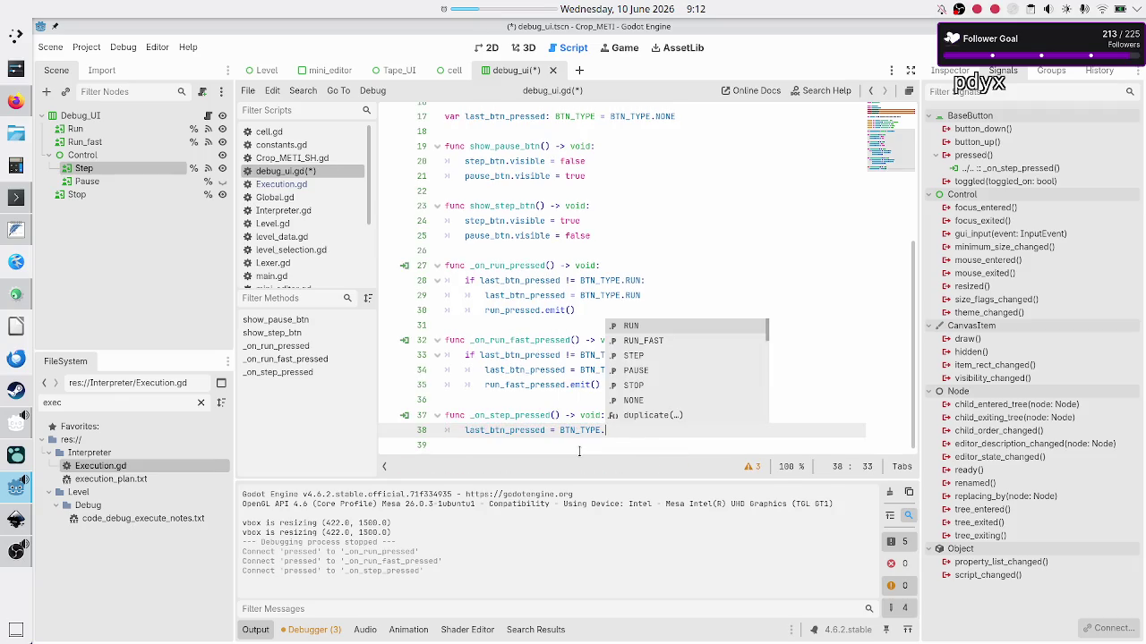
{"action": "type", "text": "S"}
{"action": "key", "text": "Return"}
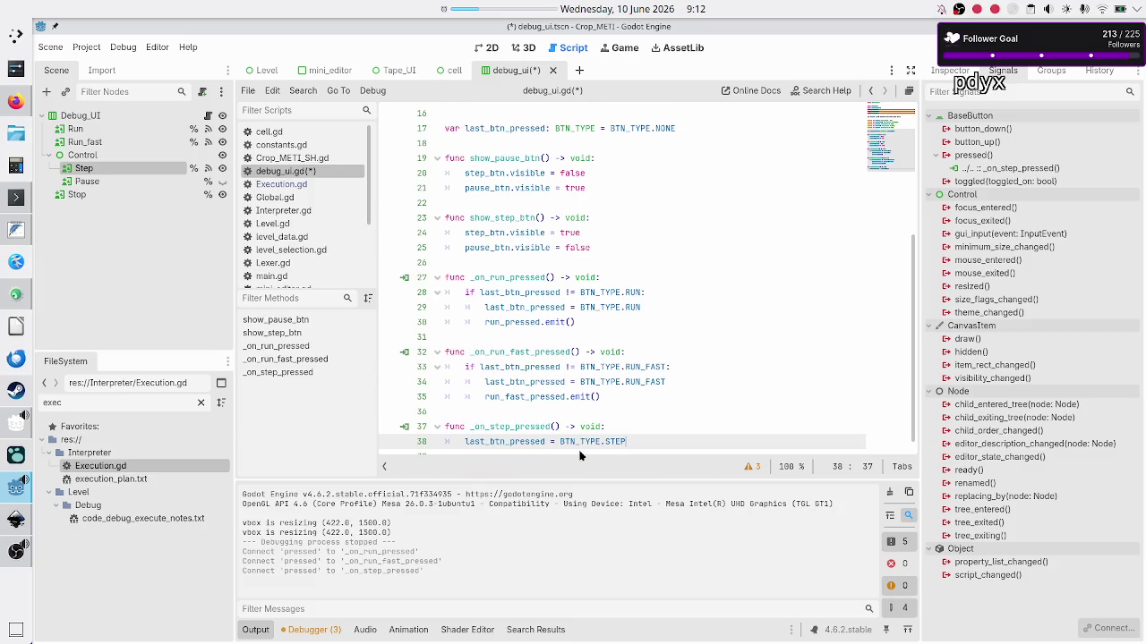
{"action": "key", "text": "Return"}
{"action": "key", "text": "BackSpace"}
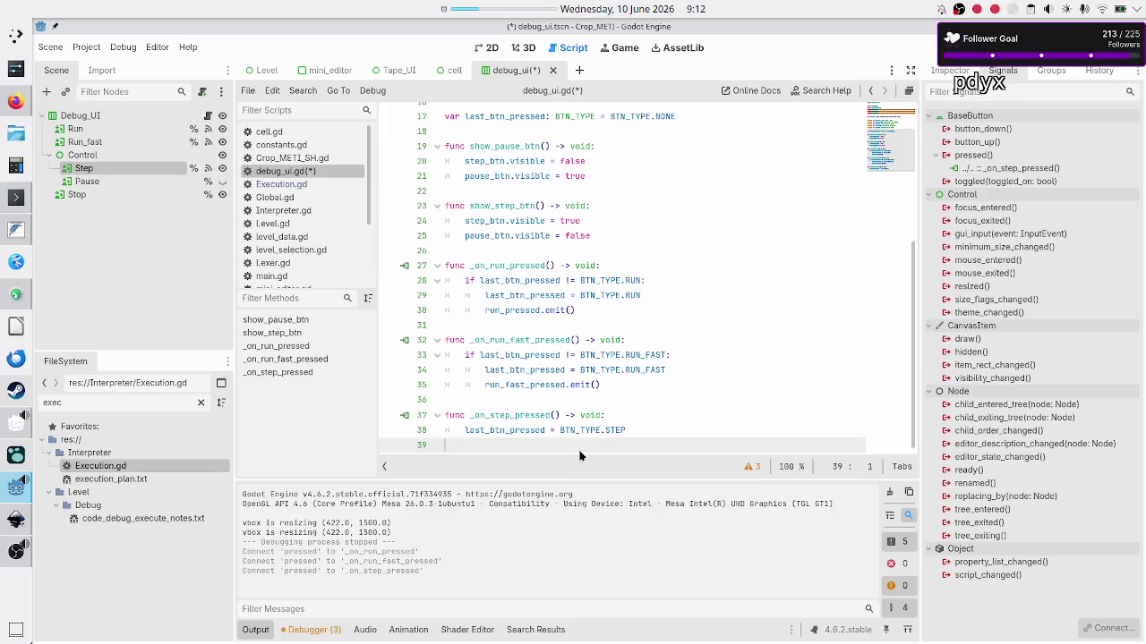
{"action": "key", "text": "Left"}
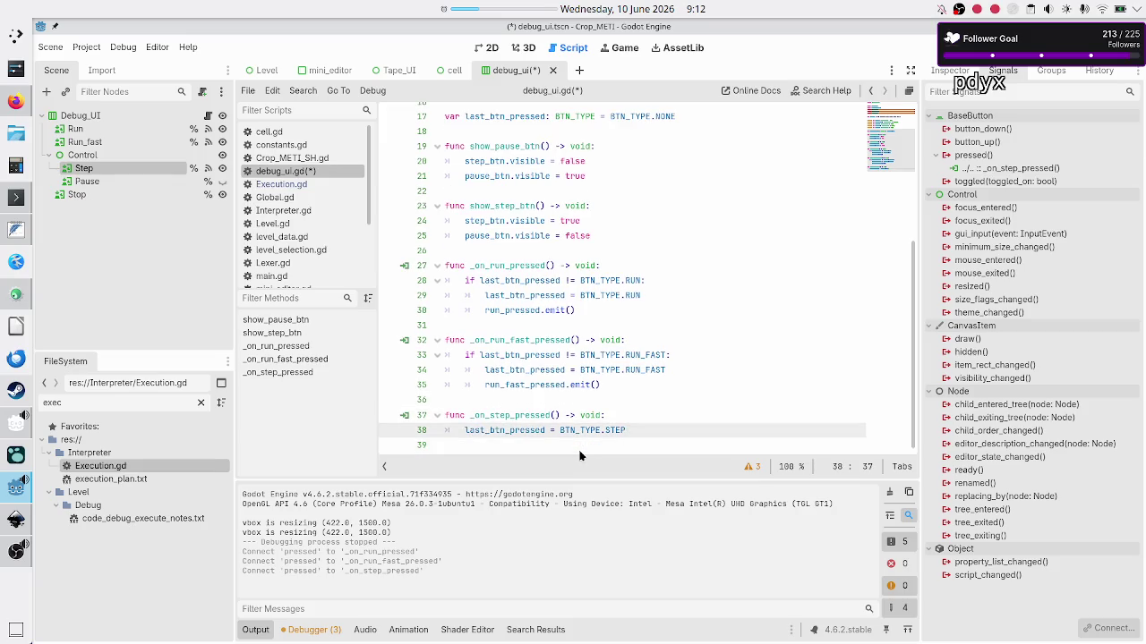
{"action": "key", "text": "Return"}
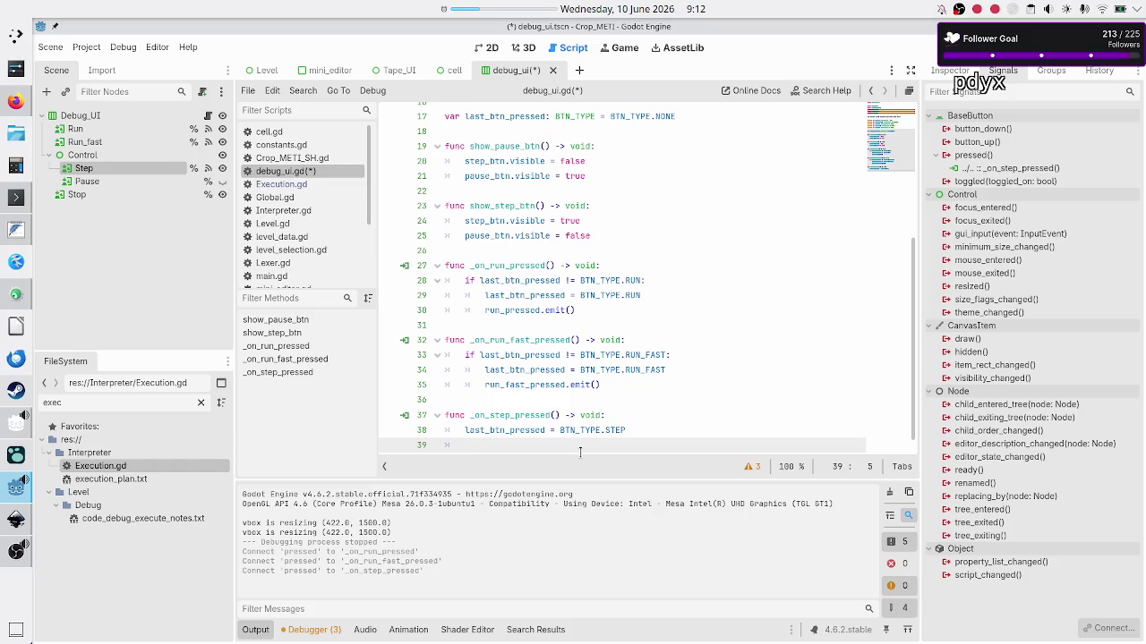
{"action": "type", "text": "step_"}
{"action": "key", "text": "Down"}
{"action": "key", "text": "Return"}
{"action": "type", "text": ".em"}
{"action": "key", "text": "Return"}
{"action": "type", "text": ")"}
{"action": "key", "text": "Return"}
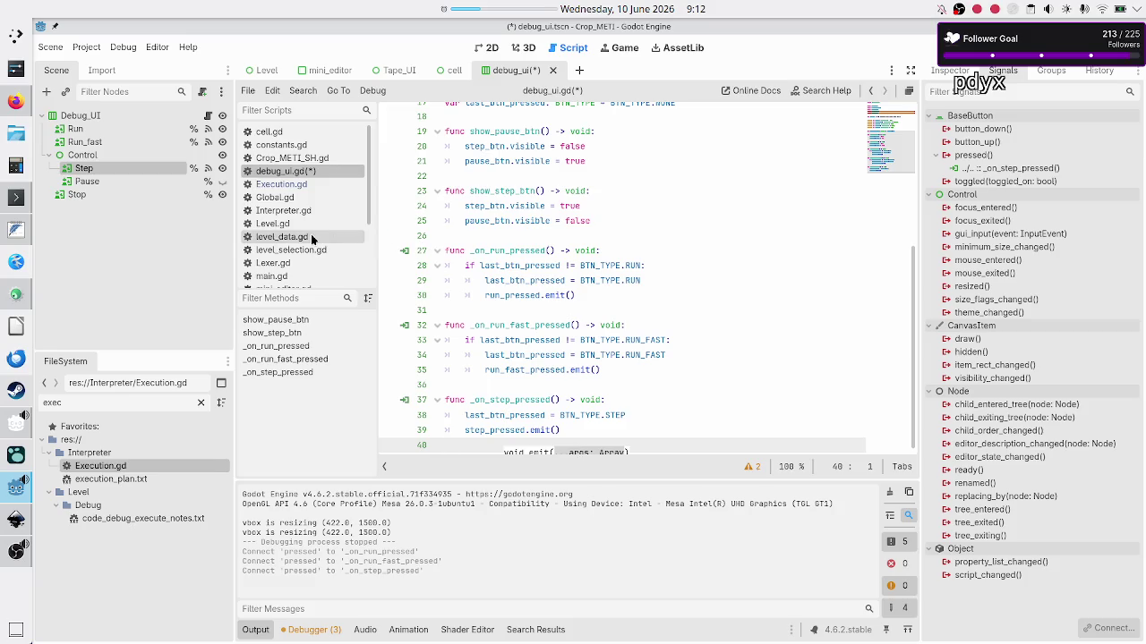
Connect the Pause button's pressed signal to a new _on_pause_pressed function, removing the extra blank line
{"action": "left_click", "coordinate": [109, 182]}
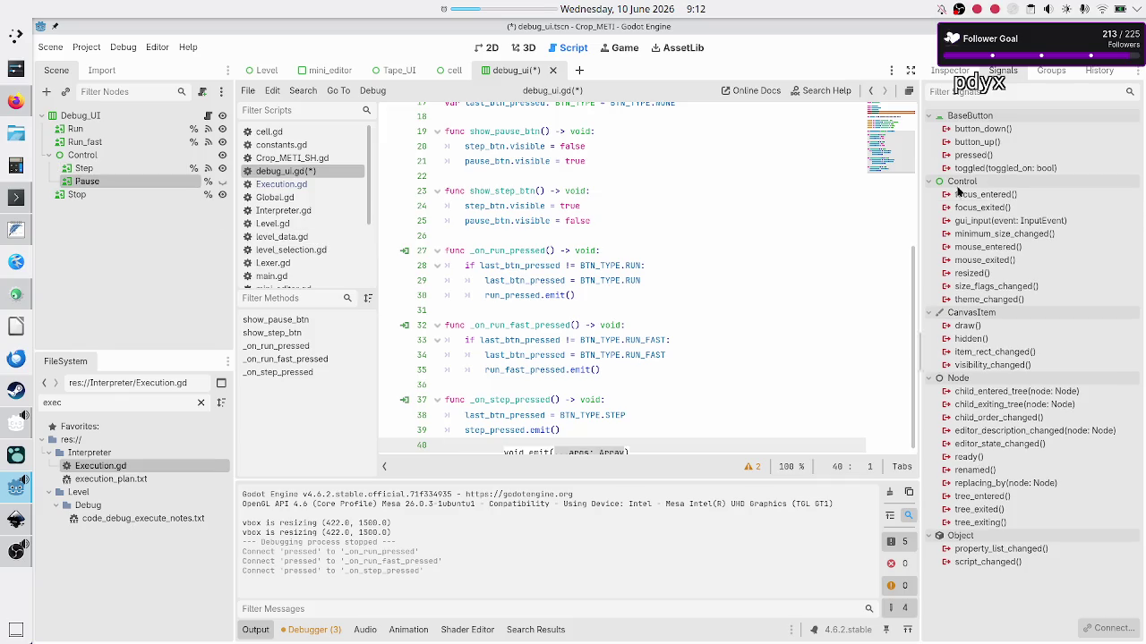
{"action": "double_click", "coordinate": [988, 156]}
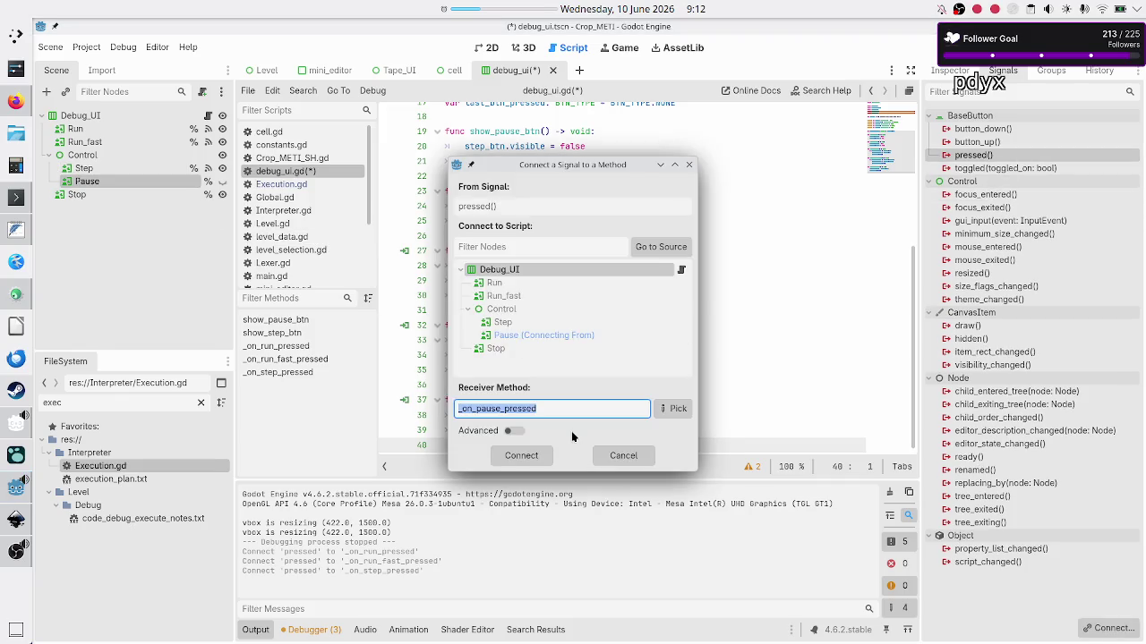
{"action": "left_click", "coordinate": [519, 455]}
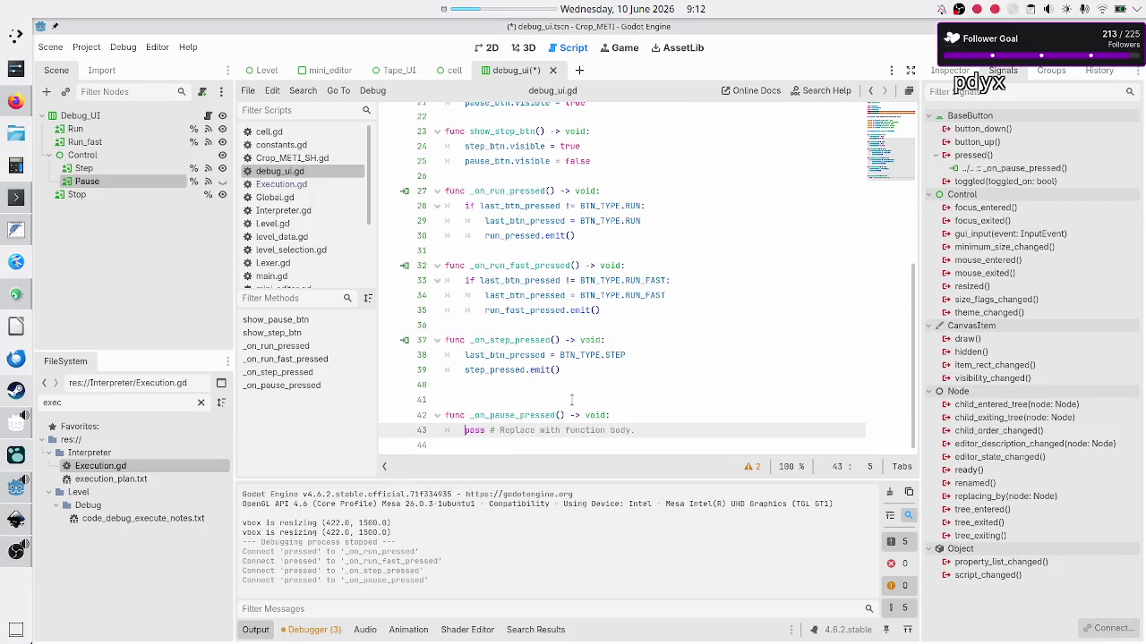
{"action": "key", "text": "Up"}
{"action": "key", "text": "Up"}
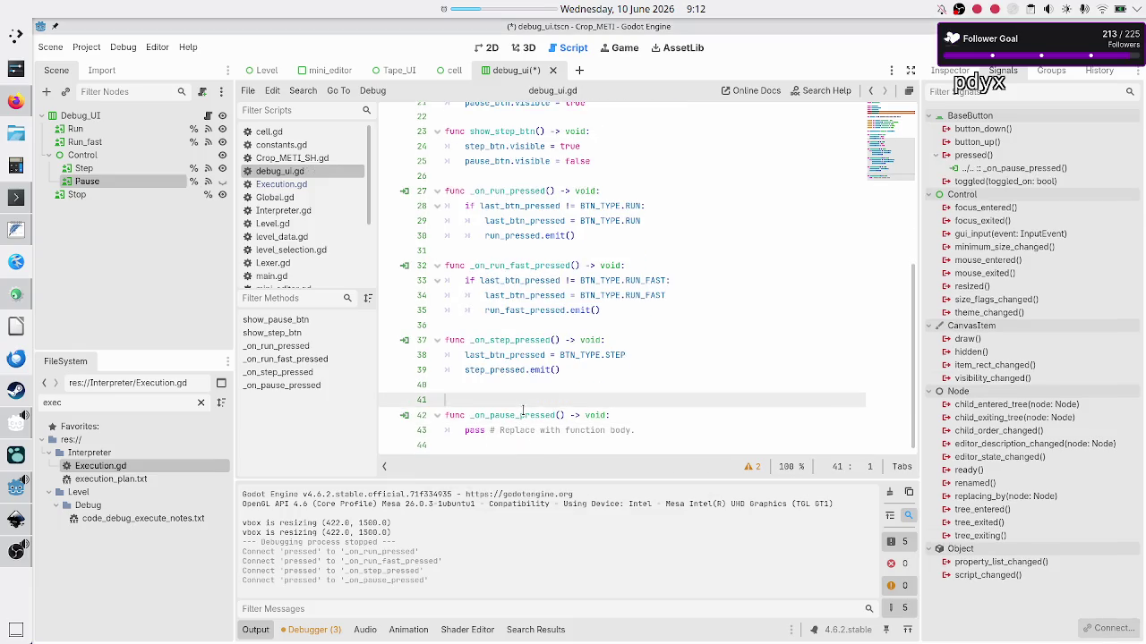
{"action": "key", "text": "BackSpace"}
{"action": "key", "text": "Down"}
{"action": "key", "text": "Down"}
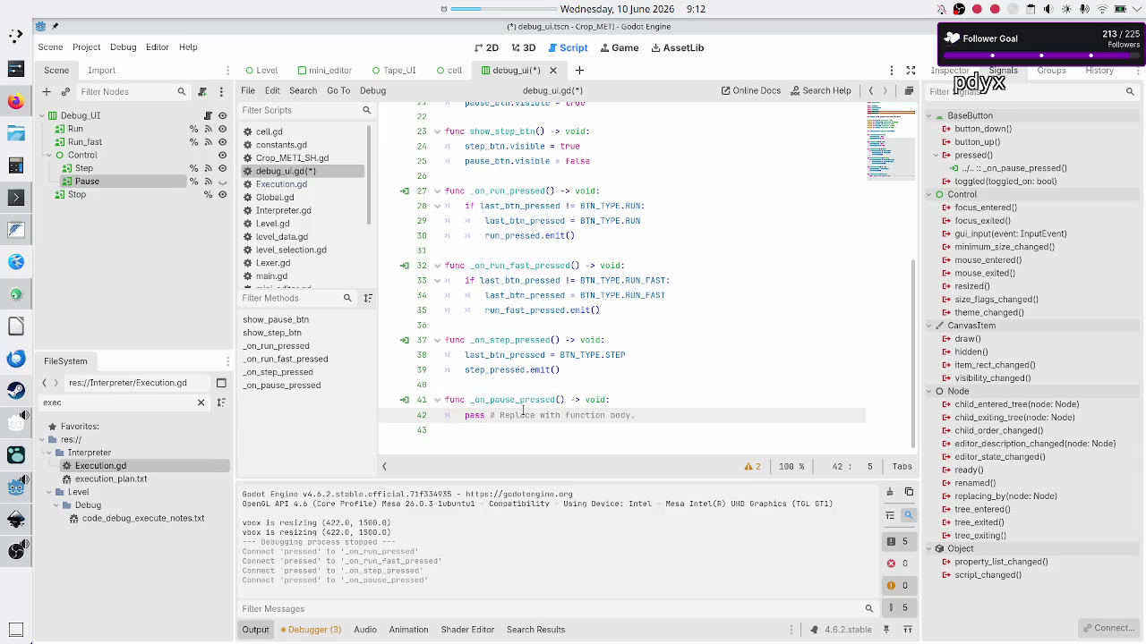
Read the click-pause-twice note in execution_plan.txt, then select the pass line in Godot
{"action": "left_click", "coordinate": [16, 230]}
{"action": "left_click_drag", "start_coordinate": [163, 211], "coordinate": [319, 207]}
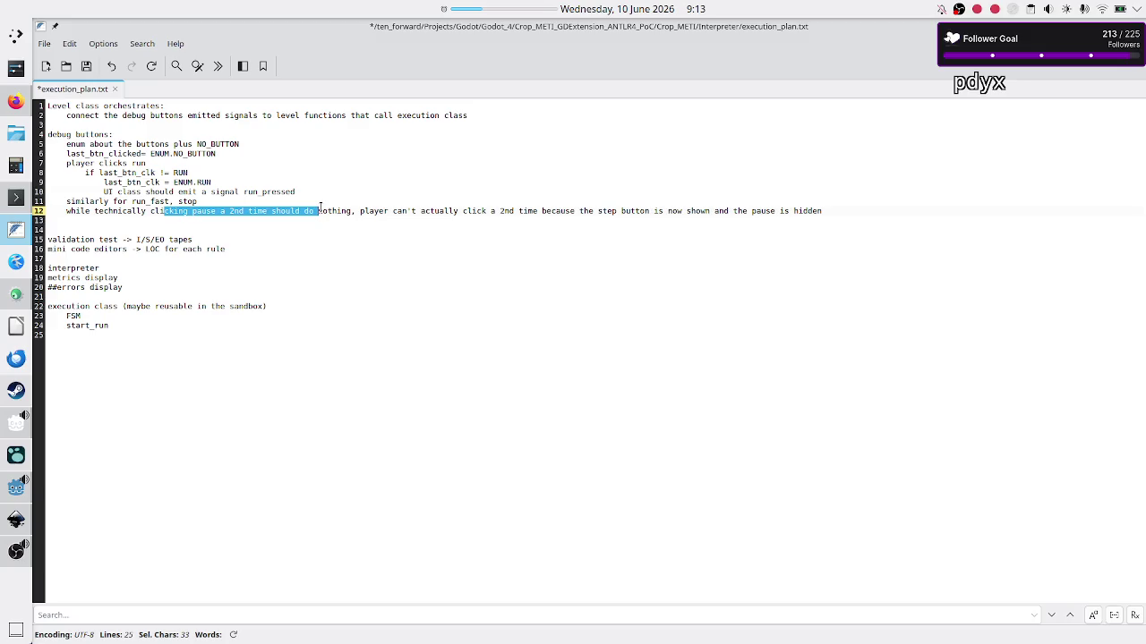
{"action": "key", "text": "alt+Tab"}
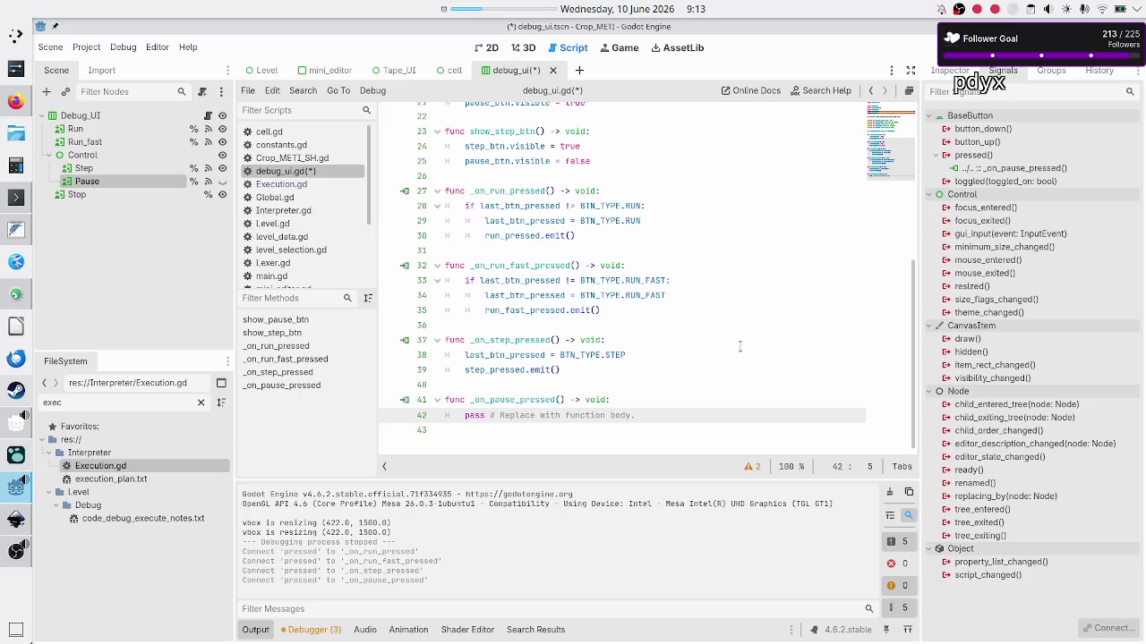
{"action": "key", "text": "shift+End"}
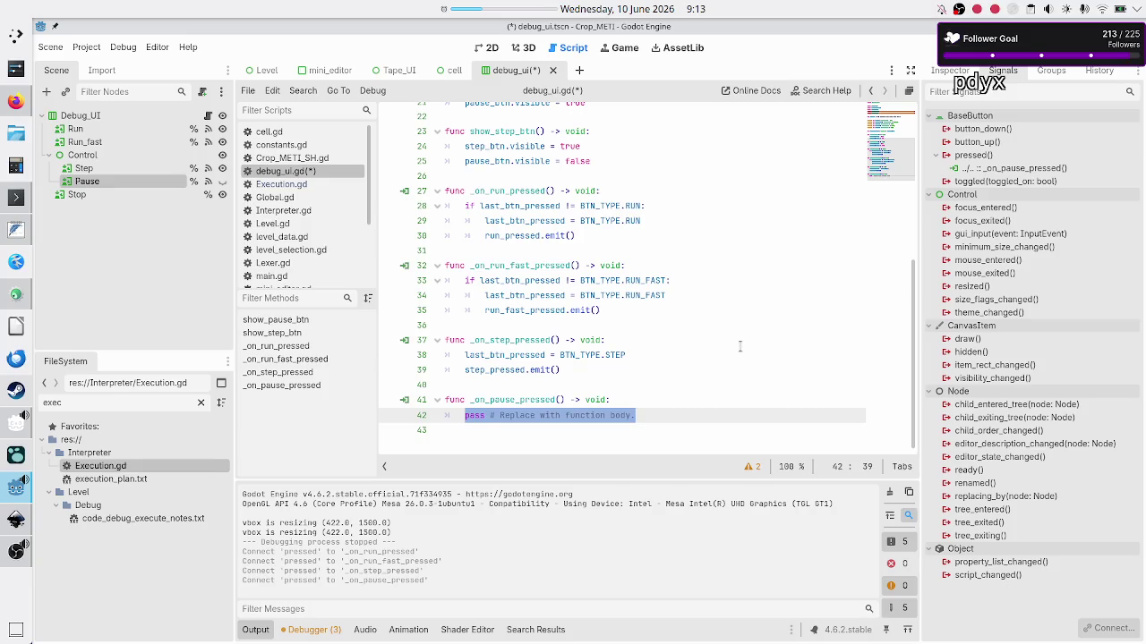
Replace _on_pause_pressed's pass line with a copy of the _on_run_fast_pressed body
{"action": "key", "text": "BackSpace"}
{"action": "key", "text": "Up"}
{"action": "key", "text": "Up"}
{"action": "key", "text": "Up"}
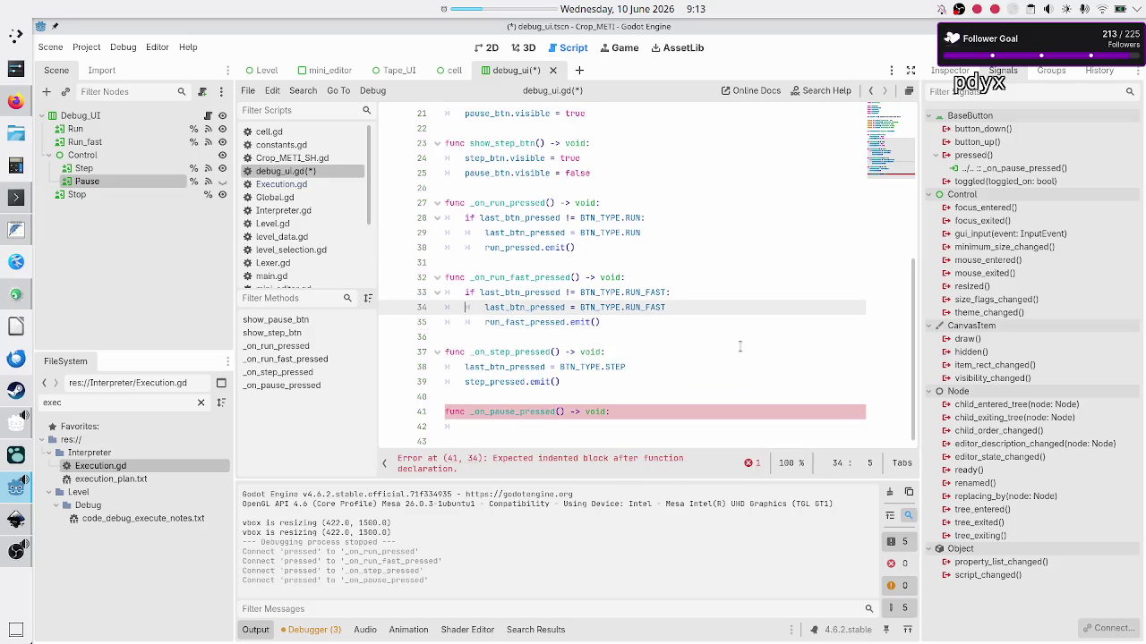
{"action": "key", "text": "Up"}
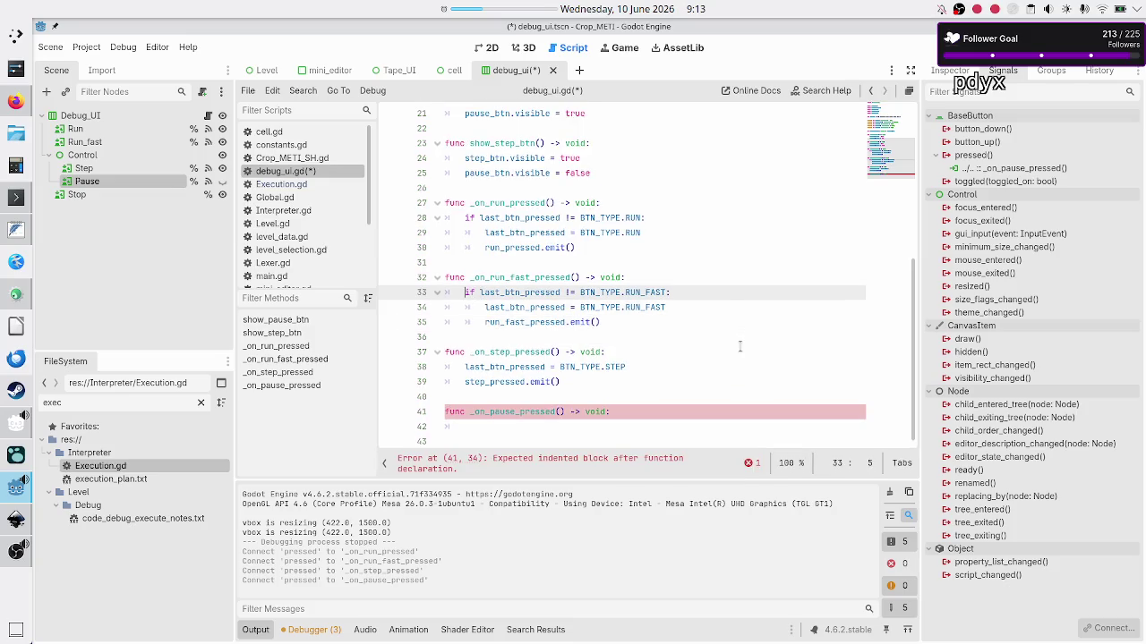
{"action": "key", "text": "shift+Down"}
{"action": "key", "text": "shift+Down"}
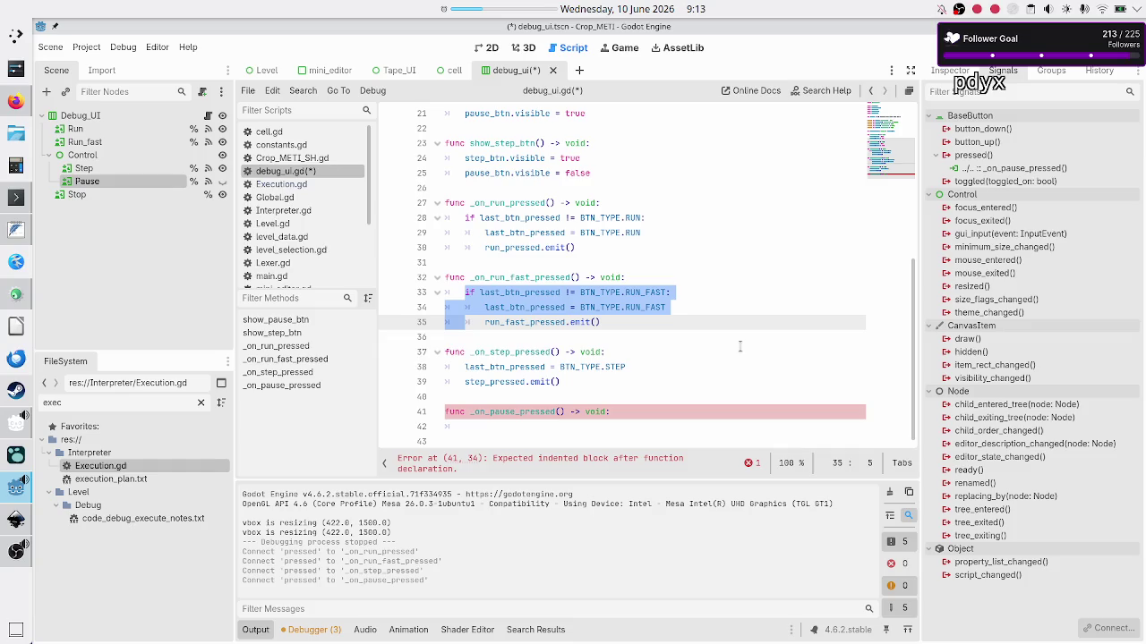
{"action": "key", "text": "shift+End"}
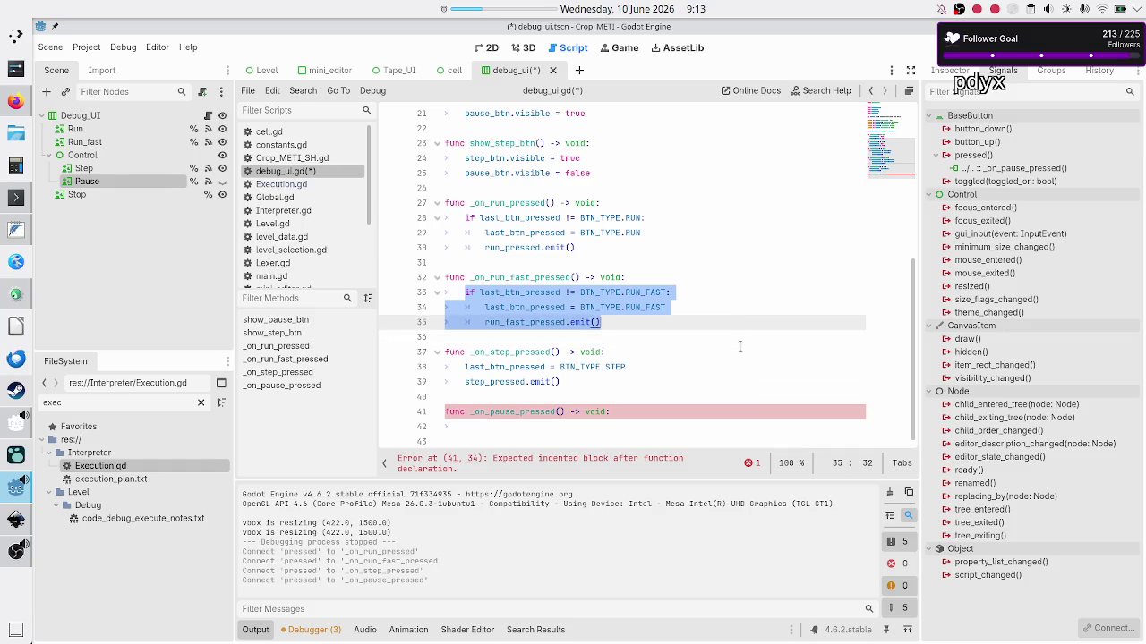
{"action": "key", "text": "ctrl+c"}
{"action": "key", "text": "Down"}
{"action": "key", "text": "Down"}
{"action": "key", "text": "Down"}
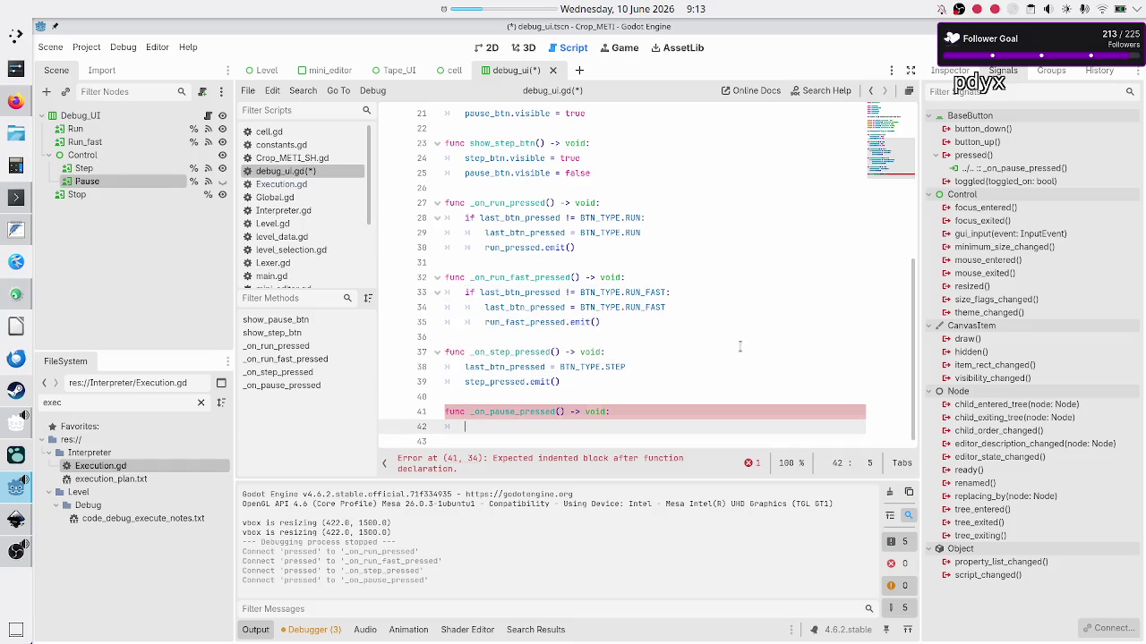
{"action": "key", "text": "ctrl+v"}
Change the pasted if condition to compare last_btn_pressed with BTN_TYPE.PAUSE
{"action": "key", "text": "Down"}
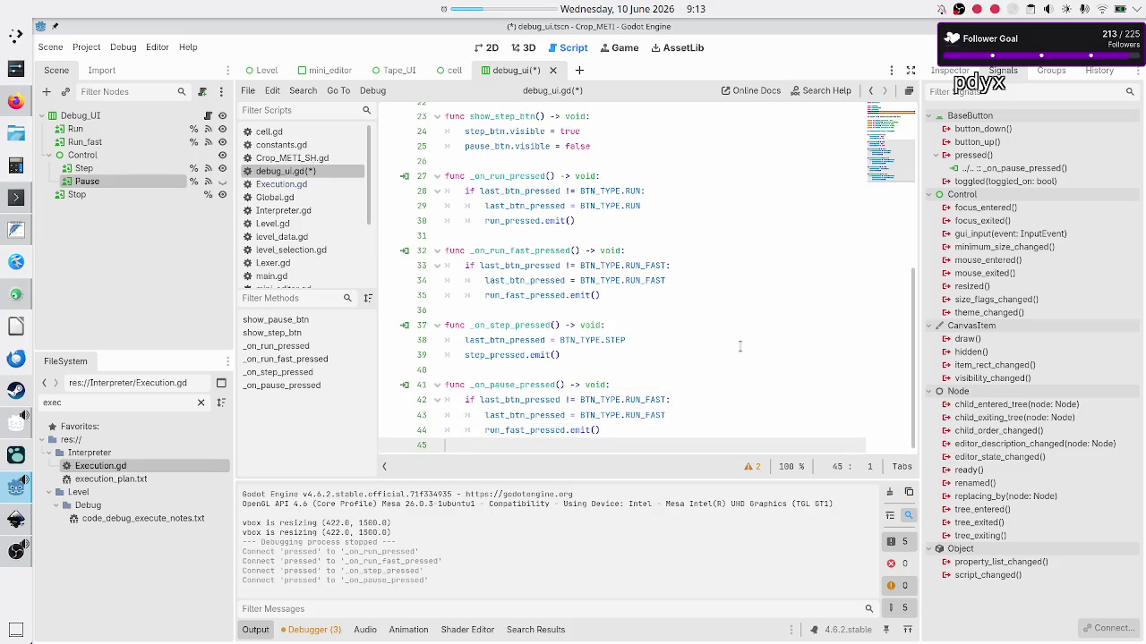
{"action": "key", "text": "Up"}
{"action": "key", "text": "Up"}
{"action": "key", "text": "Up"}
{"action": "key", "text": "Home"}
{"action": "key", "text": "Right"}
{"action": "key", "text": "Right"}
{"action": "key", "text": "Right"}
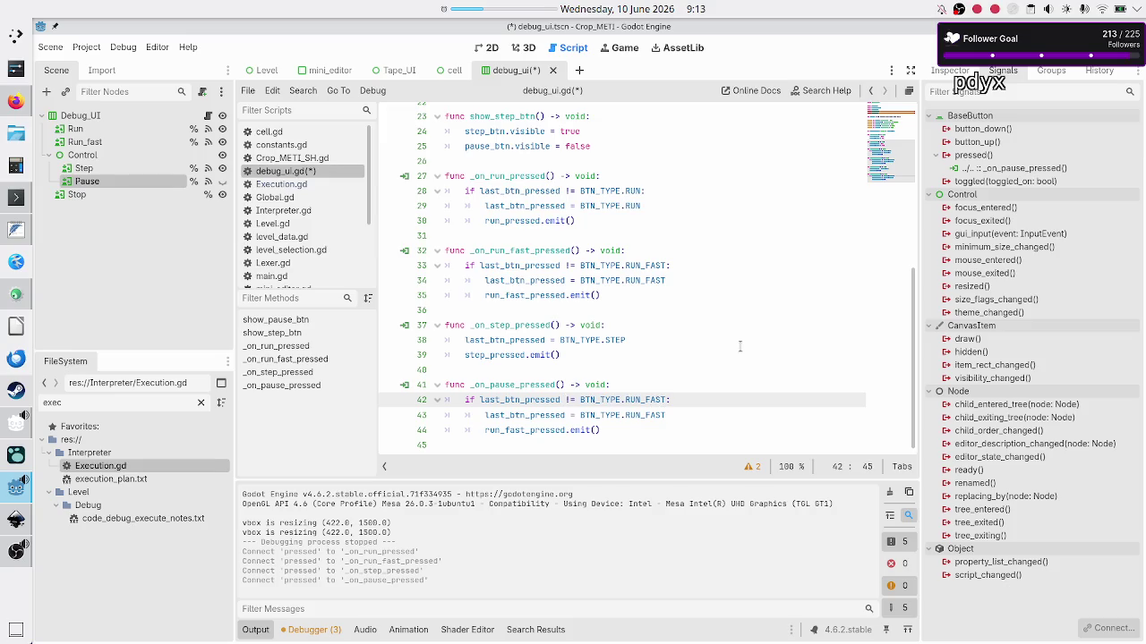
{"action": "key", "text": "BackSpace"}
{"action": "key", "text": "BackSpace"}
{"action": "key", "text": "BackSpace"}
{"action": "type", "text": "pau"}
{"action": "key", "text": "Return"}
Assign BTN_TYPE.PAUSE to last_btn_pressed and emit pause_pressed instead of run_fast_pressed
{"action": "key", "text": "Down"}
{"action": "key", "text": "Home"}
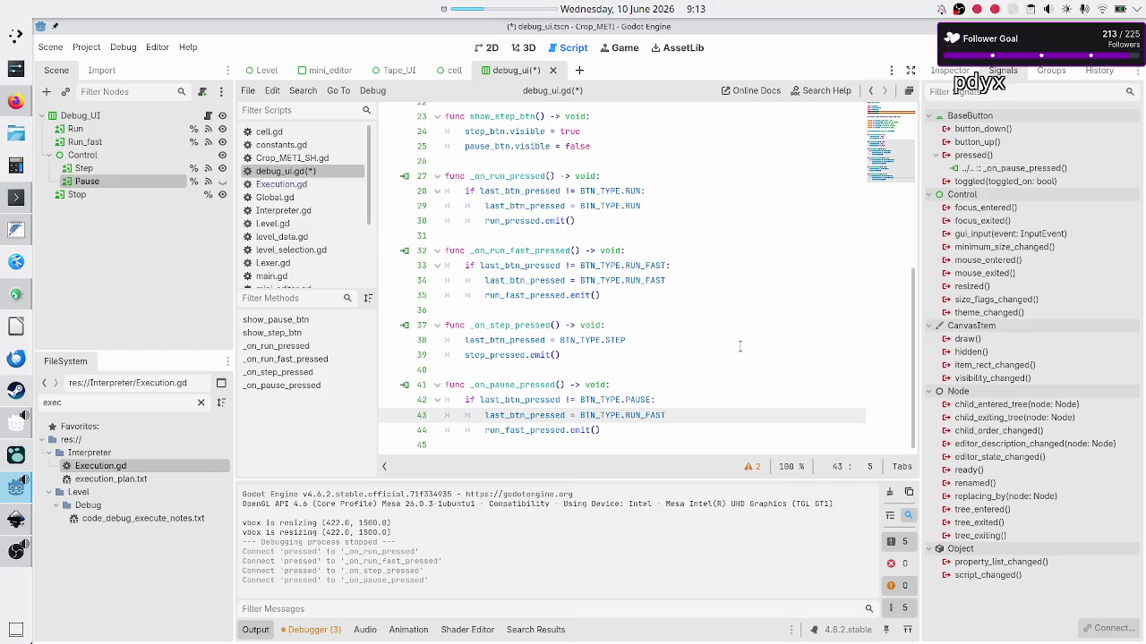
{"action": "key", "text": "Right"}
{"action": "key", "text": "Right"}
{"action": "key", "text": "Right"}
{"action": "key", "text": "BackSpace"}
{"action": "key", "text": "BackSpace"}
{"action": "key", "text": "BackSpace"}
{"action": "type", "text": "PA"}
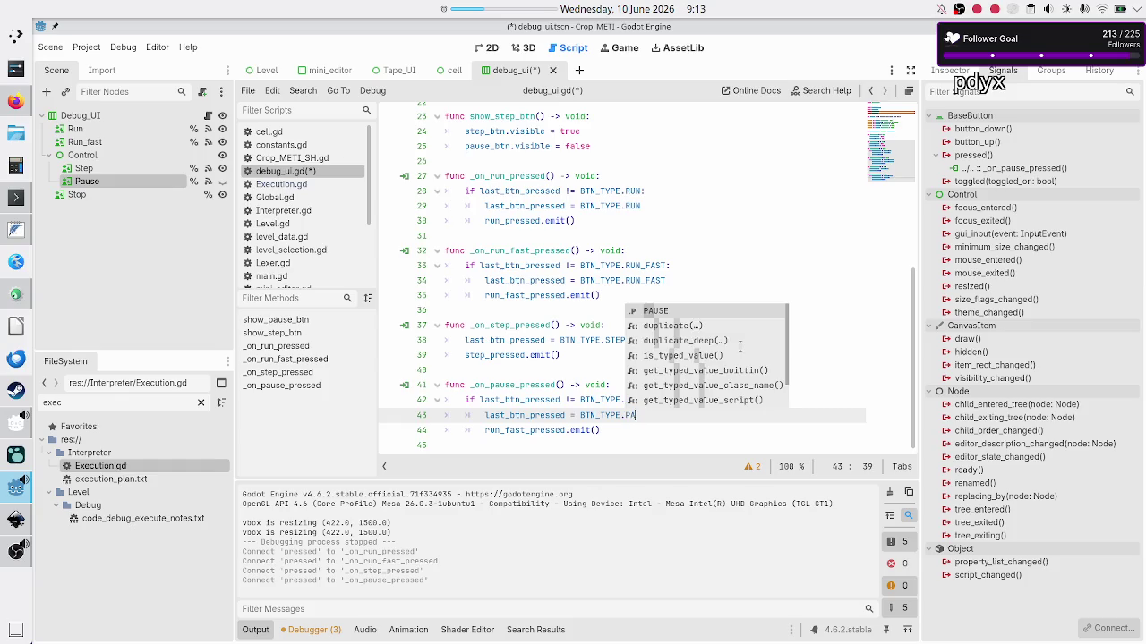
{"action": "key", "text": "Return"}
{"action": "key", "text": "Right"}
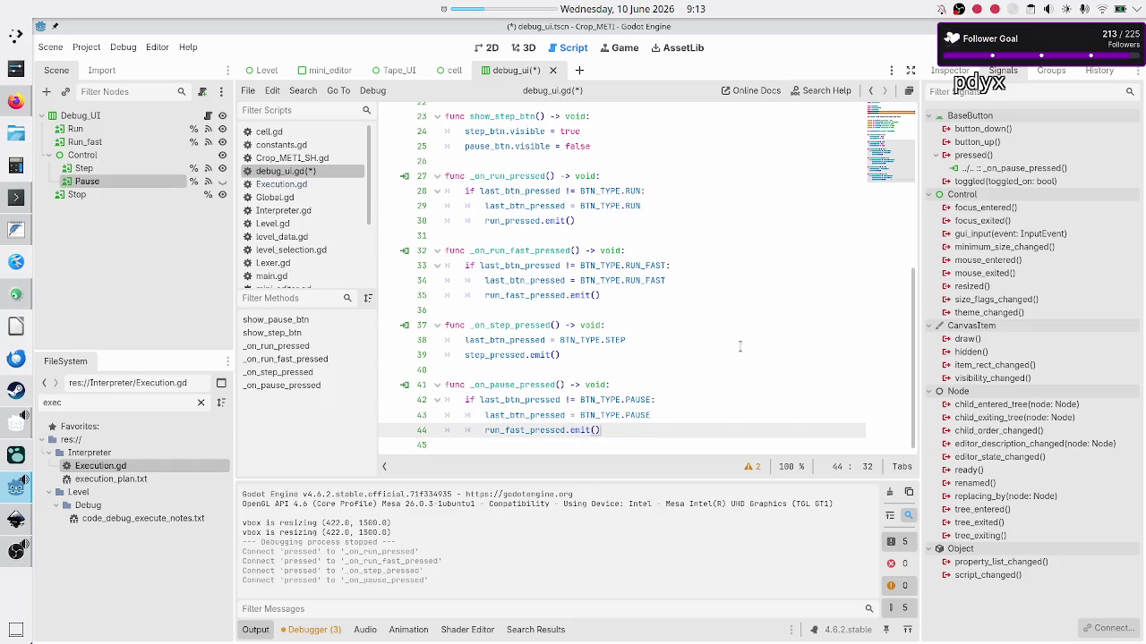
{"action": "key", "text": "Right"}
{"action": "key", "text": "Right"}
{"action": "key", "text": "Right"}
{"action": "key", "text": "BackSpace"}
{"action": "key", "text": "BackSpace"}
{"action": "key", "text": "BackSpace"}
{"action": "type", "text": "ause"}
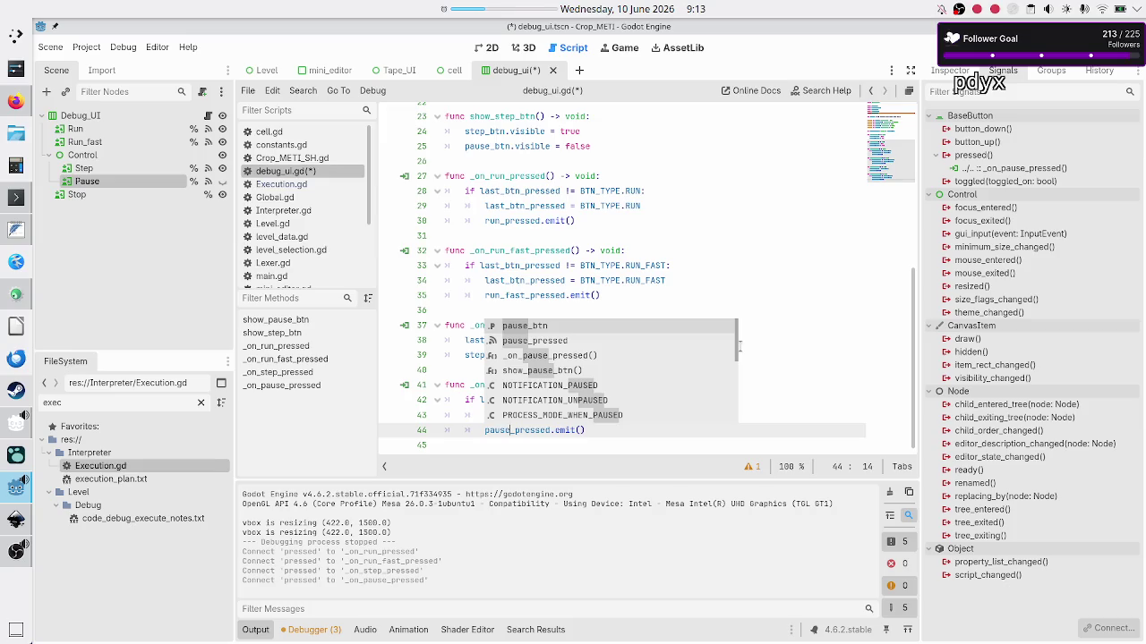
{"action": "key", "text": "Escape"}
{"action": "key", "text": "Down"}
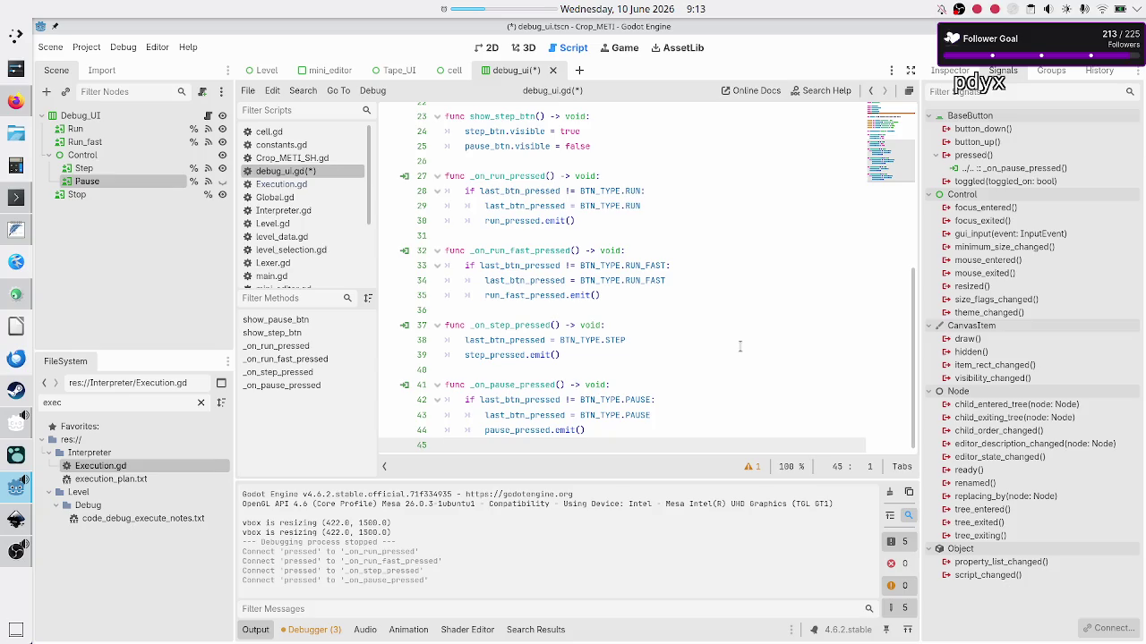
{"action": "key", "text": "Up"}
{"action": "key", "text": "Up"}
{"action": "key", "text": "Up"}
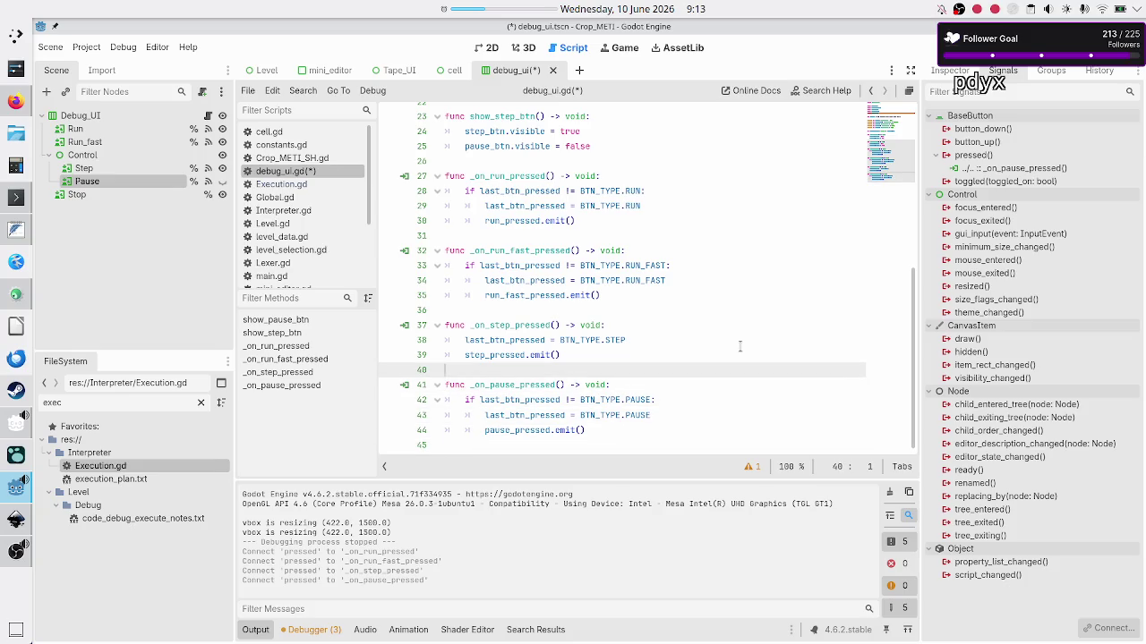
{"action": "key", "text": "Down"}
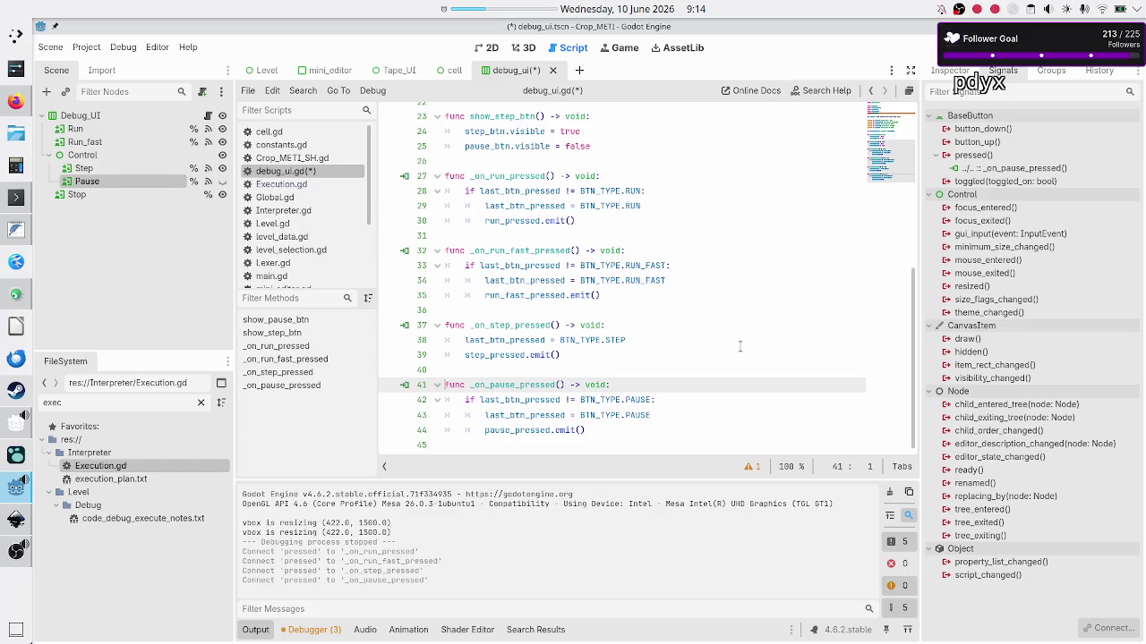
{"action": "key", "text": "Up"}
{"action": "key", "text": "Up"}
{"action": "key", "text": "Up"}
{"action": "key", "text": "Down"}
{"action": "key", "text": "Down"}
{"action": "key", "text": "Down"}
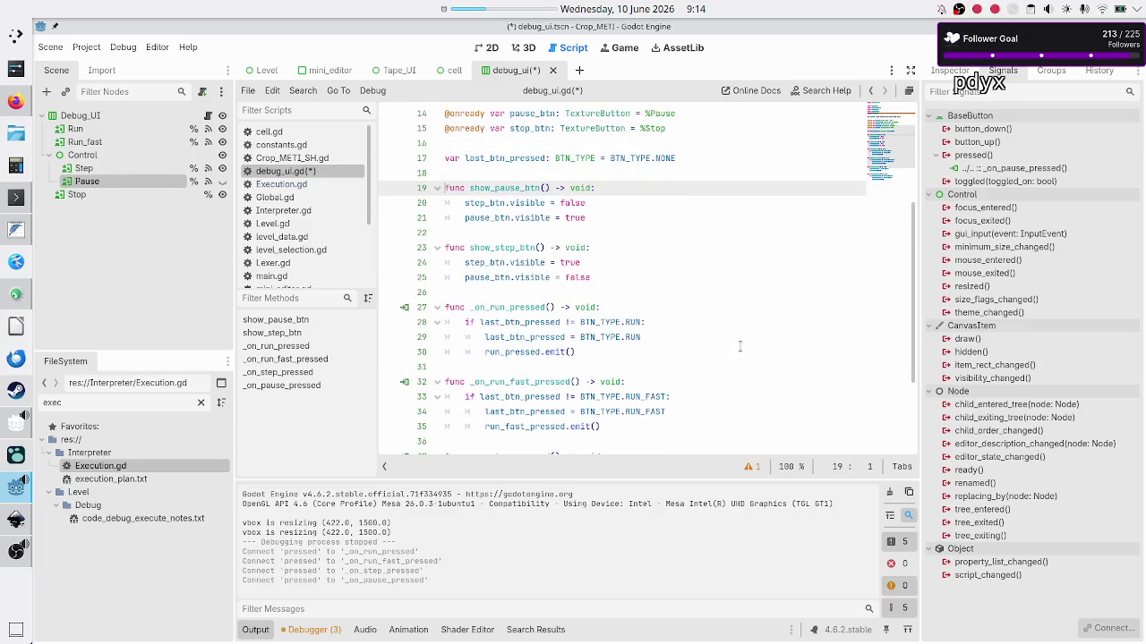
{"action": "key", "text": "Down"}
{"action": "key", "text": "Down"}
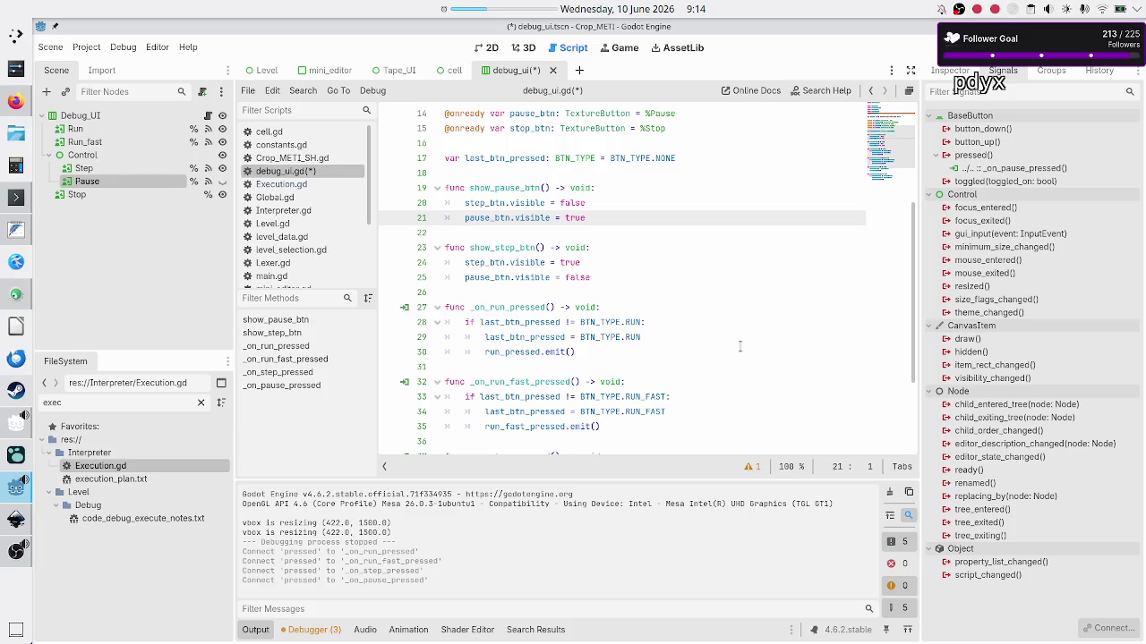
{"action": "key", "text": "Down"}
{"action": "key", "text": "Down"}
{"action": "key", "text": "Down"}
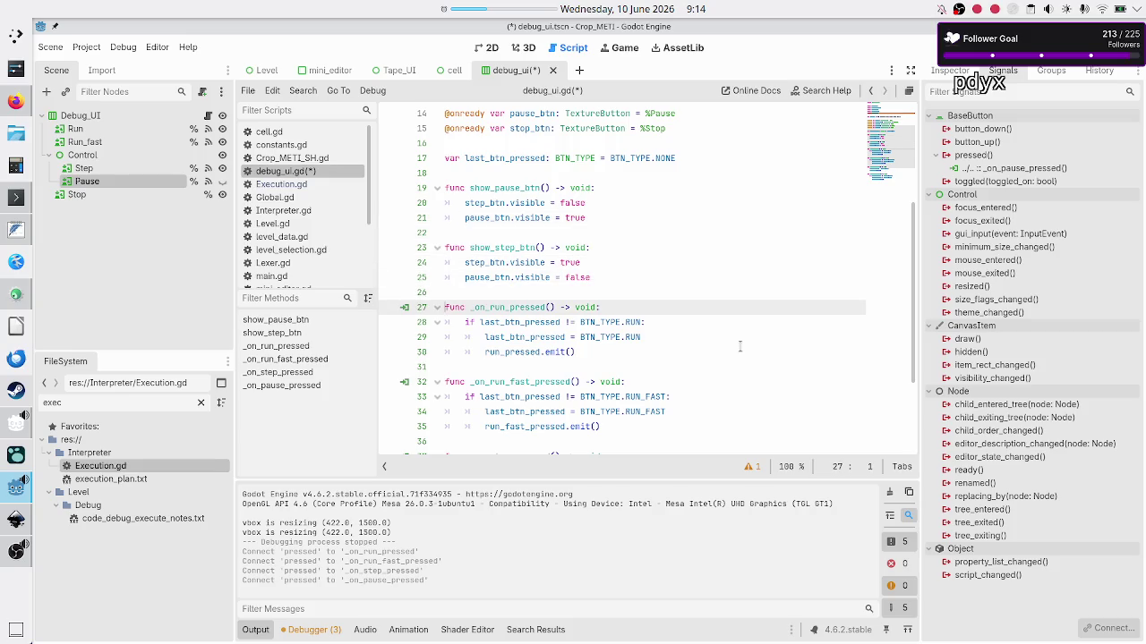
{"action": "key", "text": "shift+Right"}
{"action": "key", "text": "shift+Right"}
{"action": "key", "text": "shift+Right"}
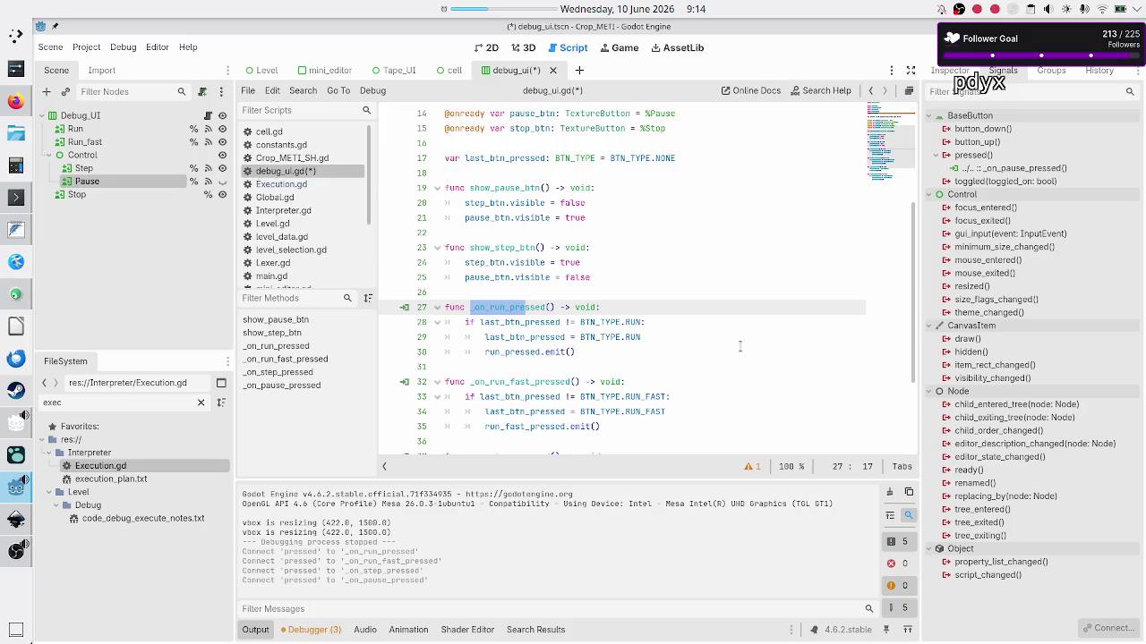
{"action": "key", "text": "Up"}
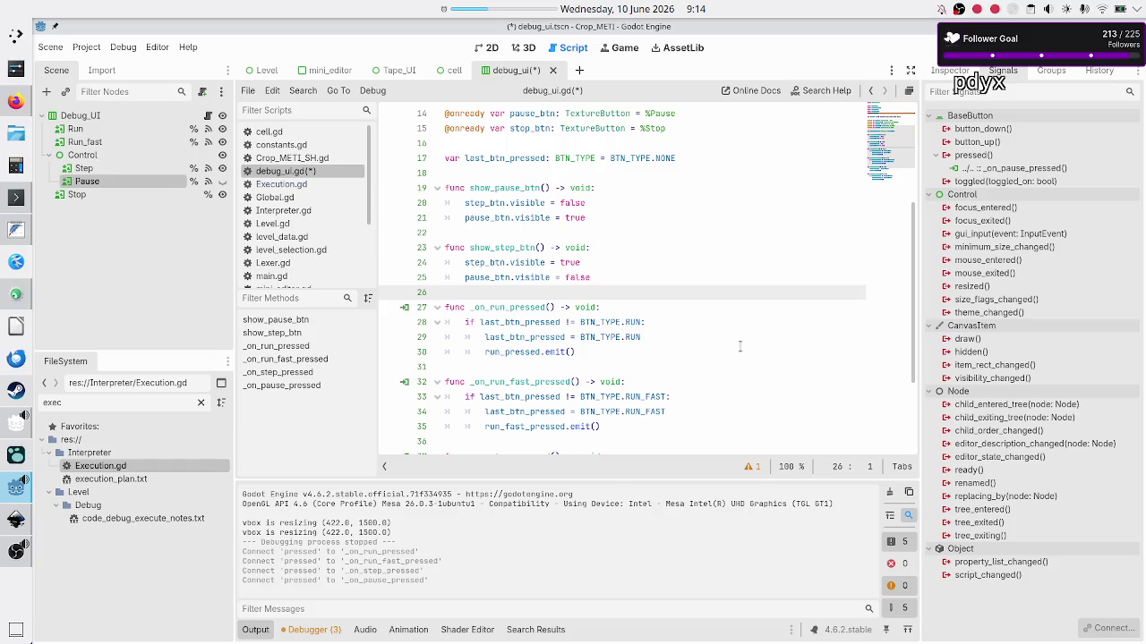
{"action": "key", "text": "Down"}
{"action": "key", "text": "Down"}
{"action": "key", "text": "Down"}
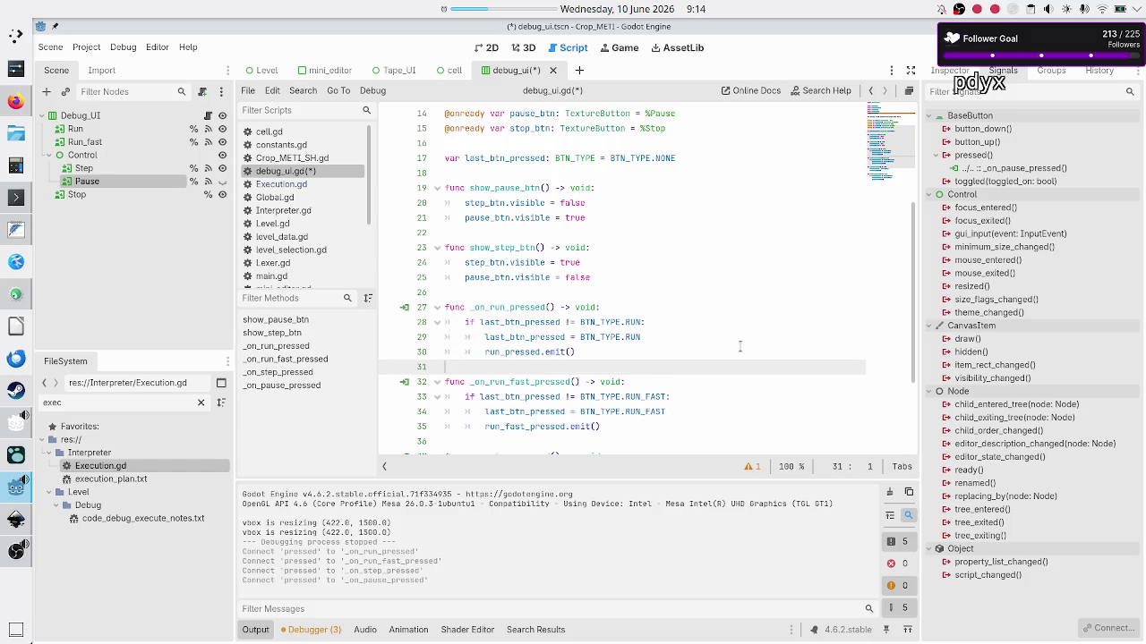
{"action": "key", "text": "Left"}
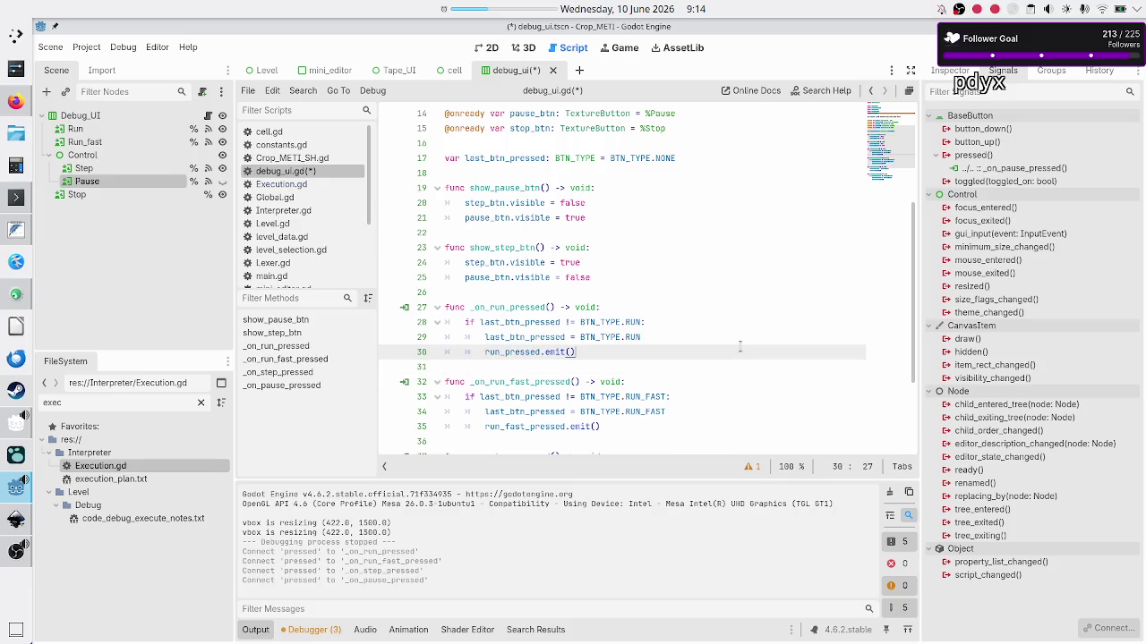
Add a show_pause_btn() call after the last_btn_pressed assignment in the Run handler
{"action": "key", "text": "Up"}
{"action": "key", "text": "End"}
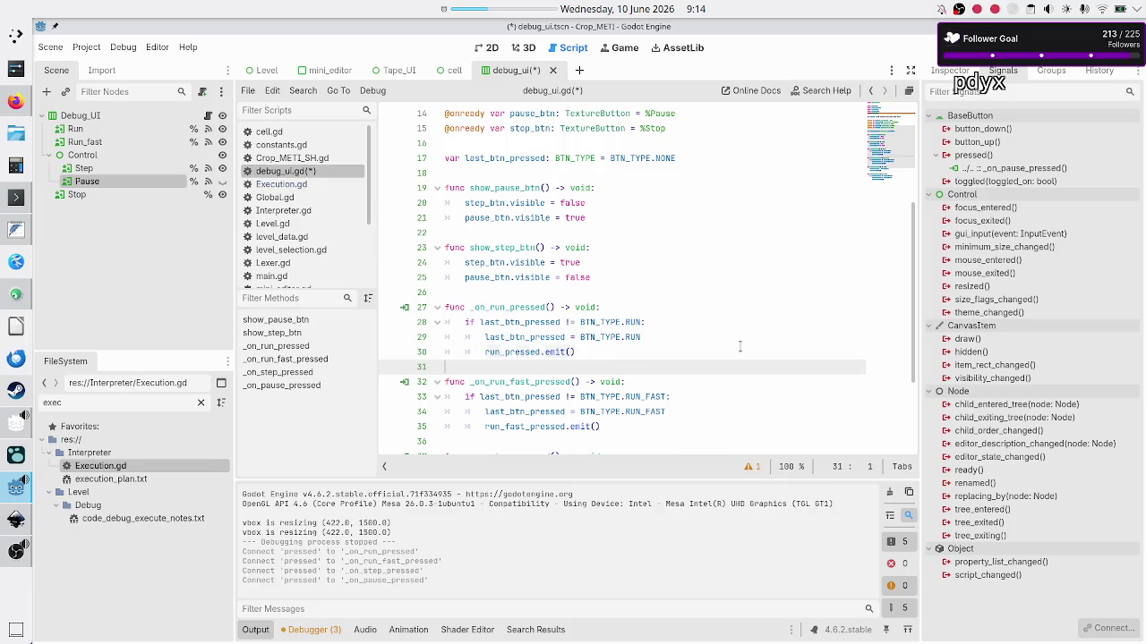
{"action": "key", "text": "Return"}
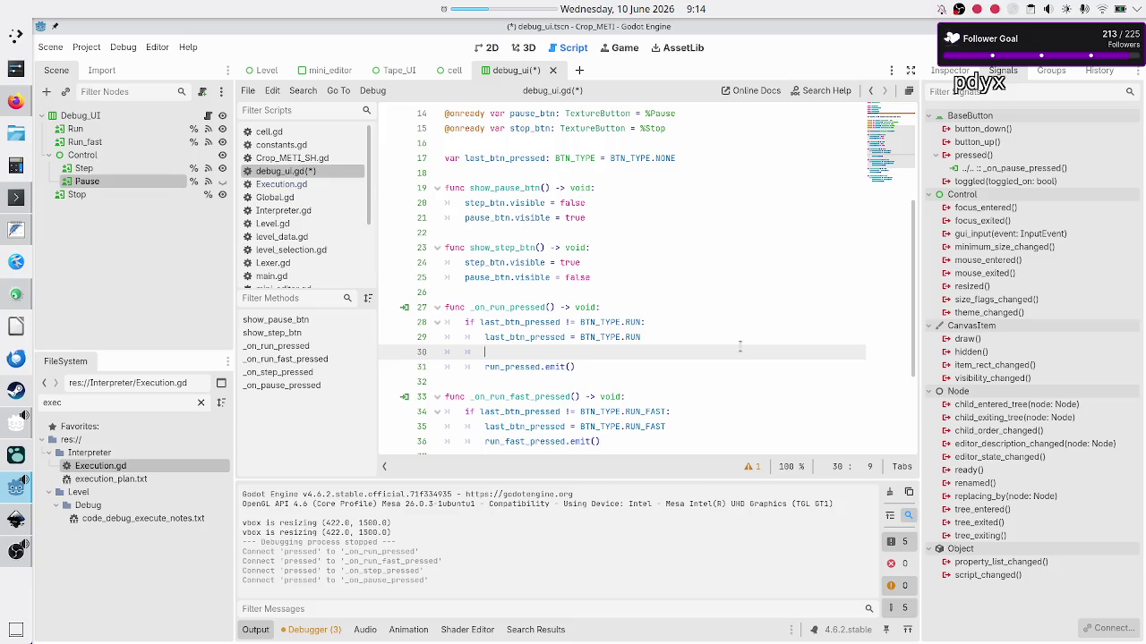
{"action": "type", "text": "show_"}
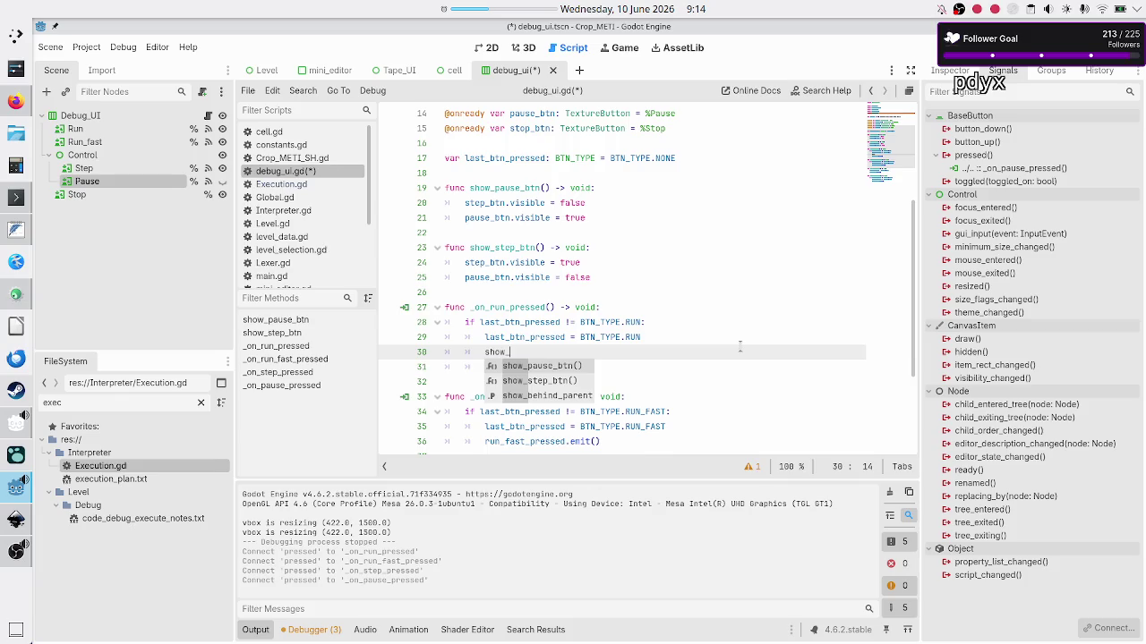
{"action": "key", "text": "Return"}
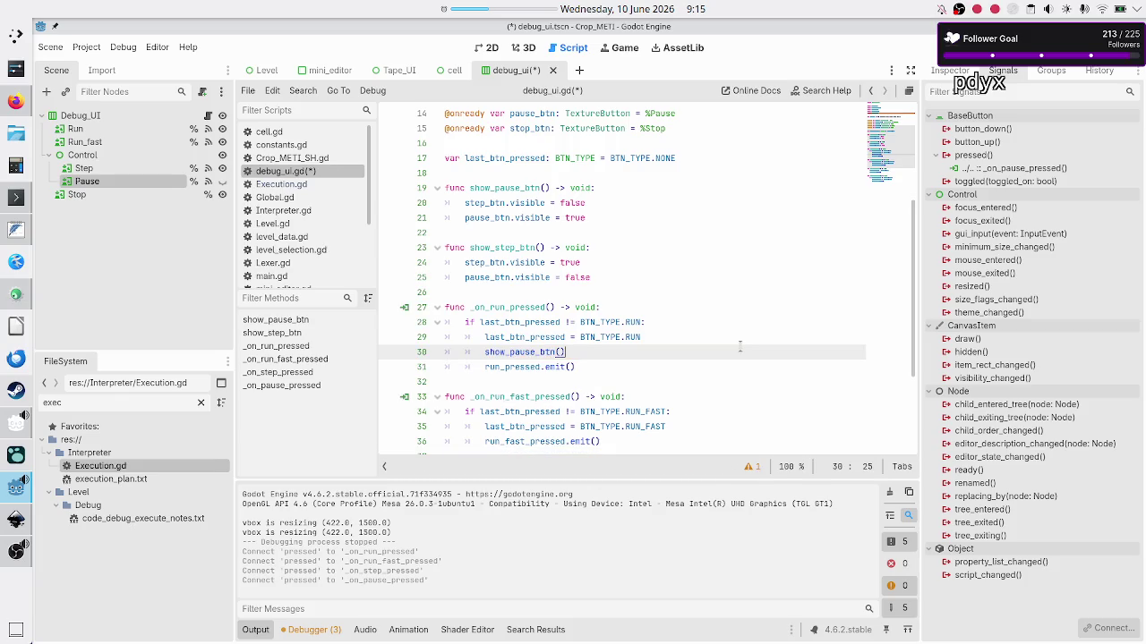
Copy the show_pause_btn() call into the run-fast handler after its assignment
{"action": "key", "text": "Home"}
{"action": "key", "text": "Home"}
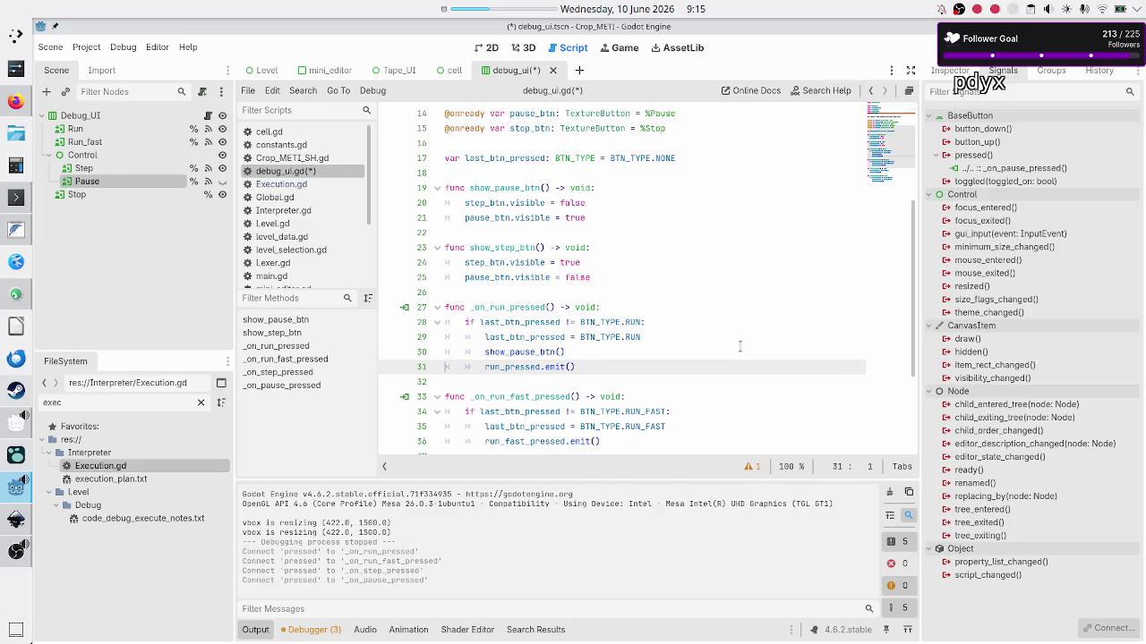
{"action": "key", "text": "shift+End"}
{"action": "key", "text": "shift+Down"}
{"action": "key", "text": "shift+Up"}
{"action": "key", "text": "ctrl+c"}
{"action": "key", "text": "Down"}
{"action": "key", "text": "Down"}
{"action": "key", "text": "Down"}
{"action": "key", "text": "Home"}
{"action": "key", "text": "Down"}
{"action": "key", "text": "Down"}
{"action": "key", "text": "Down"}
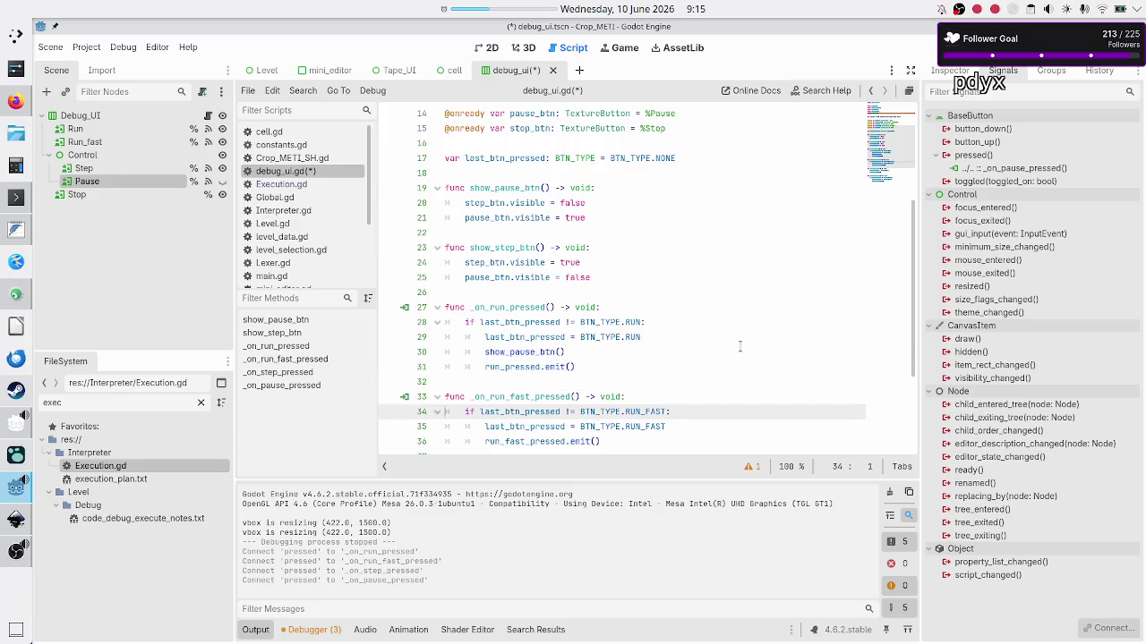
{"action": "key", "text": "Up"}
{"action": "key", "text": "Up"}
{"action": "key", "text": "End"}
{"action": "key", "text": "Return"}
{"action": "key", "text": "ctrl+v"}
Insert a show_step_btn() call above pause_pressed.emit() in _on_pause_pressed
{"action": "key", "text": "Down"}
{"action": "key", "text": "Down"}
{"action": "key", "text": "Down"}
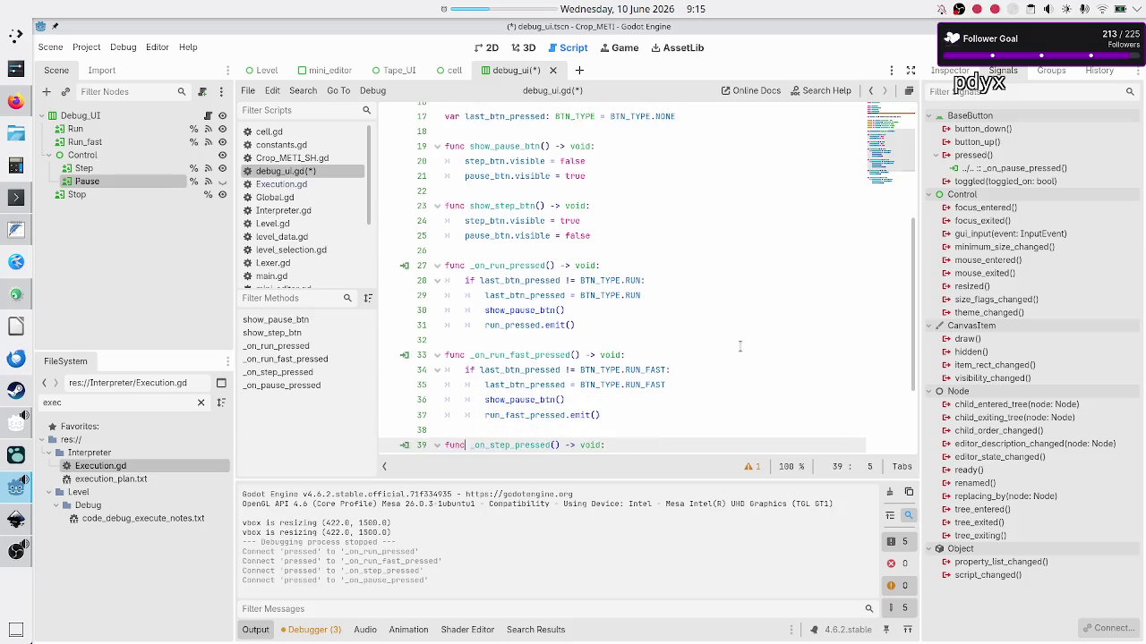
{"action": "key", "text": "ctrl+Right"}
{"action": "key", "text": "Up"}
{"action": "key", "text": "Up"}
{"action": "key", "text": "Up"}
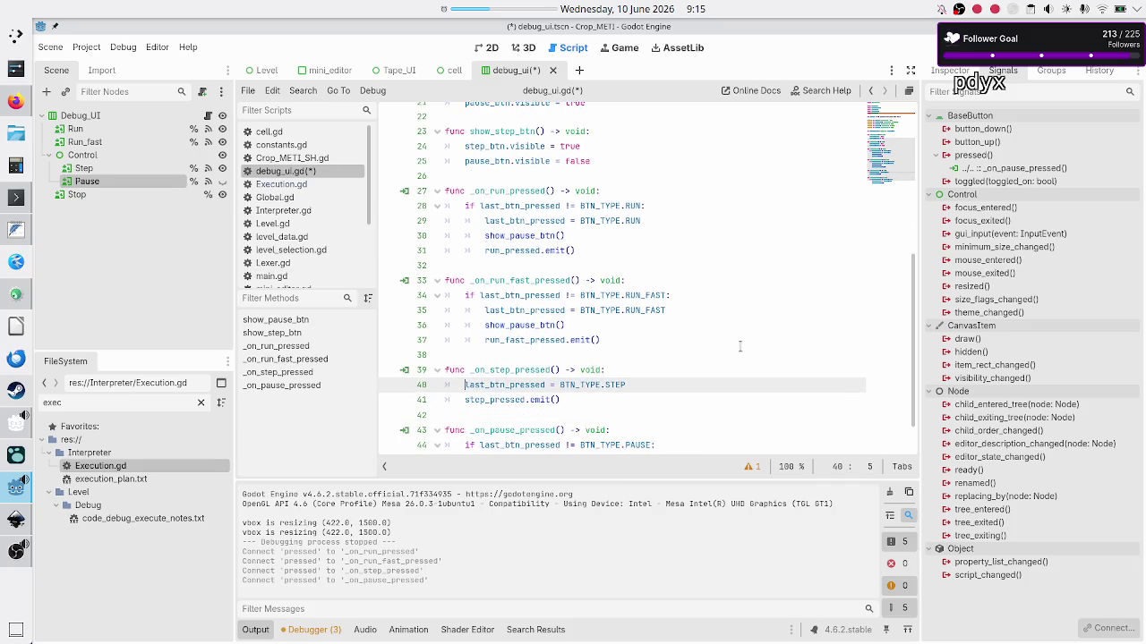
{"action": "key", "text": "Down"}
{"action": "key", "text": "Down"}
{"action": "key", "text": "Down"}
{"action": "key", "text": "Down"}
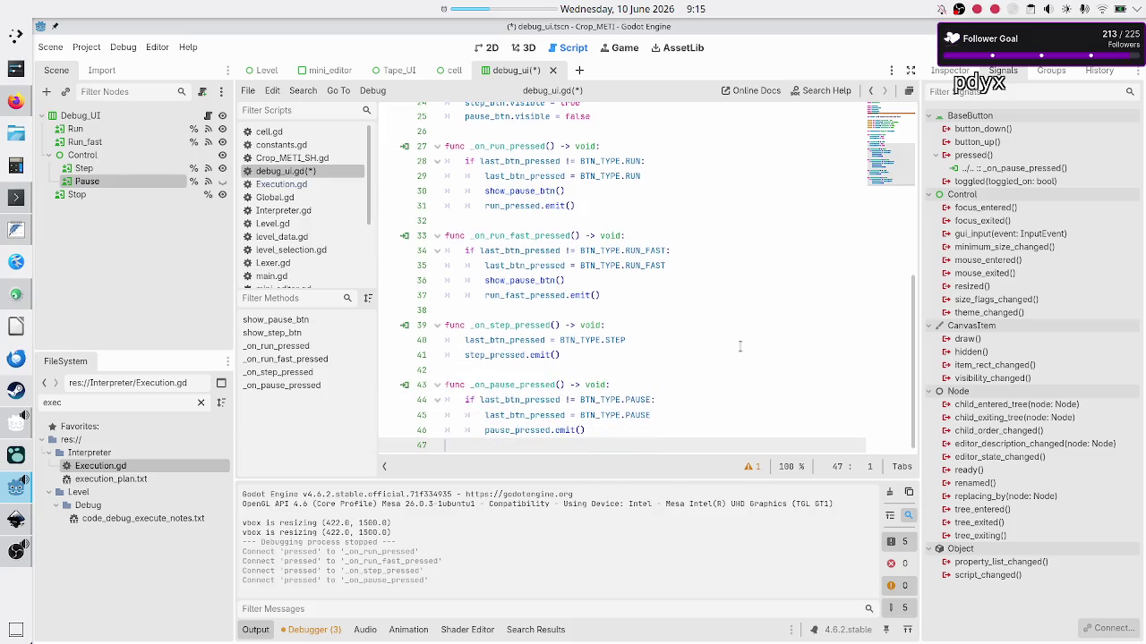
{"action": "key", "text": "Home"}
{"action": "key", "text": "Home"}
{"action": "key", "text": "Up"}
{"action": "key", "text": "Up"}
{"action": "key", "text": "Up"}
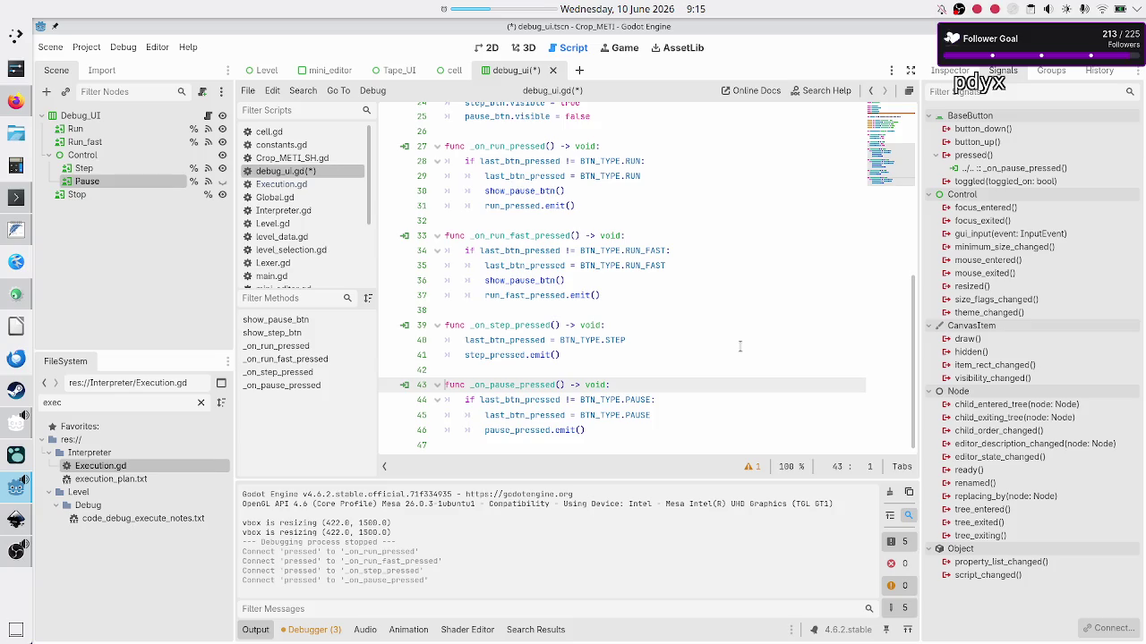
{"action": "key", "text": "Down"}
{"action": "key", "text": "Down"}
{"action": "key", "text": "Down"}
{"action": "key", "text": "Up"}
{"action": "key", "text": "End"}
{"action": "key", "text": "Return"}
{"action": "type", "text": "show_pause_btn()"}
{"action": "key", "text": "BackSpace"}
{"action": "key", "text": "BackSpace"}
{"action": "key", "text": "BackSpace"}
{"action": "key", "text": "BackSpace"}
{"action": "key", "text": "BackSpace"}
{"action": "key", "text": "BackSpace"}
{"action": "type", "text": "ste"}
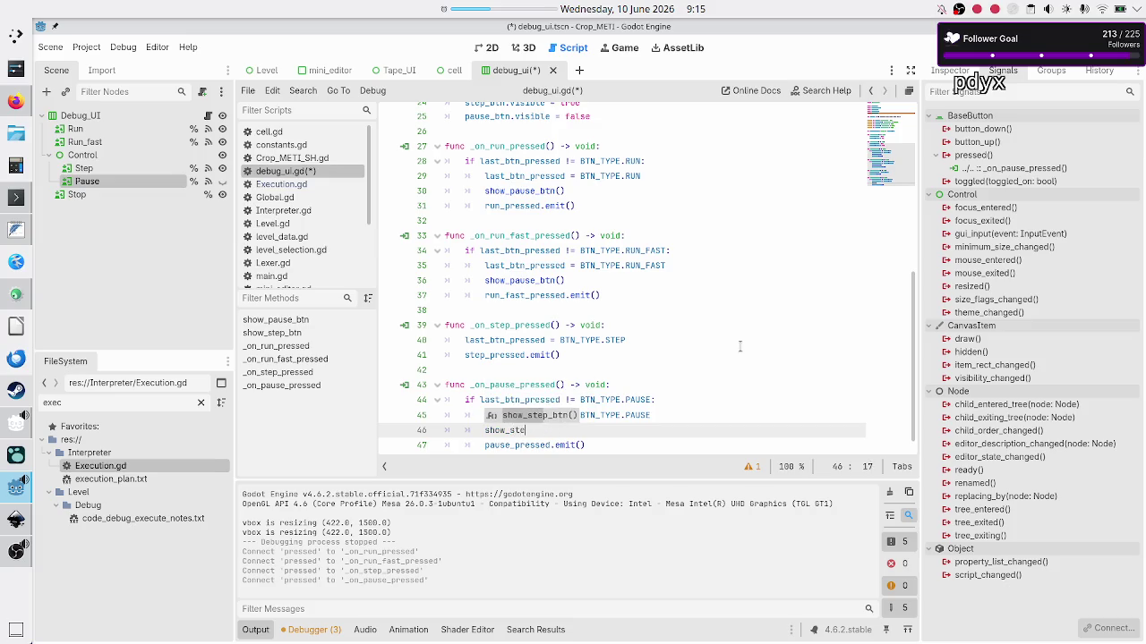
{"action": "key", "text": "Return"}
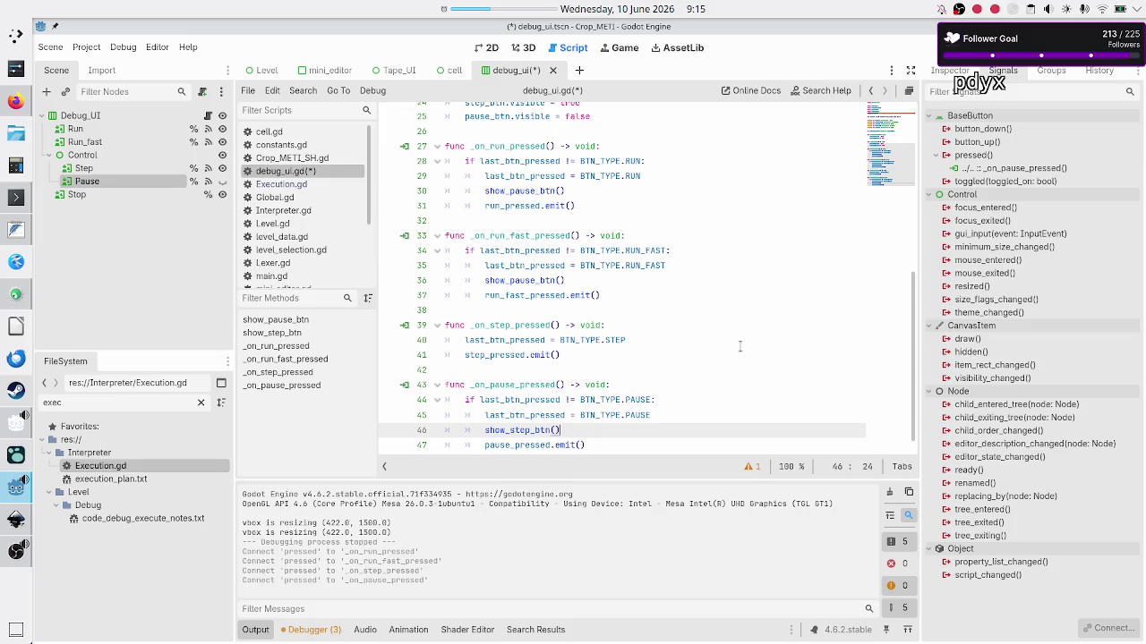
{"action": "key", "text": "Down"}
{"action": "key", "text": "Down"}
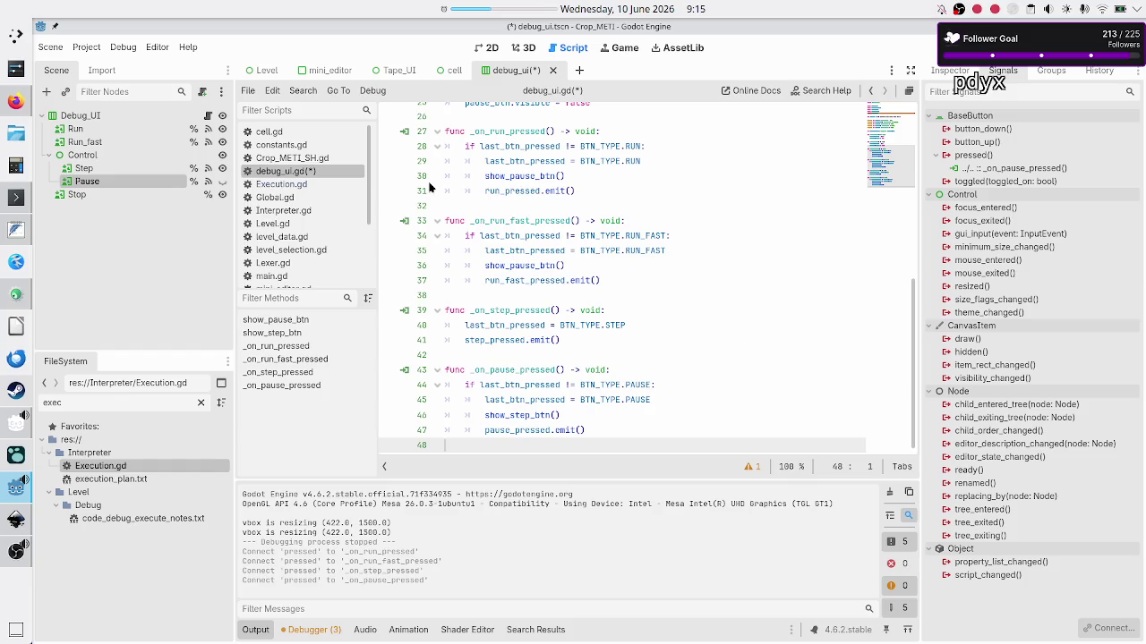
Connect the Stop node's pressed() signal to a new _on_stop_pressed stub and delete the extra blank line
{"action": "left_click", "coordinate": [122, 196]}
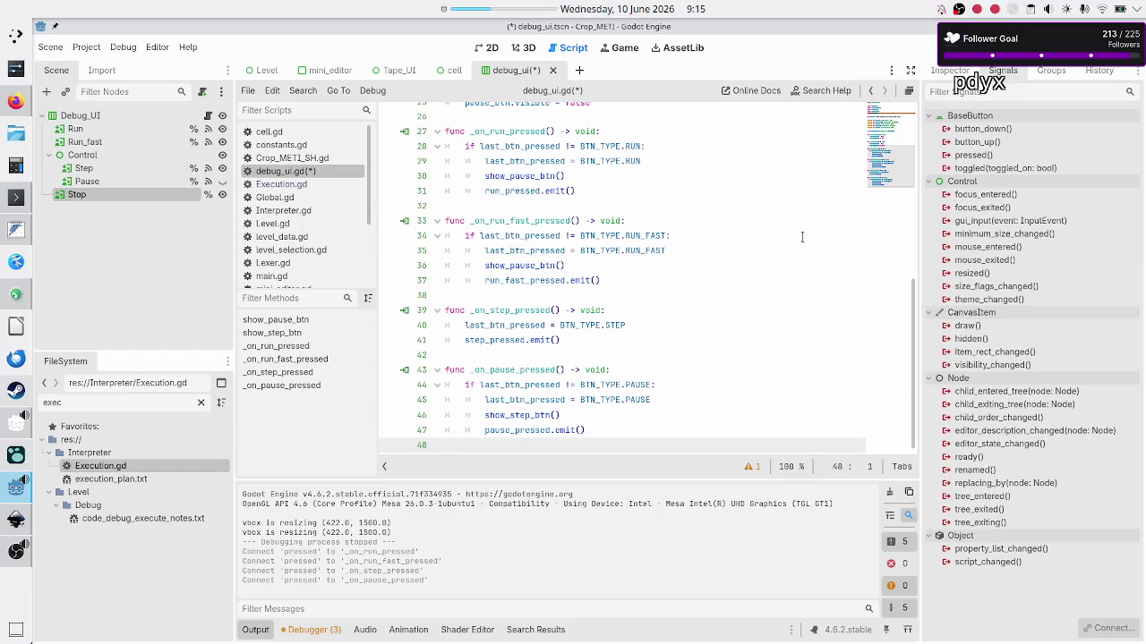
{"action": "double_click", "coordinate": [975, 157]}
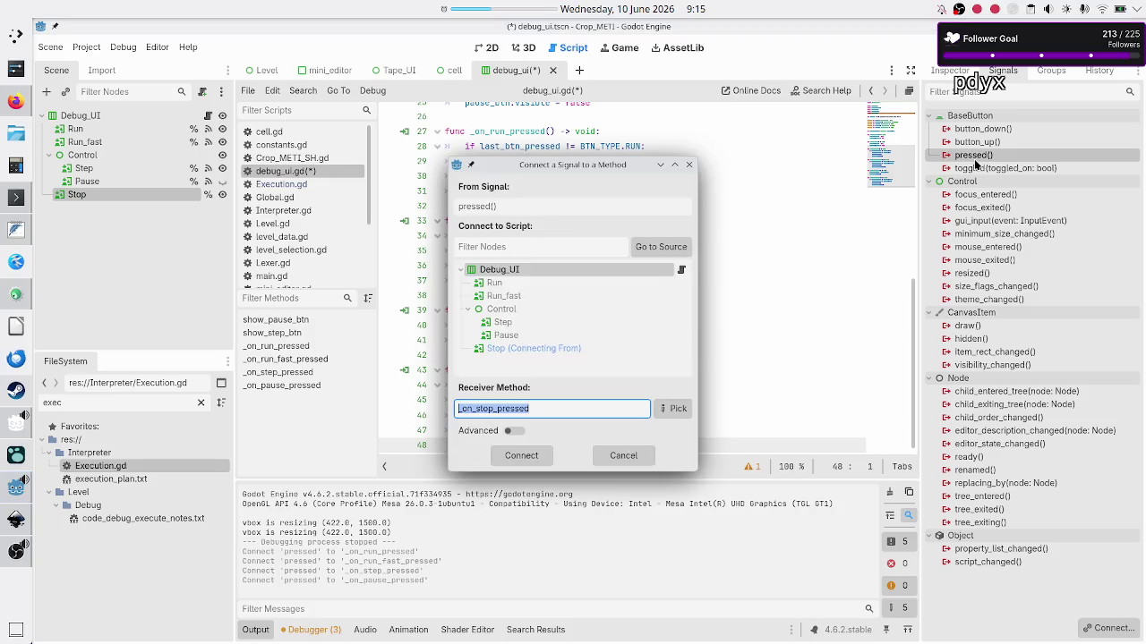
{"action": "left_click", "coordinate": [521, 455]}
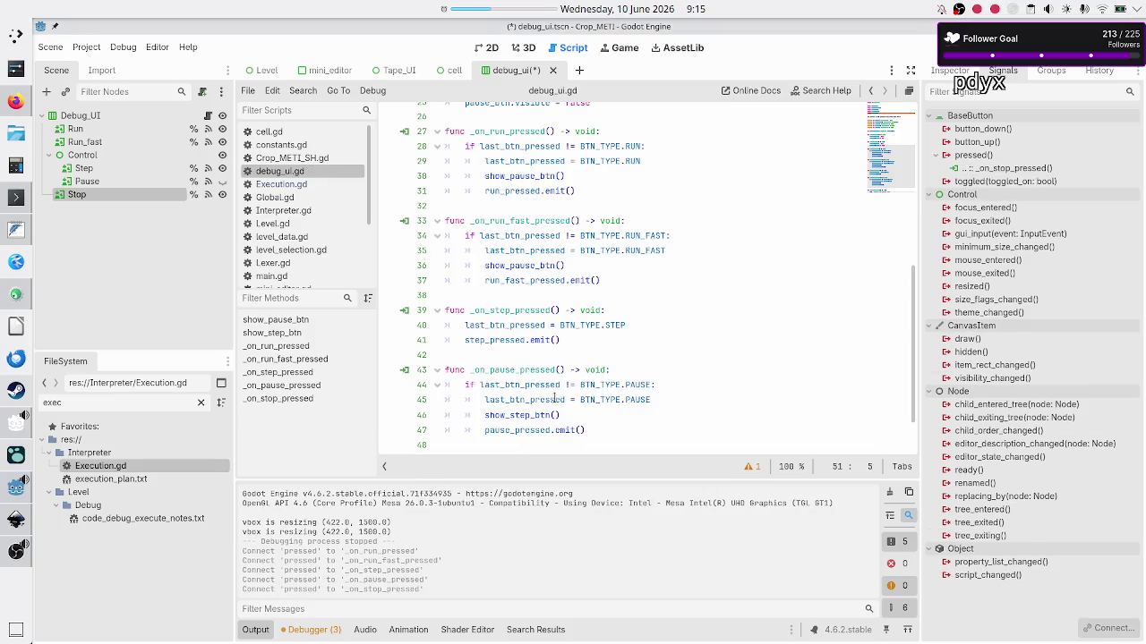
{"action": "key", "text": "Up"}
{"action": "key", "text": "BackSpace"}
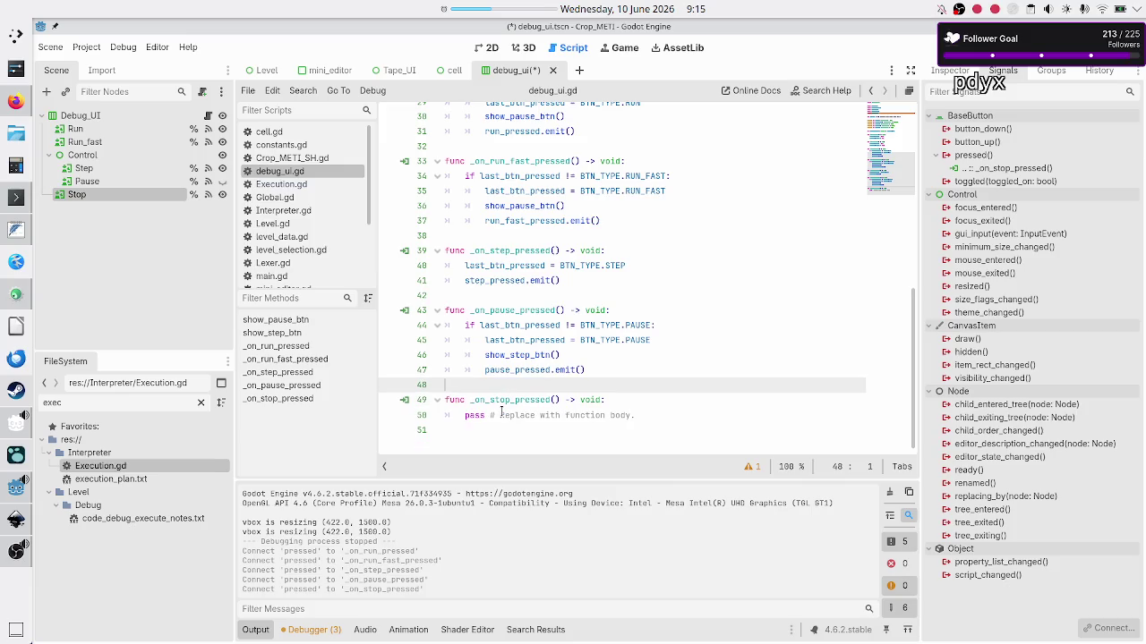
{"action": "key", "text": "alt+Tab"}
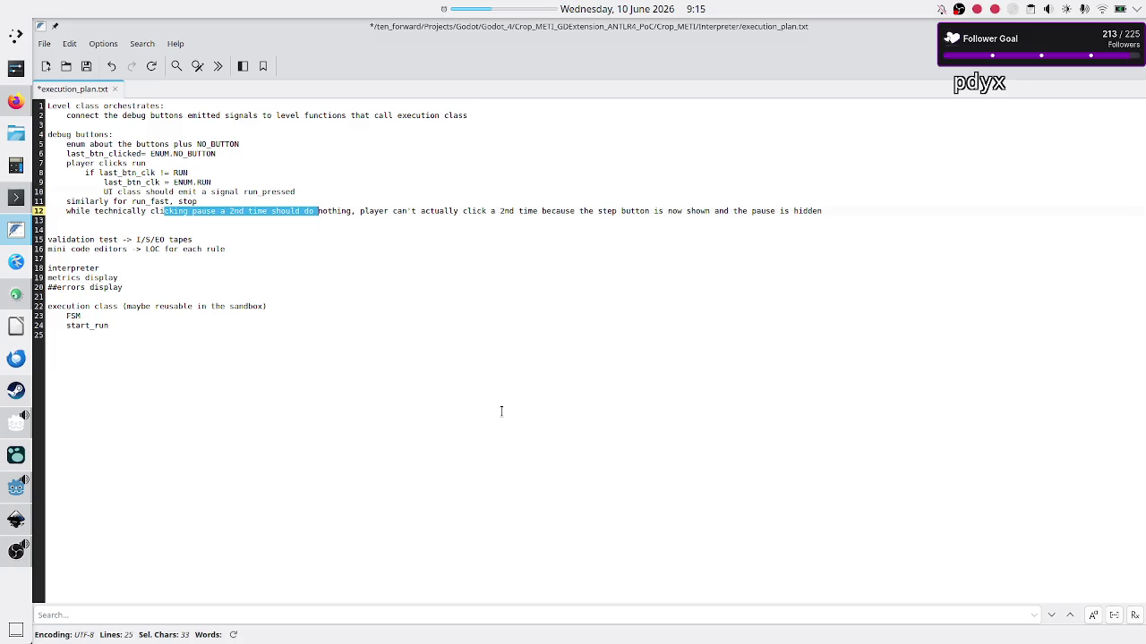
{"action": "key", "text": "alt+Tab"}
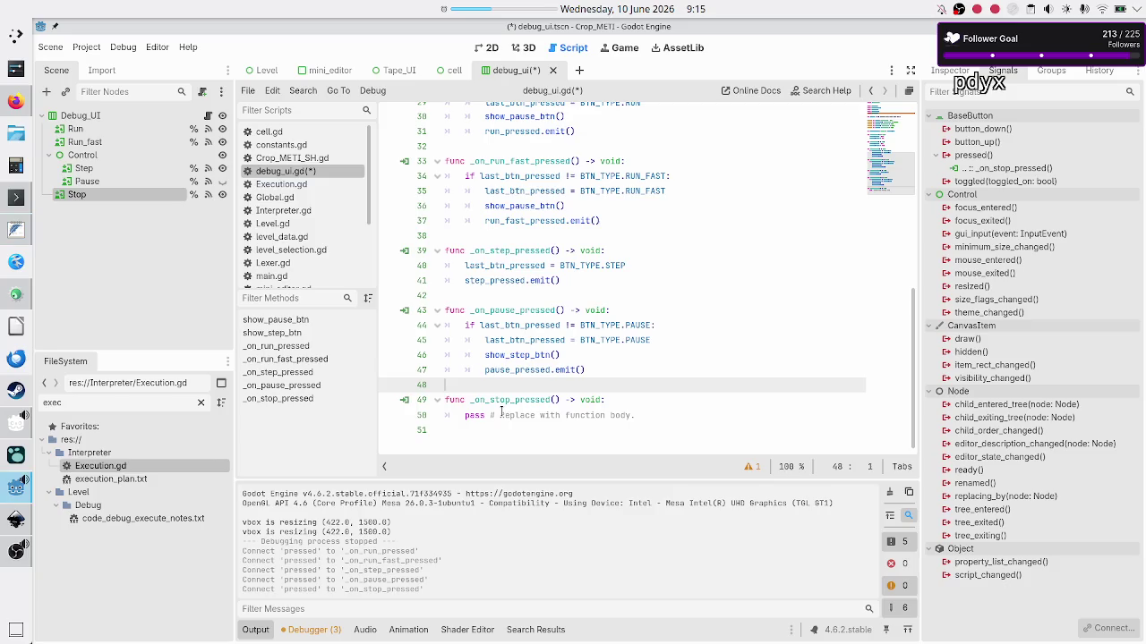
{"action": "key", "text": "Up"}
{"action": "key", "text": "Up"}
{"action": "key", "text": "Up"}
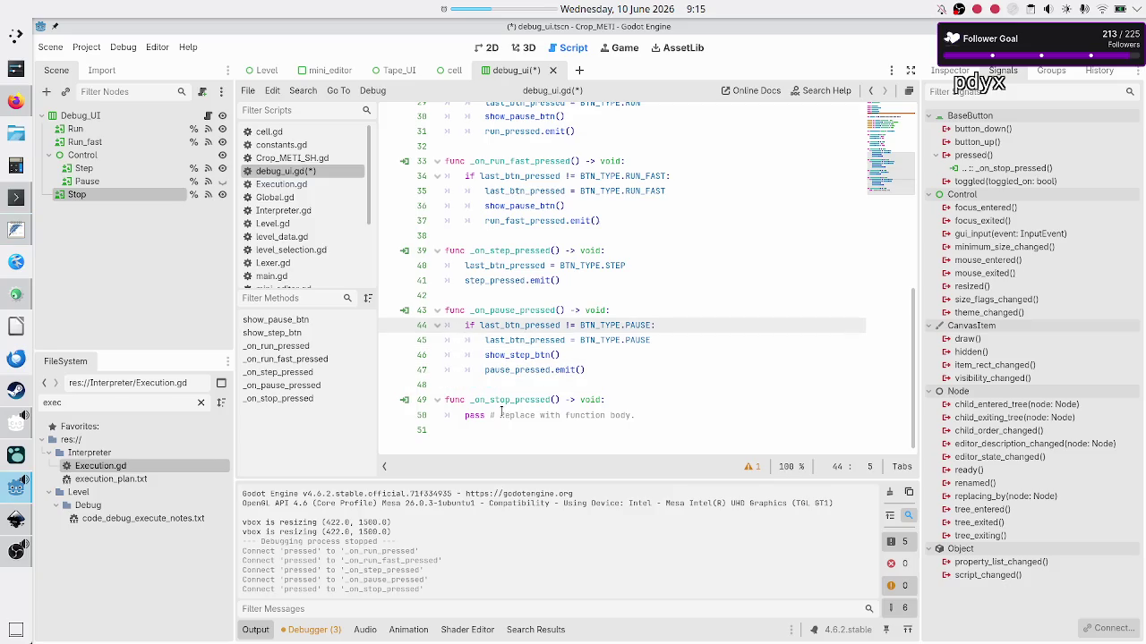
Paste the _on_pause_pressed body over the pass line in _on_stop_pressed
{"action": "key", "text": "shift+Down"}
{"action": "key", "text": "shift+Down"}
{"action": "key", "text": "shift+Down"}
{"action": "key", "text": "shift+End"}
{"action": "key", "text": "ctrl+c"}
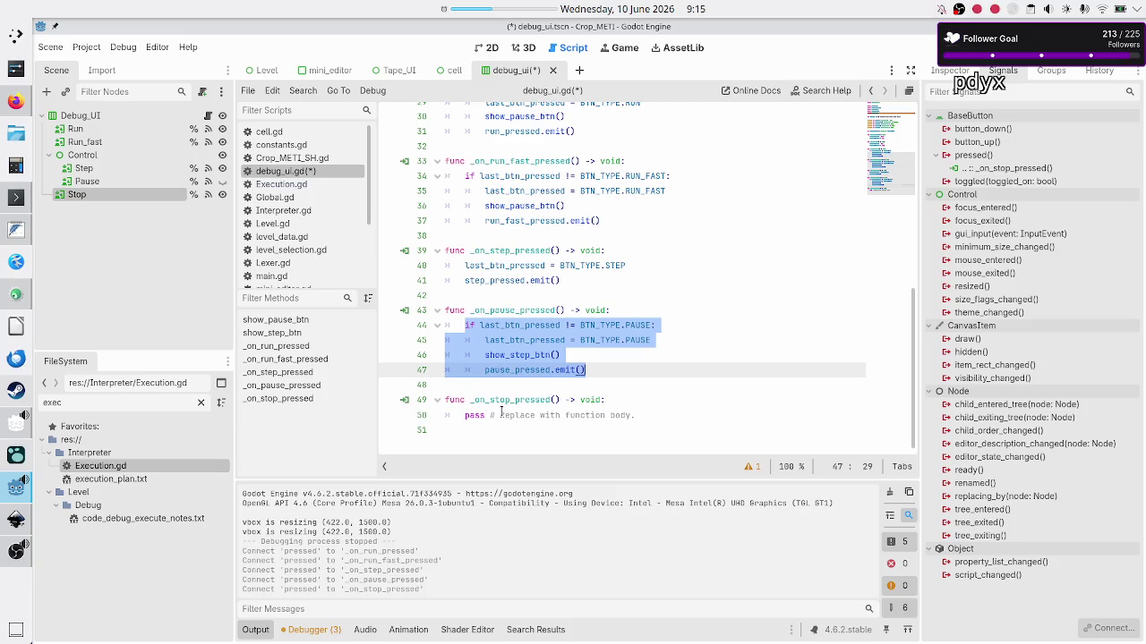
{"action": "key", "text": "Down"}
{"action": "key", "text": "Down"}
{"action": "key", "text": "Down"}
{"action": "key", "text": "shift+Down"}
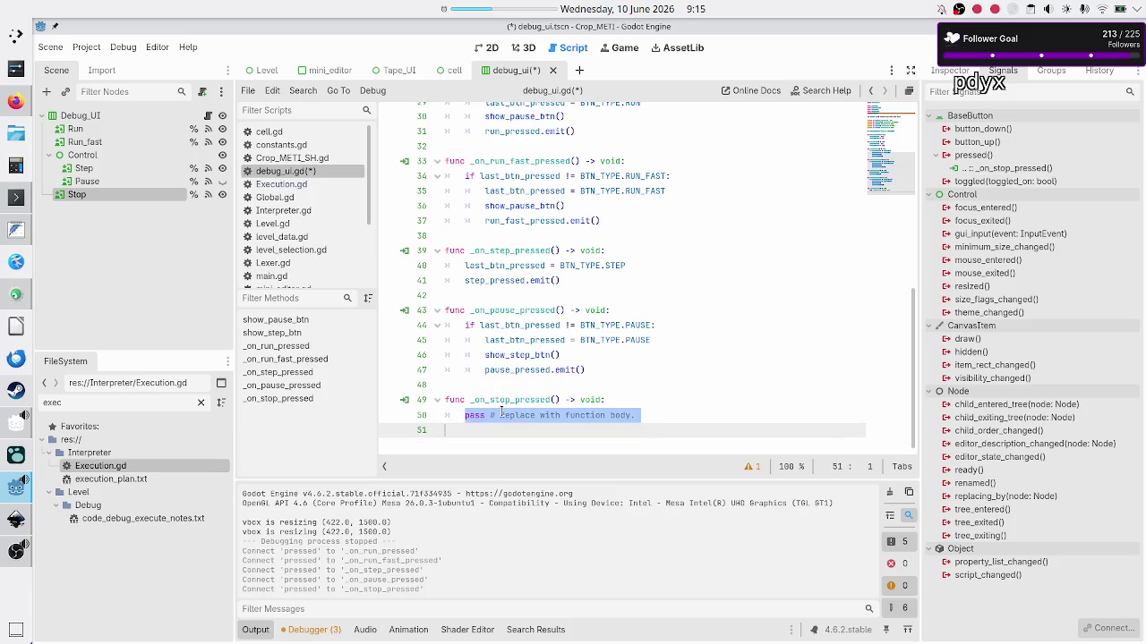
{"action": "key", "text": "ctrl+v"}
{"action": "key", "text": "Up"}
{"action": "key", "text": "Up"}
{"action": "key", "text": "Up"}
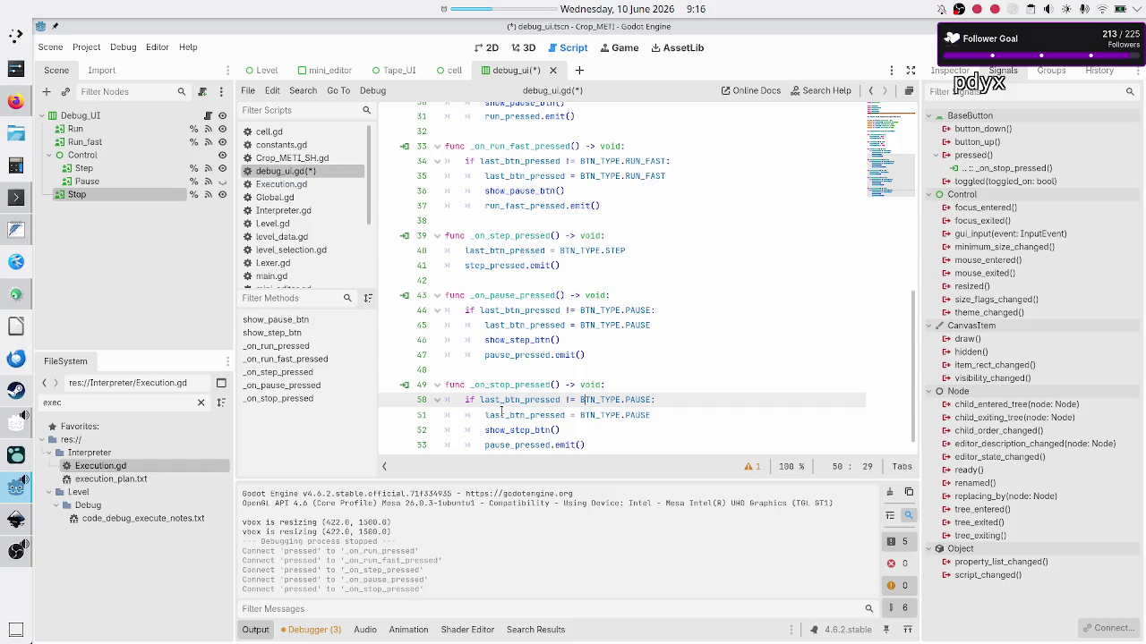
Change BTN_TYPE.PAUSE to BTN_TYPE.STOP in the stop handler's condition and assignment
{"action": "key", "text": "Right"}
{"action": "key", "text": "Right"}
{"action": "key", "text": "Right"}
{"action": "key", "text": "Right"}
{"action": "key", "text": "Right"}
{"action": "key", "text": "Right"}
{"action": "key", "text": "BackSpace"}
{"action": "key", "text": "BackSpace"}
{"action": "key", "text": "BackSpace"}
{"action": "type", "text": "ST"}
{"action": "key", "text": "Down"}
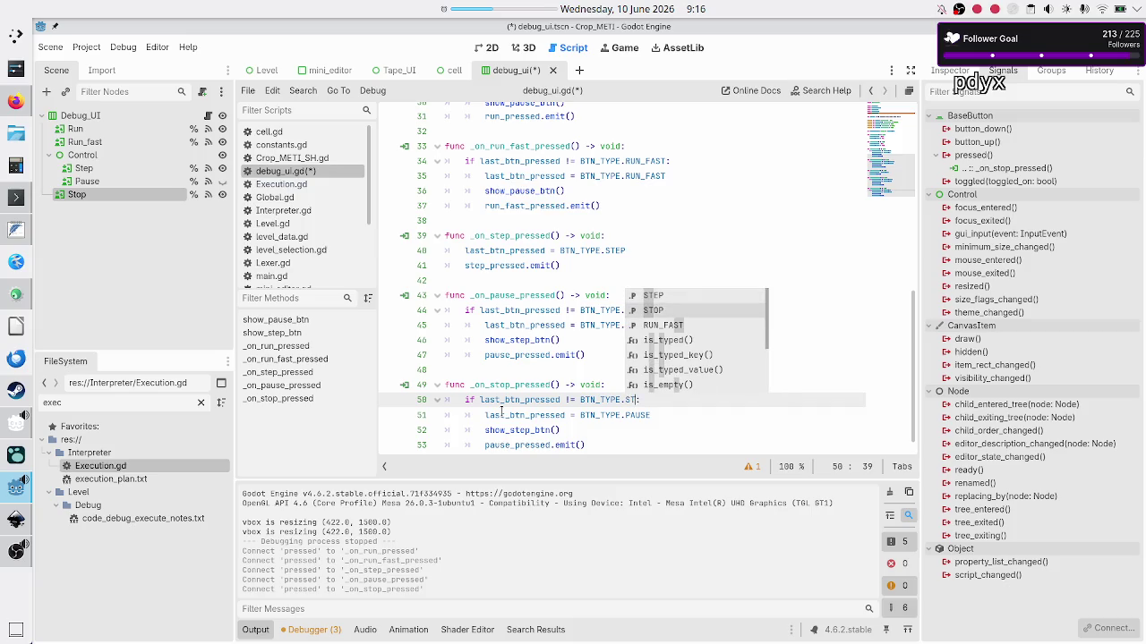
{"action": "key", "text": "Return"}
{"action": "key", "text": "Down"}
{"action": "key", "text": "End"}
{"action": "key", "text": "BackSpace"}
{"action": "key", "text": "BackSpace"}
{"action": "key", "text": "BackSpace"}
{"action": "type", "text": "ST"}
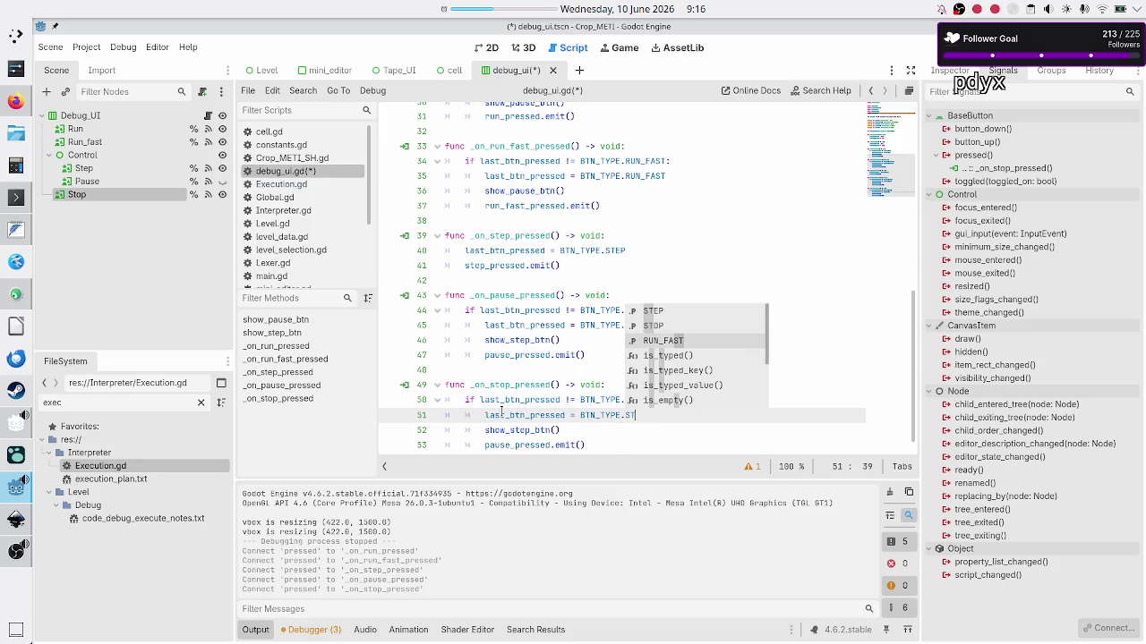
{"action": "scroll", "coordinate": [501, 410], "scroll_direction": "up", "scroll_amount": 1}
{"action": "key", "text": "Return"}
{"action": "key", "text": "Down"}
{"action": "scroll", "coordinate": [501, 411], "scroll_direction": "down", "scroll_amount": 1}
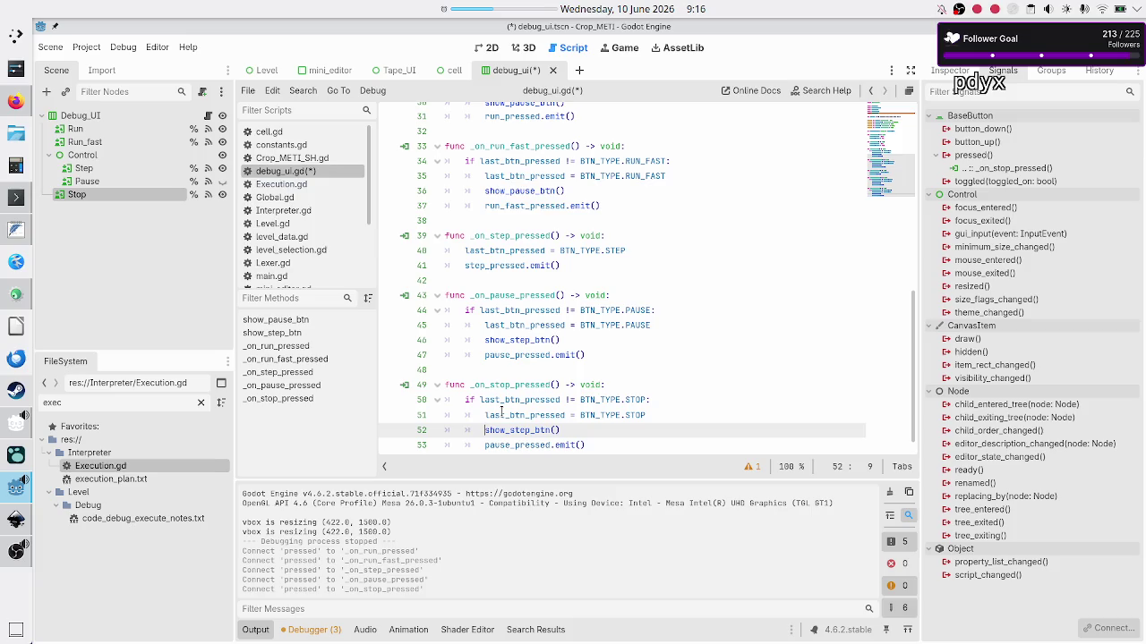
Make the stop handler emit stop_pressed and save debug_ui.gd
{"action": "key", "text": "shift+Right"}
{"action": "key", "text": "shift+Right"}
{"action": "key", "text": "shift+Right"}
{"action": "key", "text": "shift+Right"}
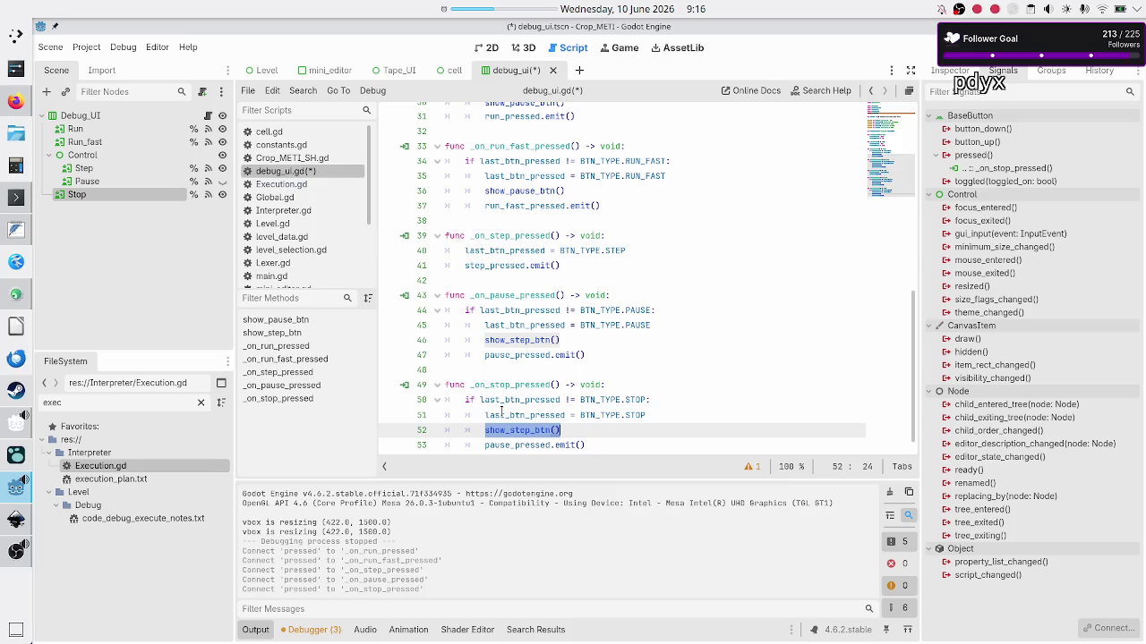
{"action": "key", "text": "Down"}
{"action": "key", "text": "Down"}
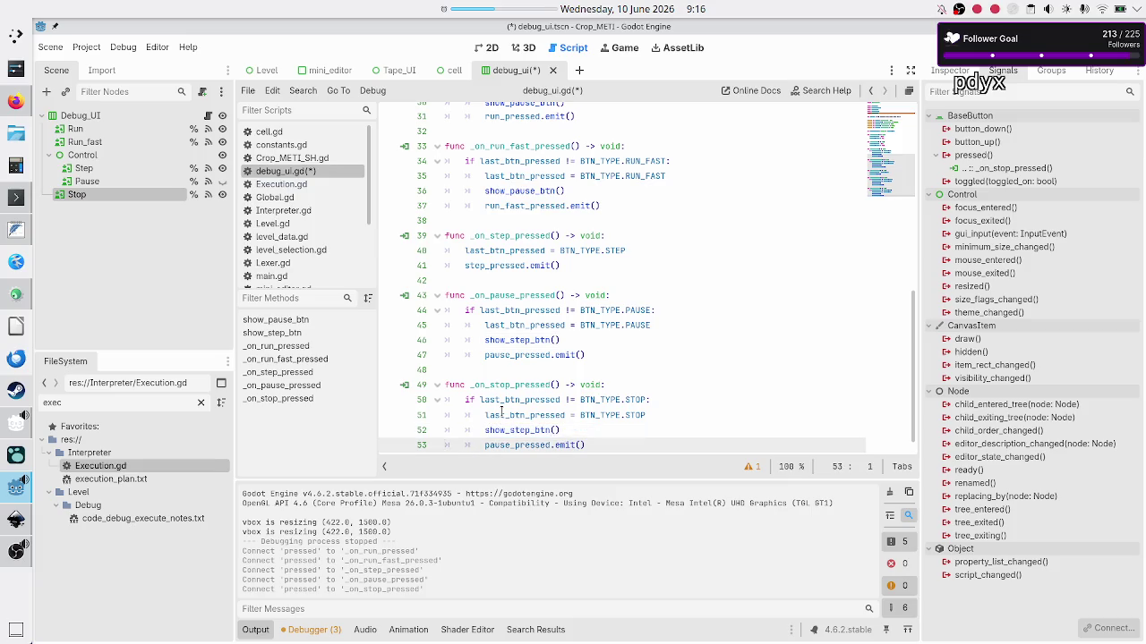
{"action": "key", "text": "Up"}
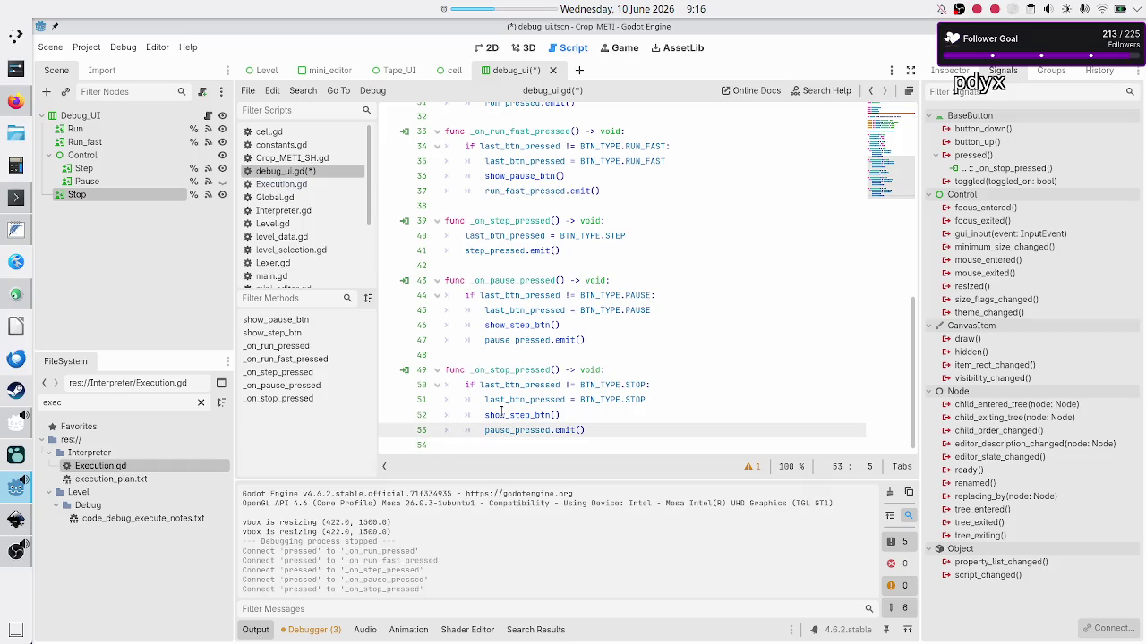
{"action": "key", "text": "shift+Right"}
{"action": "key", "text": "shift+Right"}
{"action": "key", "text": "shift+Right"}
{"action": "type", "text": "stopped"}
{"action": "key", "text": "BackSpace"}
{"action": "key", "text": "BackSpace"}
{"action": "key", "text": "BackSpace"}
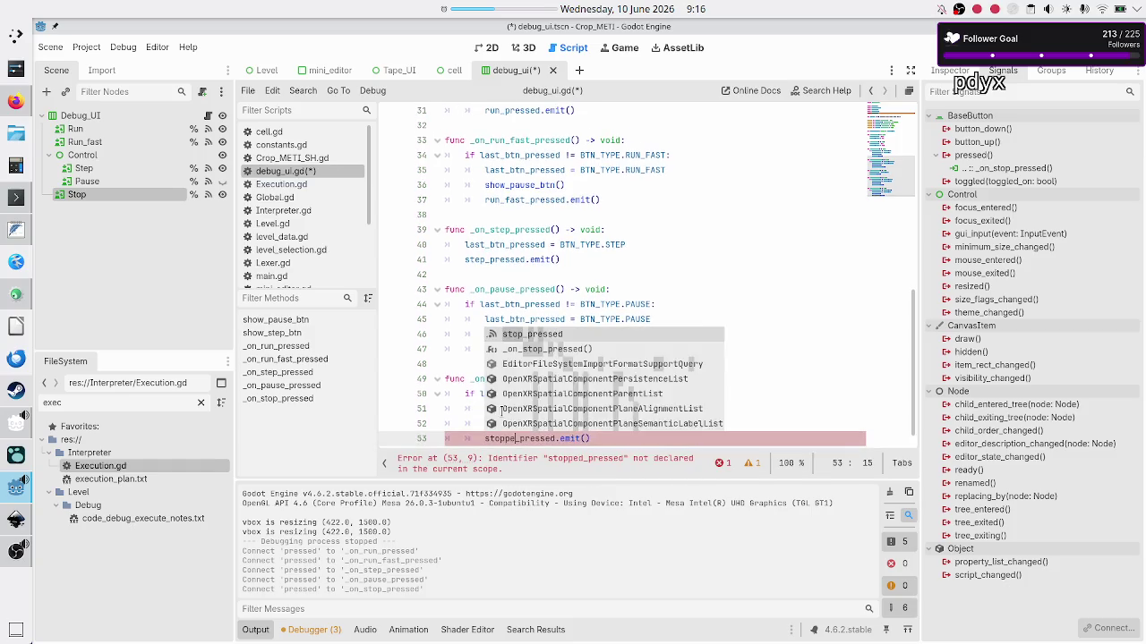
{"action": "key", "text": "Escape"}
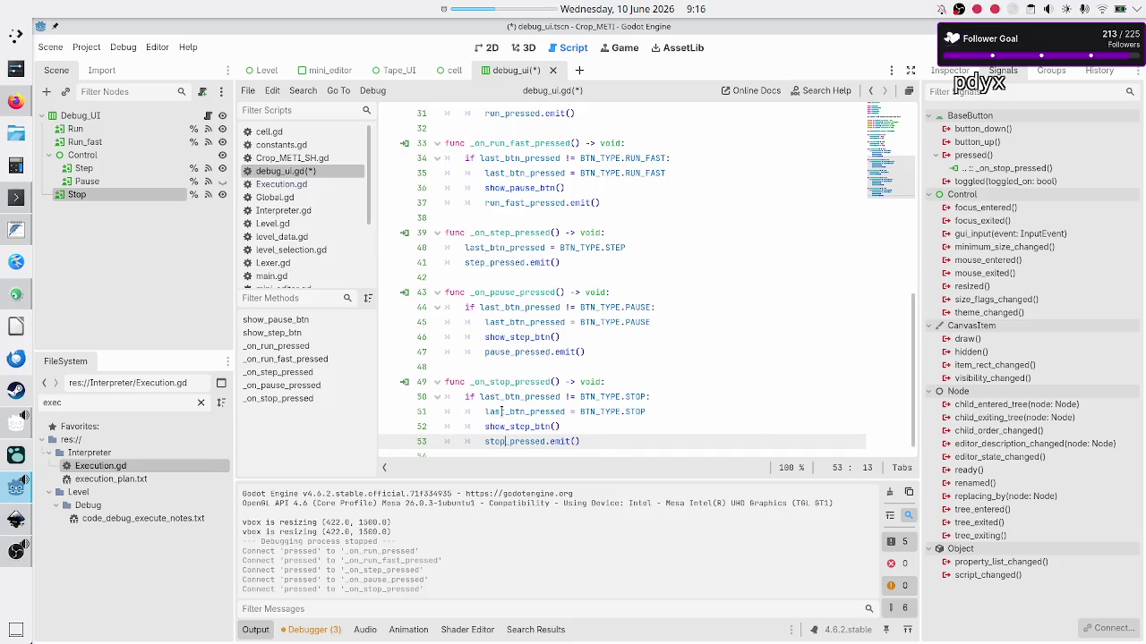
{"action": "key", "text": "Down"}
{"action": "key", "text": "Up"}
{"action": "key", "text": "Up"}
{"action": "key", "text": "Up"}
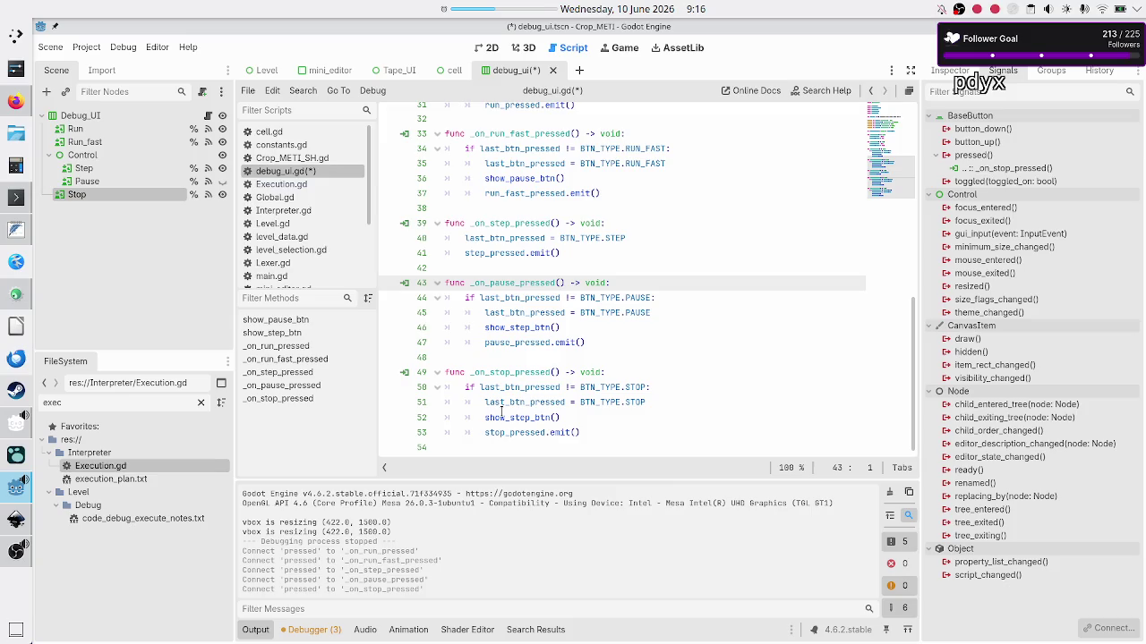
{"action": "key", "text": "ctrl+s"}
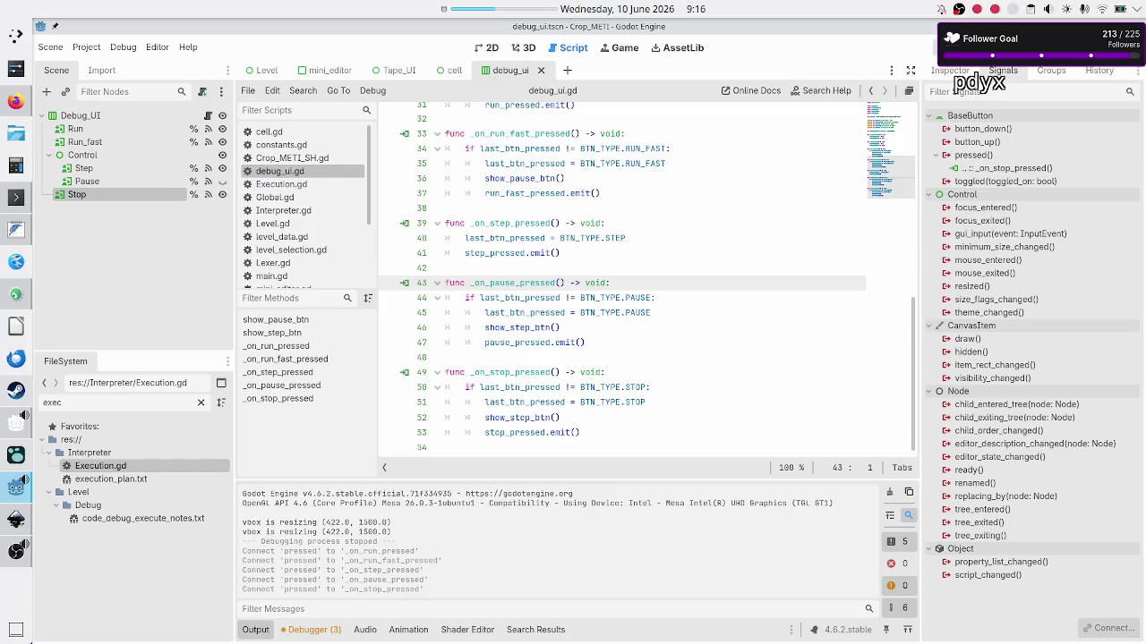
{"action": "left_click", "coordinate": [951, 48]}
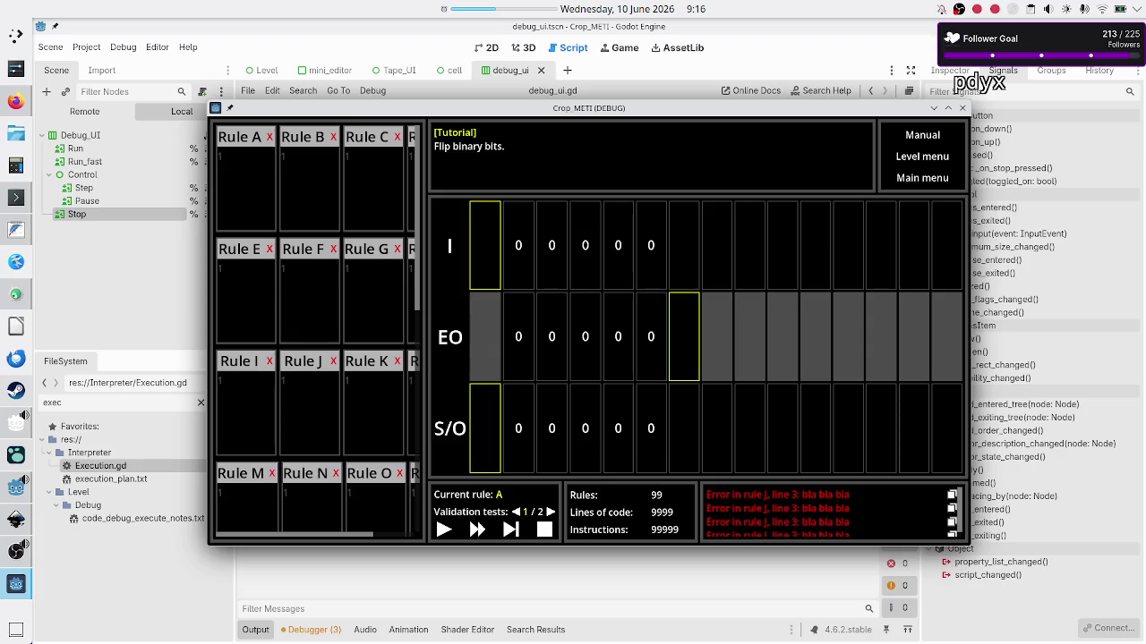
{"action": "left_click", "coordinate": [962, 108]}
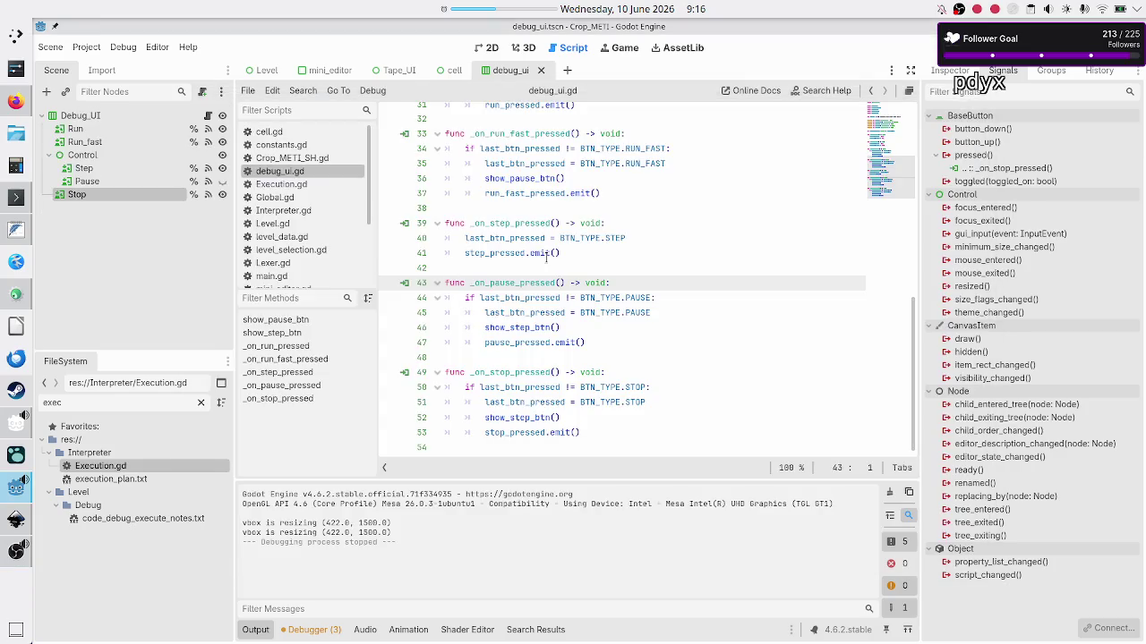
{"action": "scroll", "coordinate": [482, 340], "scroll_direction": "up", "scroll_amount": 10}
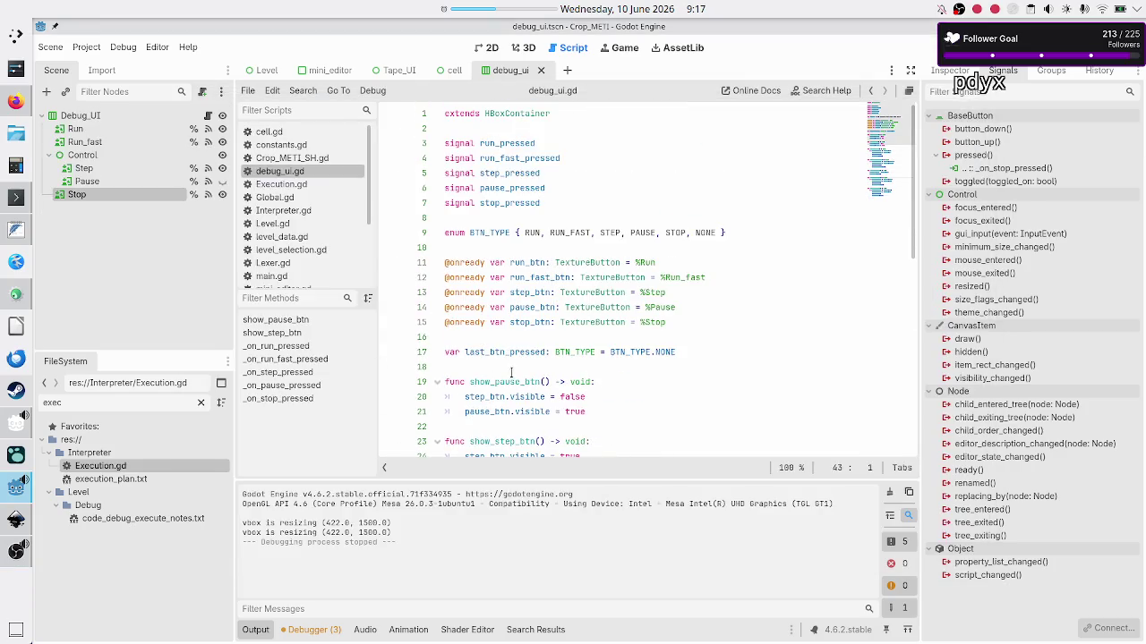
{"action": "left_click", "coordinate": [517, 368]}
{"action": "key", "text": "Return"}
{"action": "key", "text": "Return"}
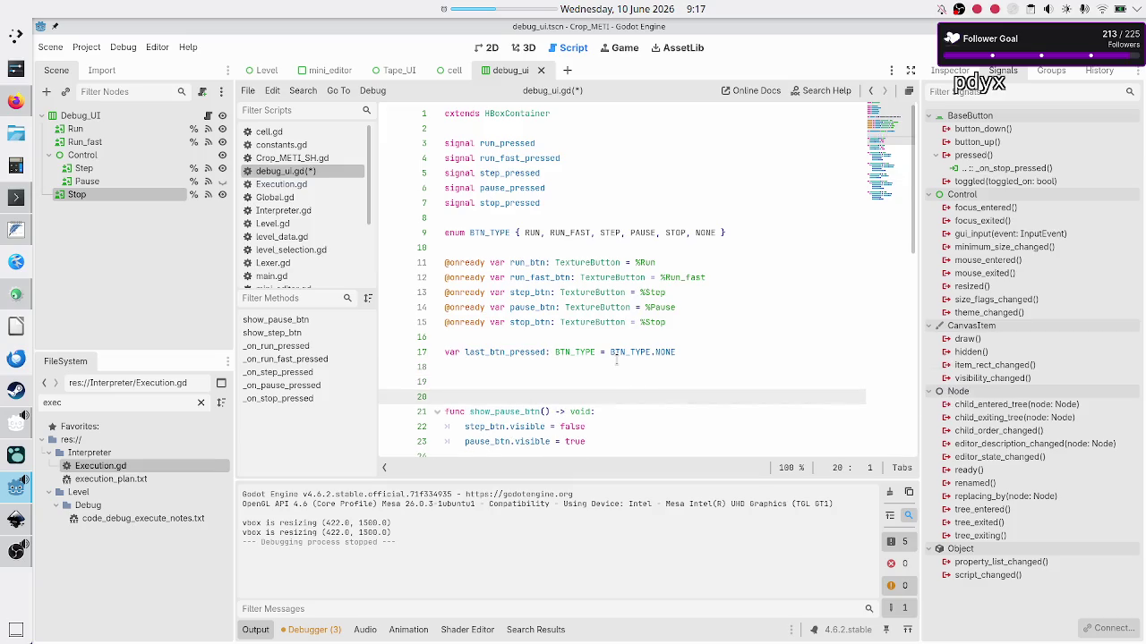
{"action": "key", "text": "Up"}
{"action": "type", "text": "func _rea"}
{"action": "key", "text": "Return"}
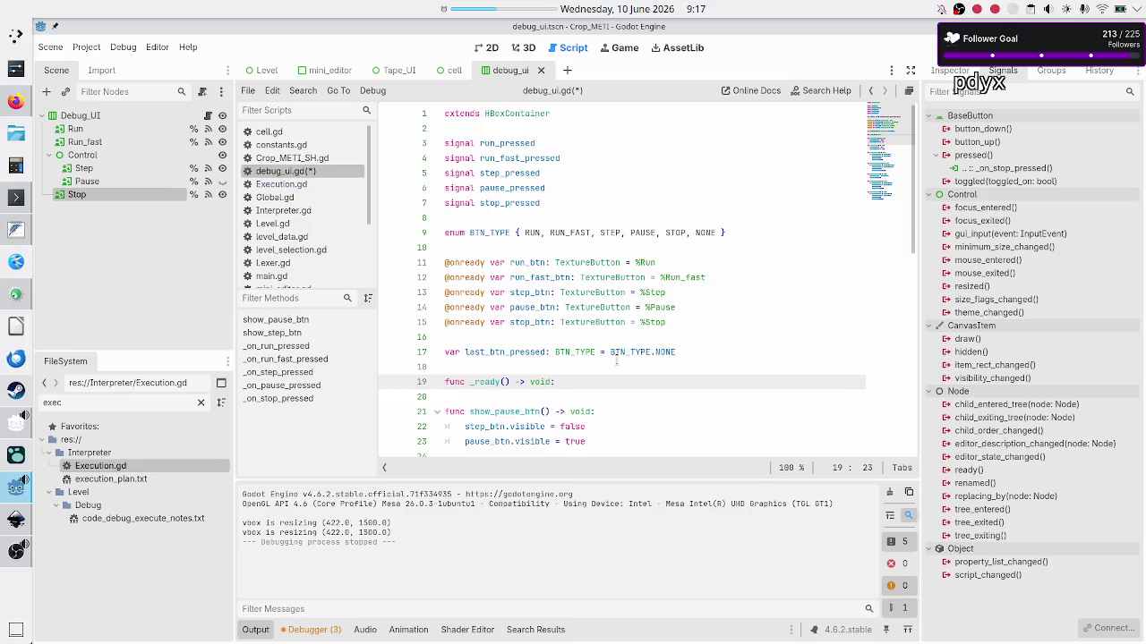
{"action": "key", "text": "Return"}
{"action": "type", "text": "show_"}
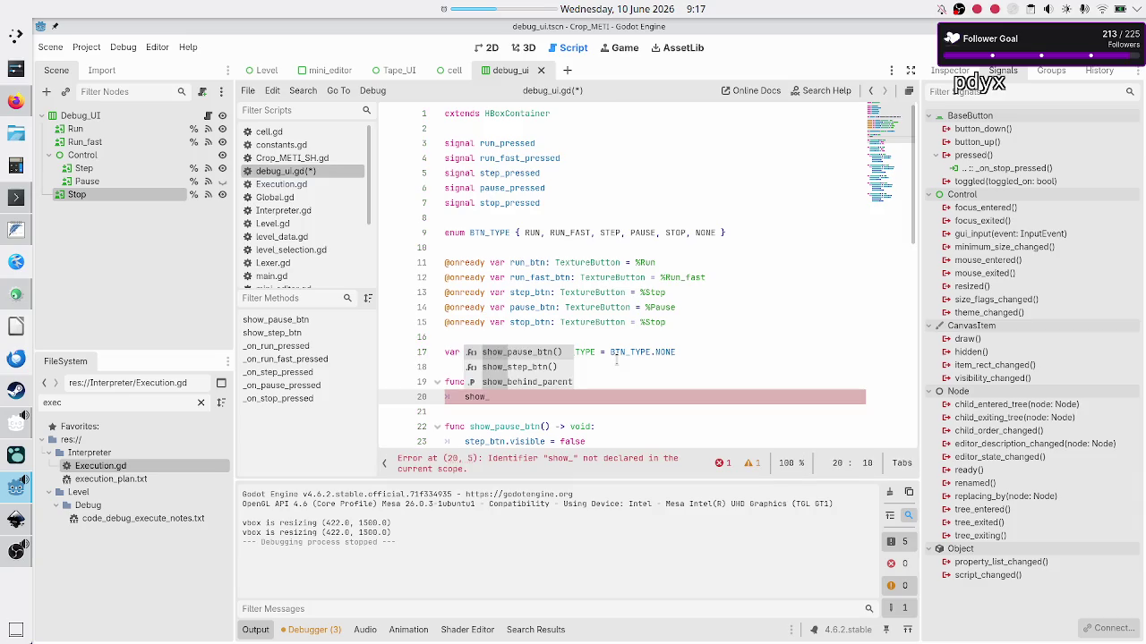
{"action": "key", "text": "Down"}
{"action": "key", "text": "Return"}
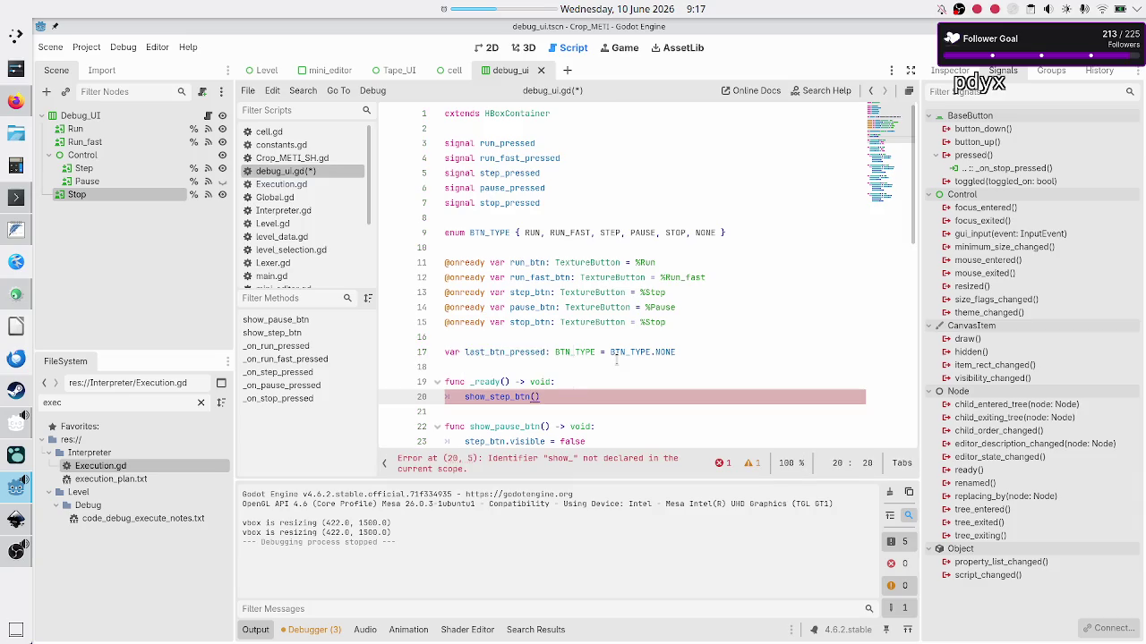
{"action": "key", "text": "Return"}
{"action": "key", "text": "ctrl+s"}
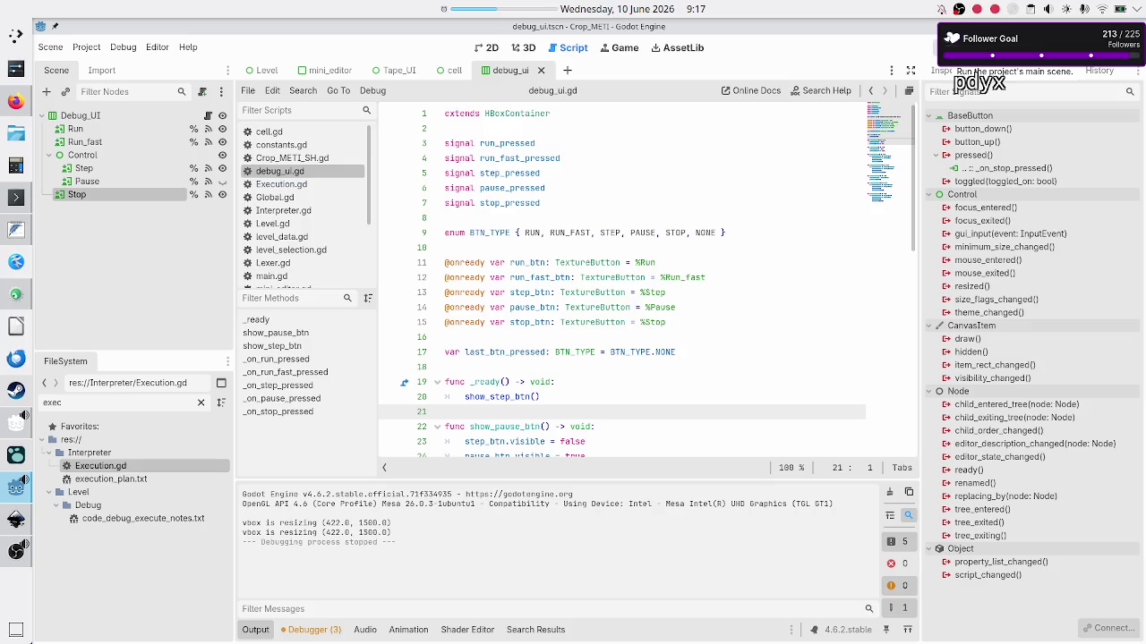
{"action": "left_click", "coordinate": [717, 352]}
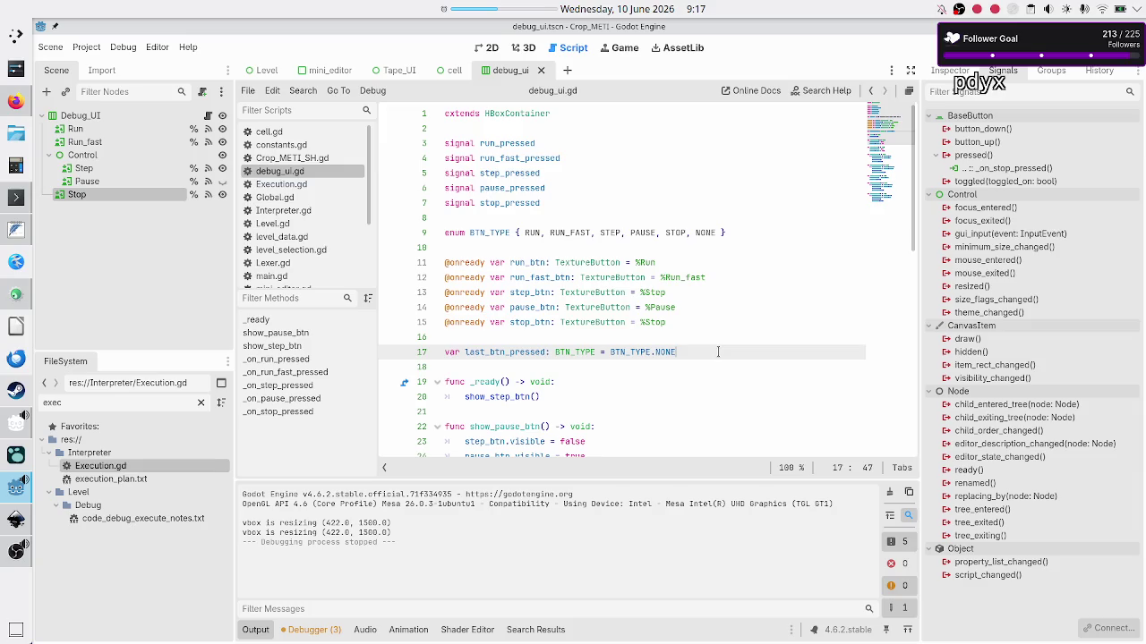
{"action": "left_click", "coordinate": [936, 47]}
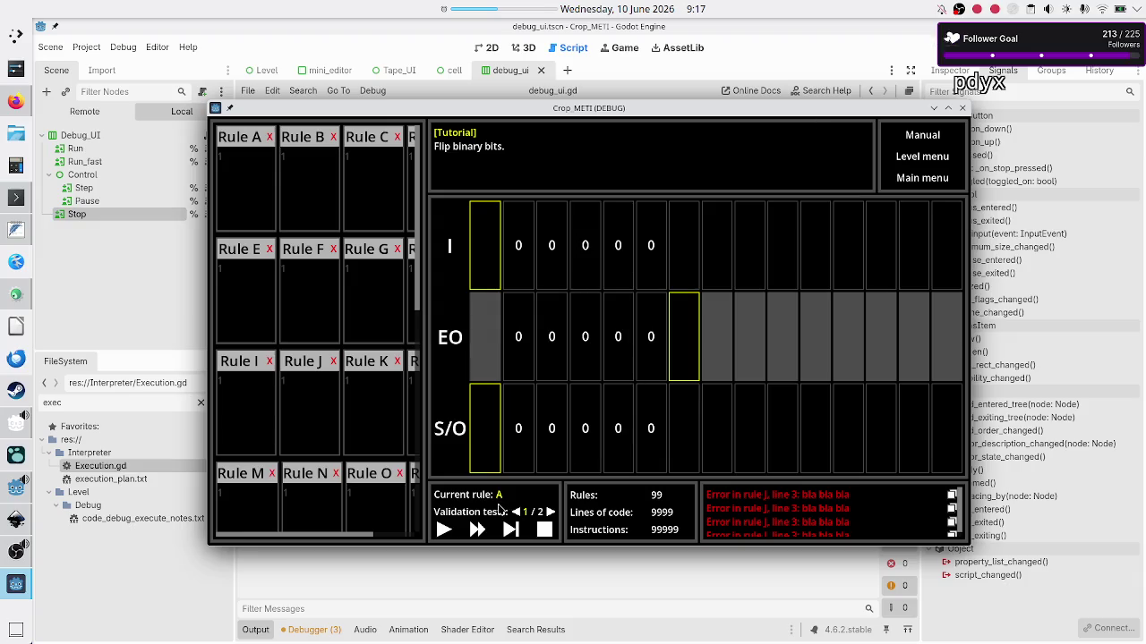
{"action": "left_click", "coordinate": [445, 534]}
{"action": "left_click", "coordinate": [962, 108]}
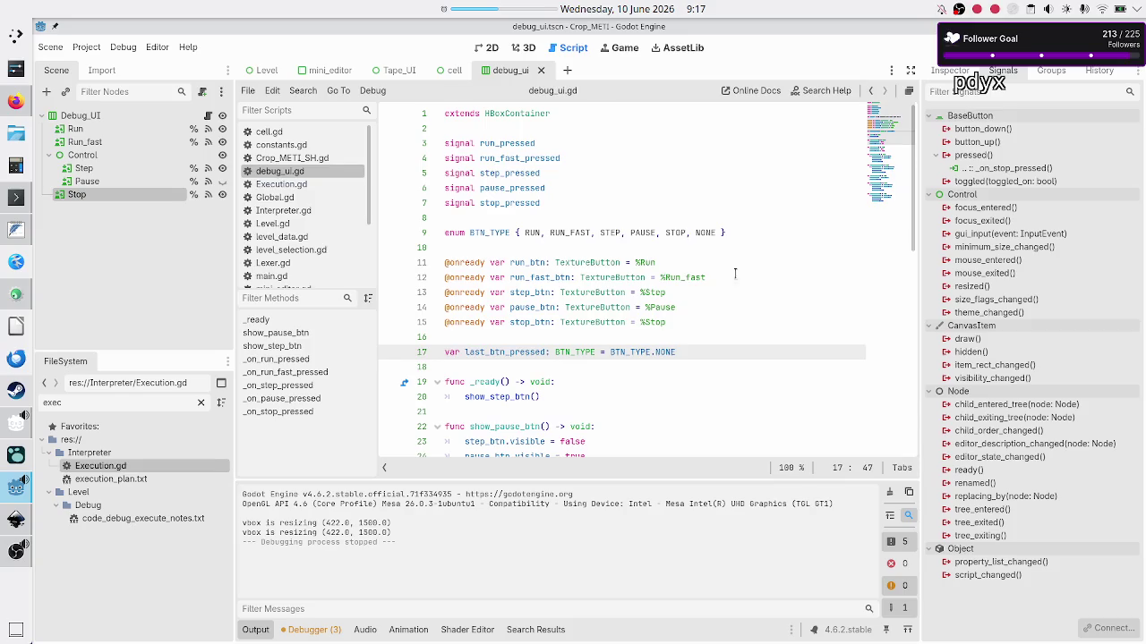
Add print("run pressed") to the run handler in debug_ui.gd and select that line for reuse
{"action": "scroll", "coordinate": [577, 349], "scroll_direction": "down", "scroll_amount": 4}
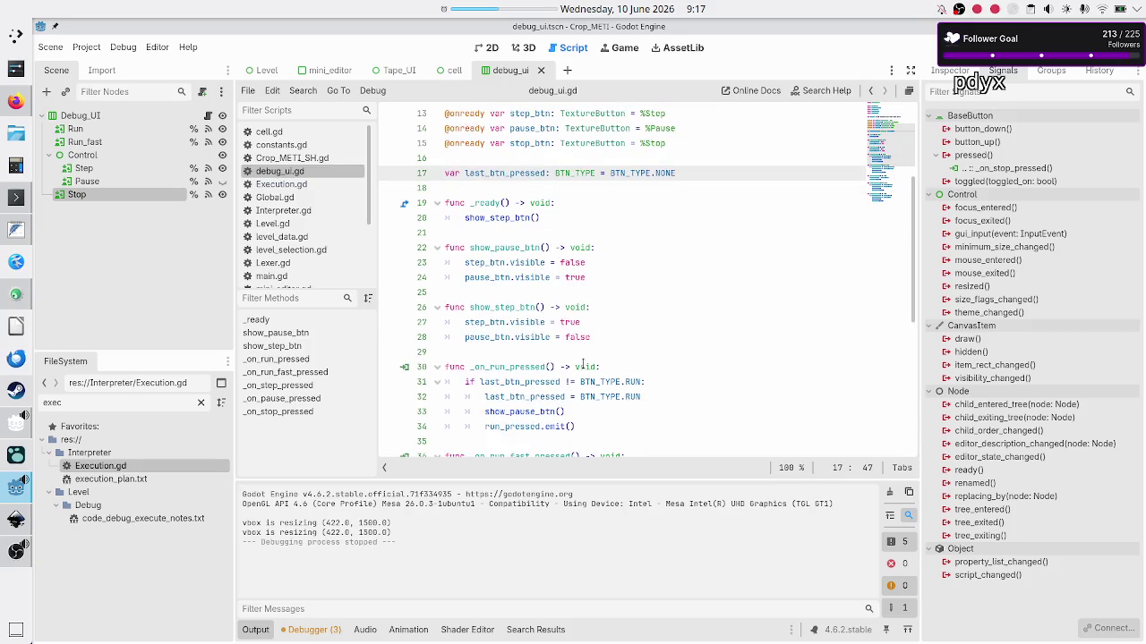
{"action": "left_click", "coordinate": [638, 259]}
{"action": "key", "text": "Down"}
{"action": "key", "text": "Down"}
{"action": "key", "text": "Down"}
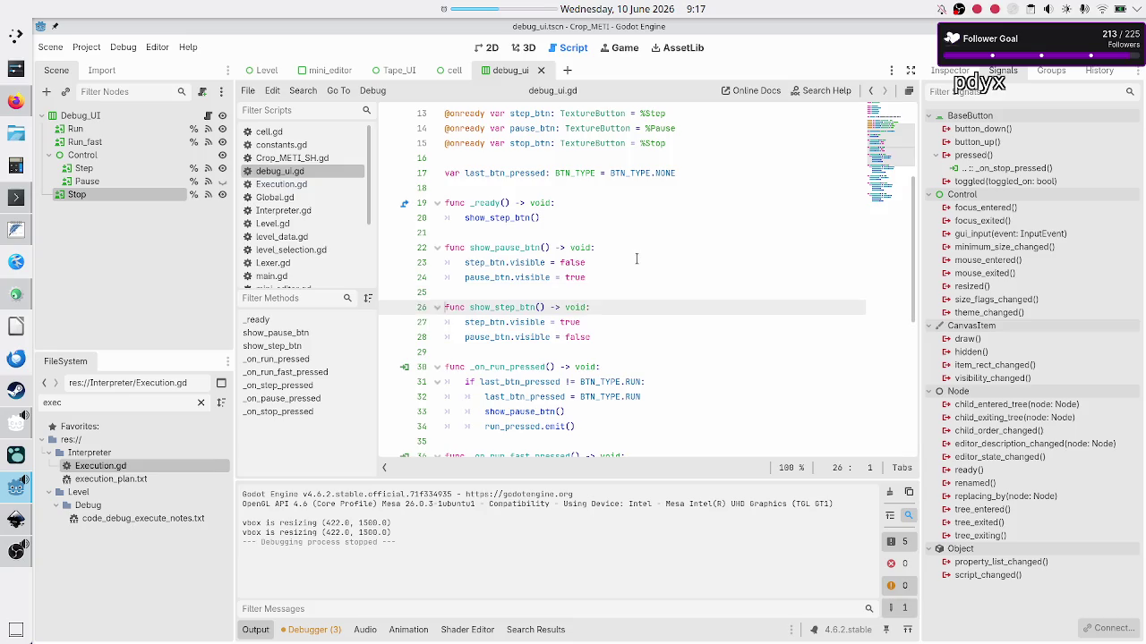
{"action": "key", "text": "Down"}
{"action": "key", "text": "Down"}
{"action": "key", "text": "Down"}
{"action": "key", "text": "Up"}
{"action": "key", "text": "End"}
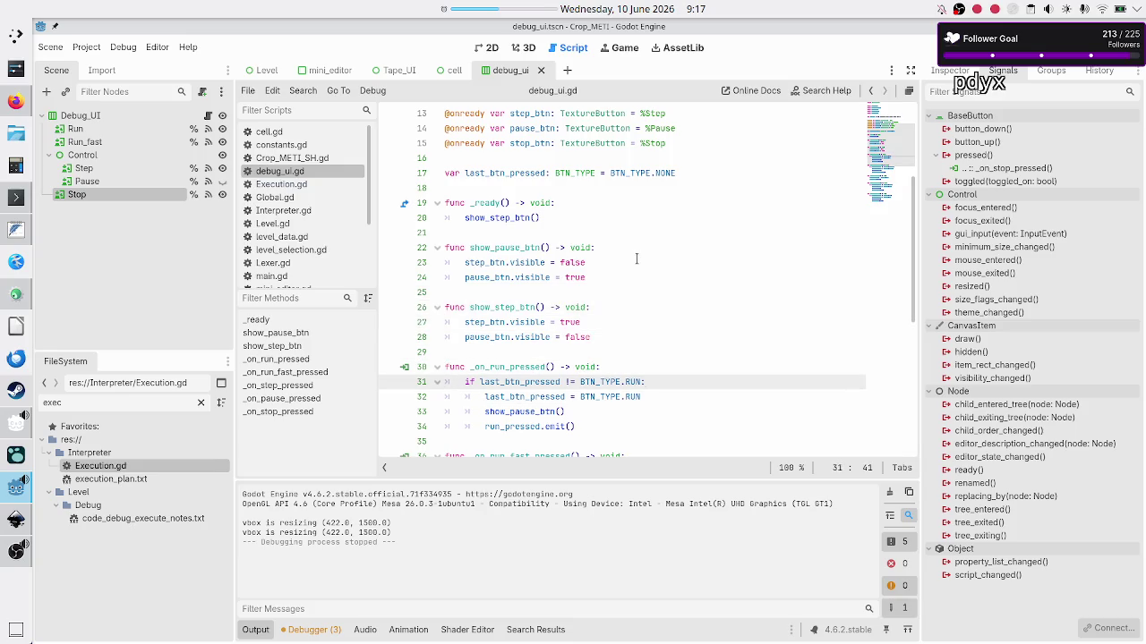
{"action": "key", "text": "Return"}
{"action": "type", "text": "print"}
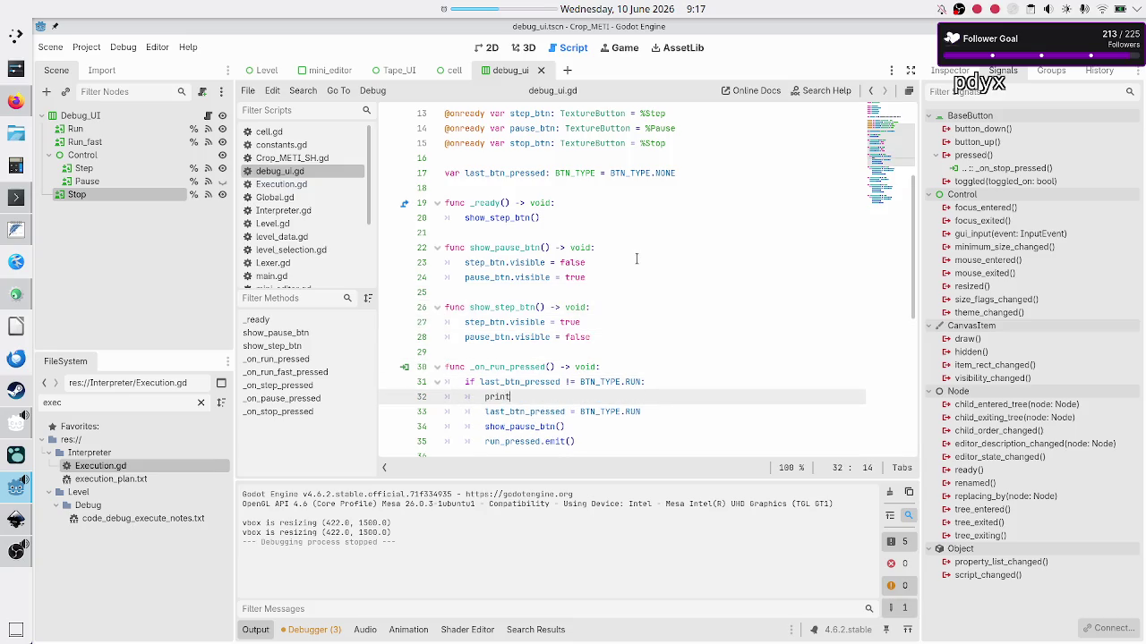
{"action": "type", "text": "(\"run pressed"}
{"action": "key", "text": "Down"}
{"action": "key", "text": "Home"}
{"action": "key", "text": "Up"}
{"action": "key", "text": "Home"}
{"action": "key", "text": "shift+End"}
{"action": "key", "text": "ctrl+c"}
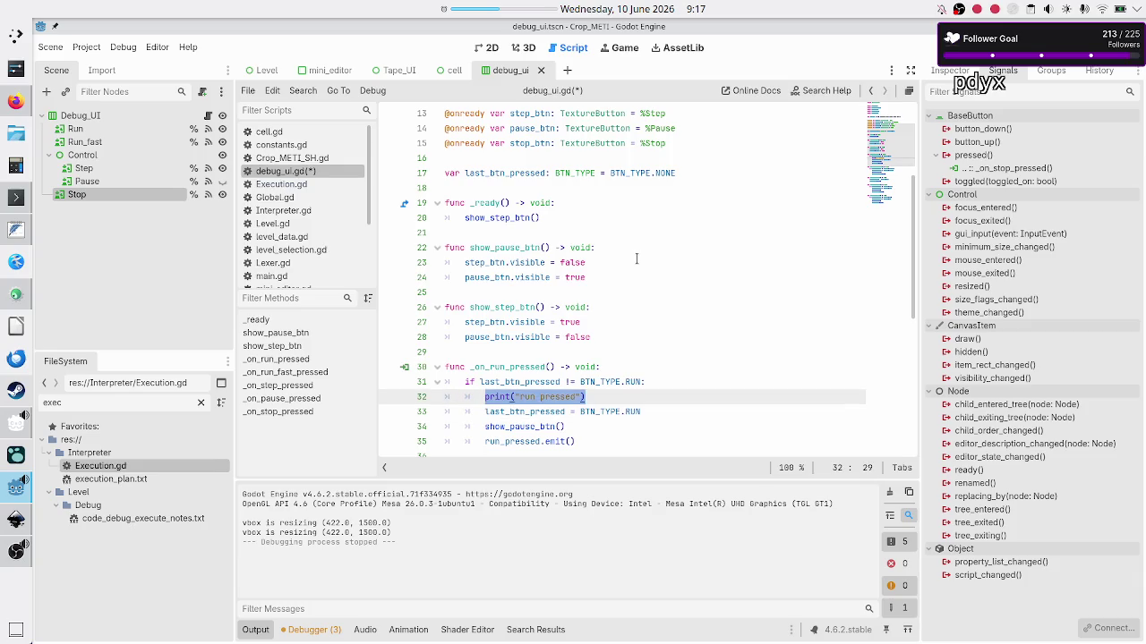
Paste the print line into the run fast handler so it prints "run fast pressed"
{"action": "key", "text": "Down"}
{"action": "key", "text": "Down"}
{"action": "key", "text": "Down"}
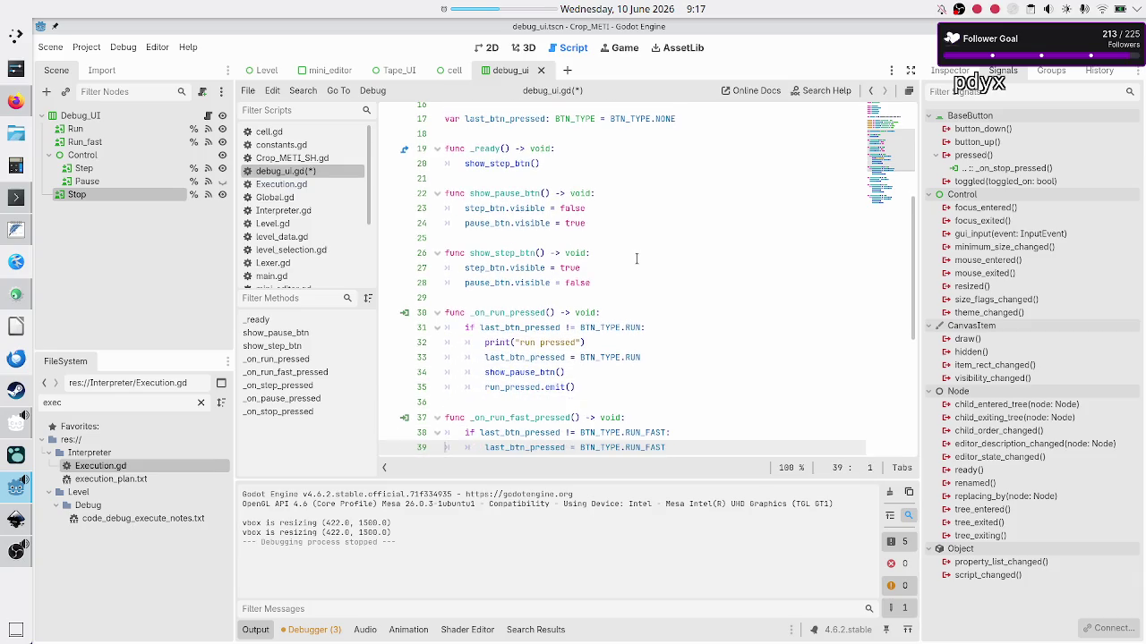
{"action": "key", "text": "Up"}
{"action": "key", "text": "Up"}
{"action": "key", "text": "End"}
{"action": "key", "text": "Return"}
{"action": "key", "text": "ctrl+v"}
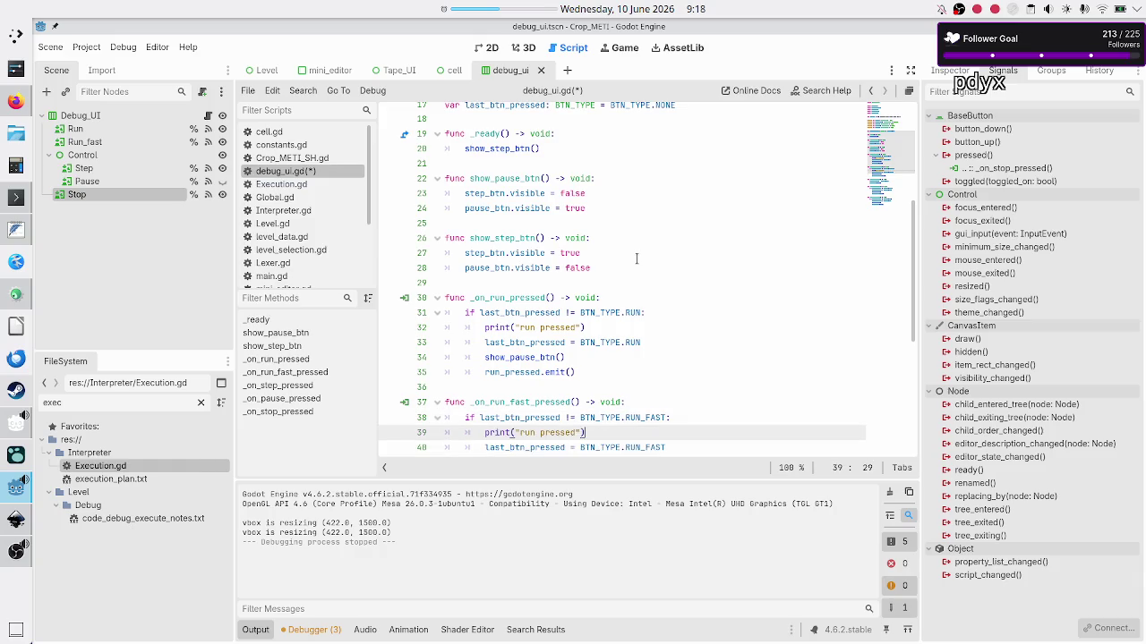
{"action": "type", "text": "fast"}
{"action": "key", "text": "Up"}
{"action": "key", "text": "Up"}
{"action": "key", "text": "Home"}
Add a print("step pressed") line to the step handler
{"action": "key", "text": "Down"}
{"action": "key", "text": "Down"}
{"action": "key", "text": "Down"}
{"action": "key", "text": "End"}
{"action": "key", "text": "Return"}
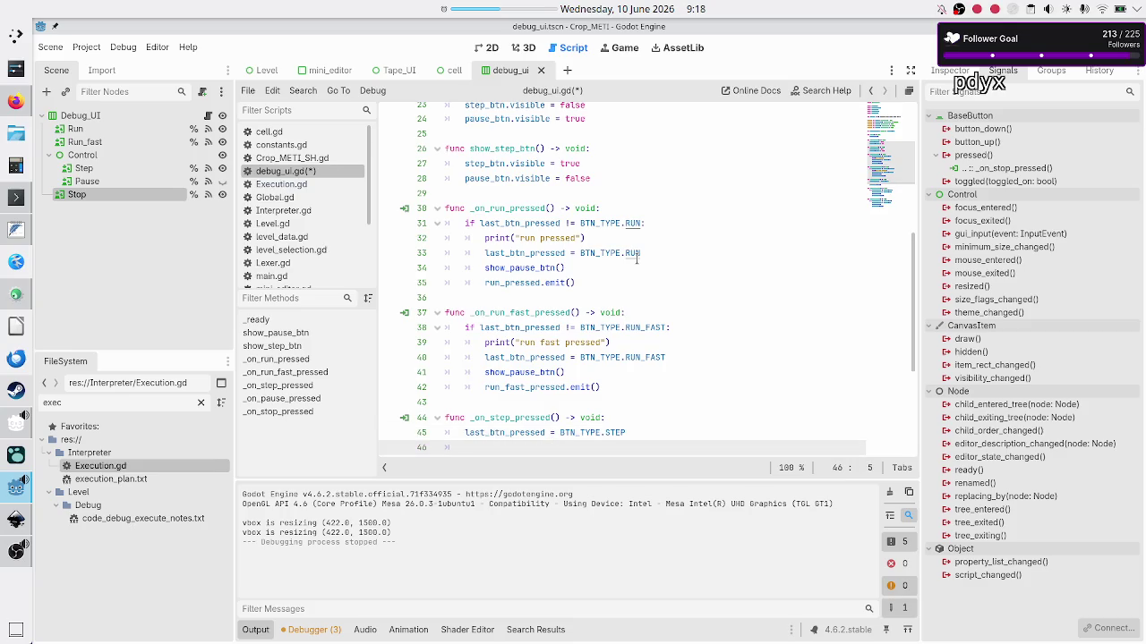
{"action": "key", "text": "BackSpace"}
{"action": "key", "text": "BackSpace"}
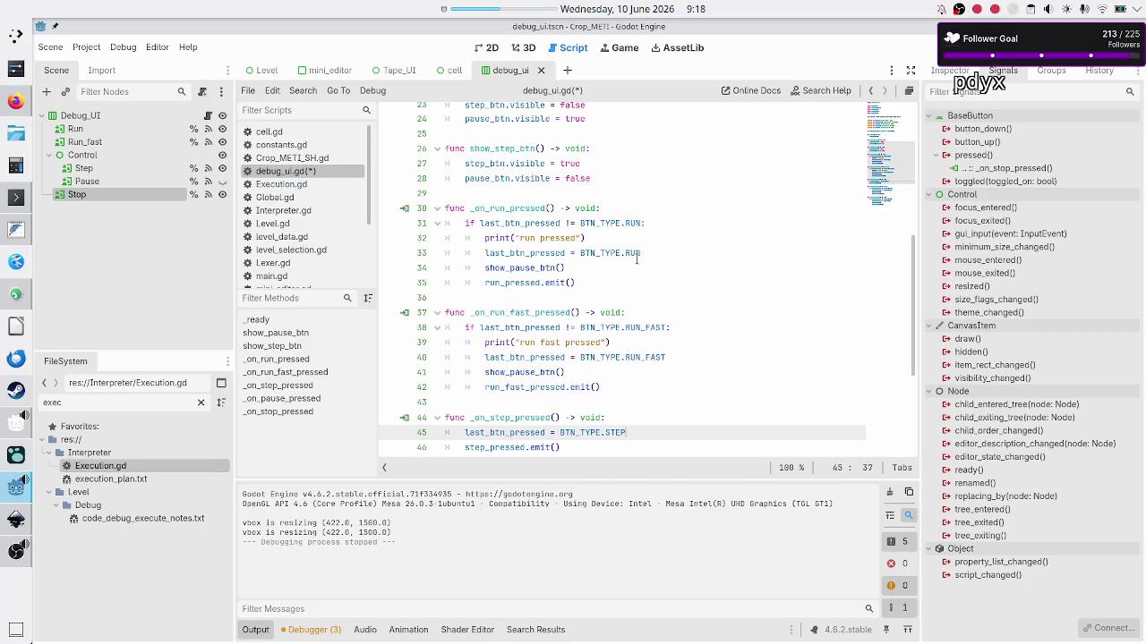
{"action": "key", "text": "Down"}
{"action": "key", "text": "Down"}
{"action": "key", "text": "Up"}
{"action": "key", "text": "Up"}
{"action": "key", "text": "Up"}
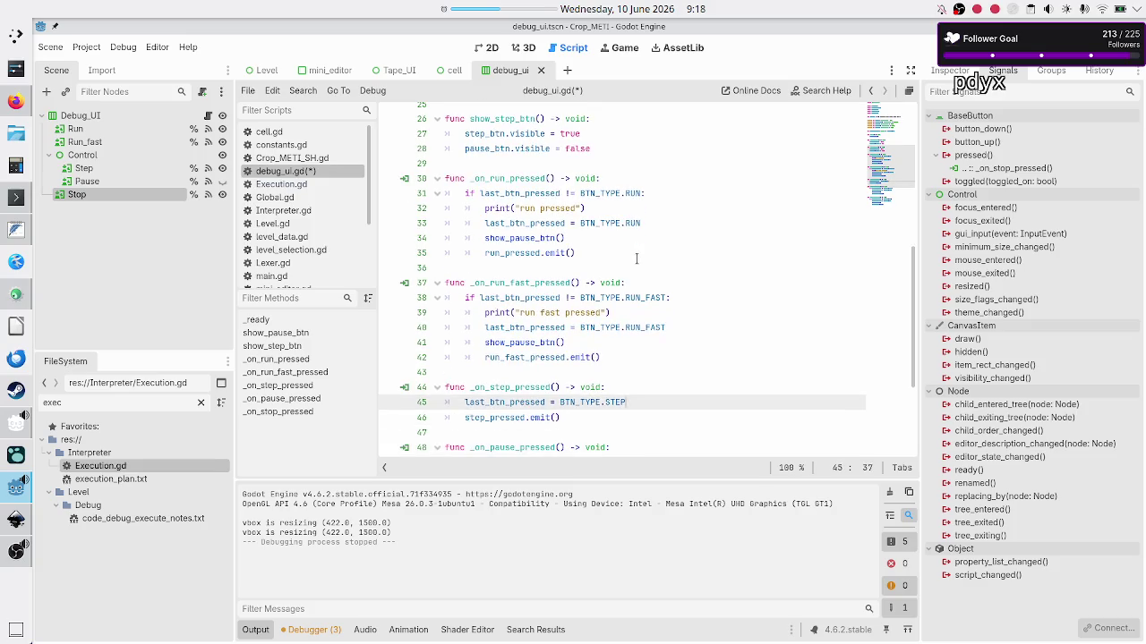
{"action": "key", "text": "Return"}
{"action": "key", "text": "ctrl+v"}
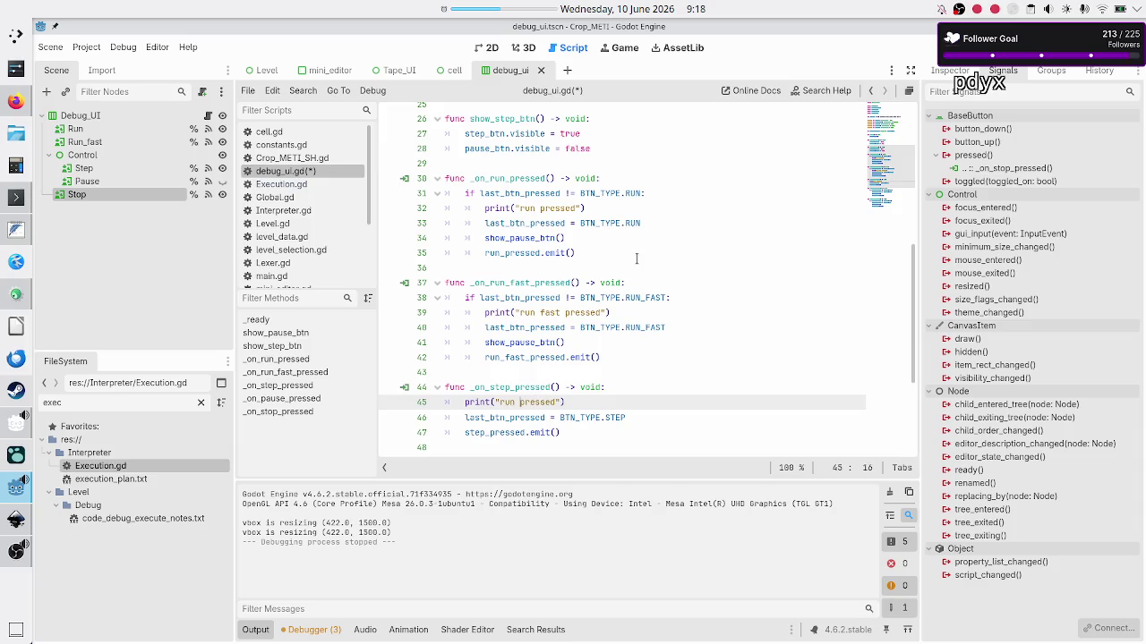
{"action": "key", "text": "BackSpace"}
{"action": "key", "text": "BackSpace"}
{"action": "key", "text": "BackSpace"}
{"action": "type", "text": "step"}
Add a print("pause pressed") line to the pause handler
{"action": "key", "text": "Up"}
{"action": "key", "text": "Up"}
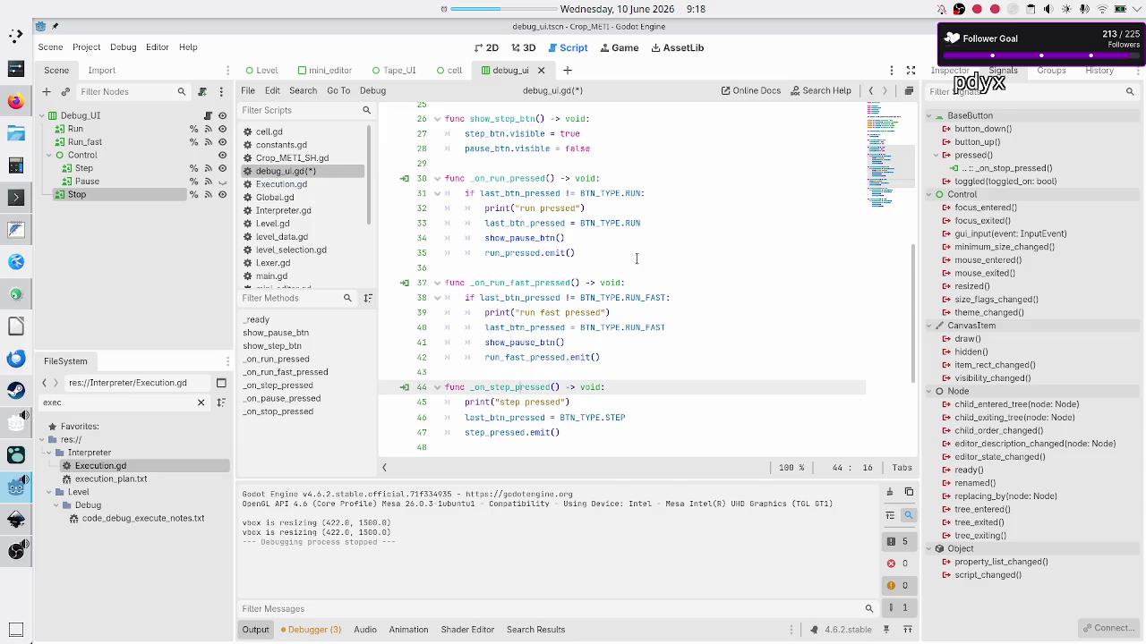
{"action": "key", "text": "Down"}
{"action": "key", "text": "Down"}
{"action": "key", "text": "Down"}
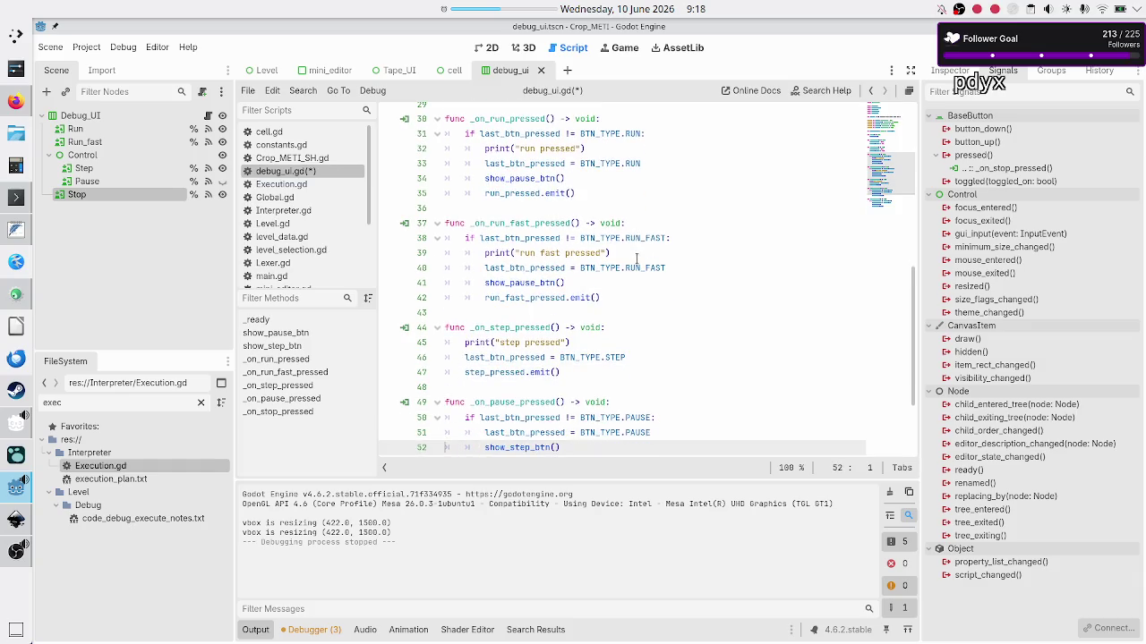
{"action": "key", "text": "End"}
{"action": "key", "text": "Return"}
{"action": "key", "text": "ctrl+v"}
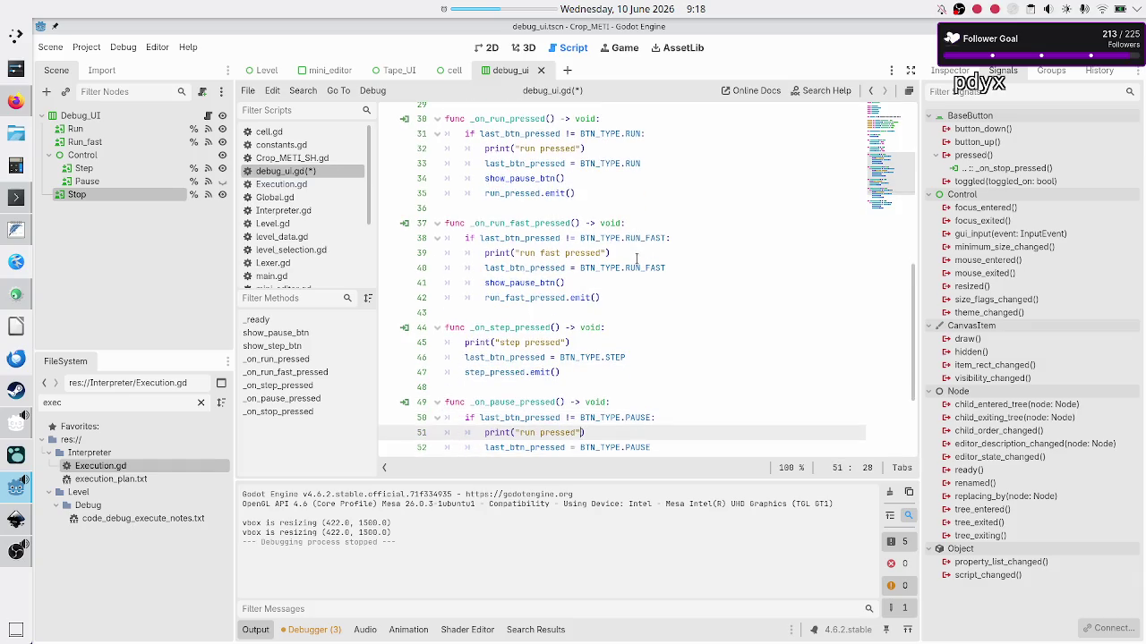
{"action": "key", "text": "BackSpace"}
{"action": "key", "text": "BackSpace"}
{"action": "key", "text": "BackSpace"}
{"action": "type", "text": "pause"}
{"action": "key", "text": "Escape"}
{"action": "key", "text": "Up"}
{"action": "key", "text": "Up"}
{"action": "key", "text": "Up"}
{"action": "key", "text": "Down"}
{"action": "key", "text": "Down"}
{"action": "key", "text": "Down"}
{"action": "key", "text": "Down"}
{"action": "key", "text": "Down"}
{"action": "key", "text": "Down"}
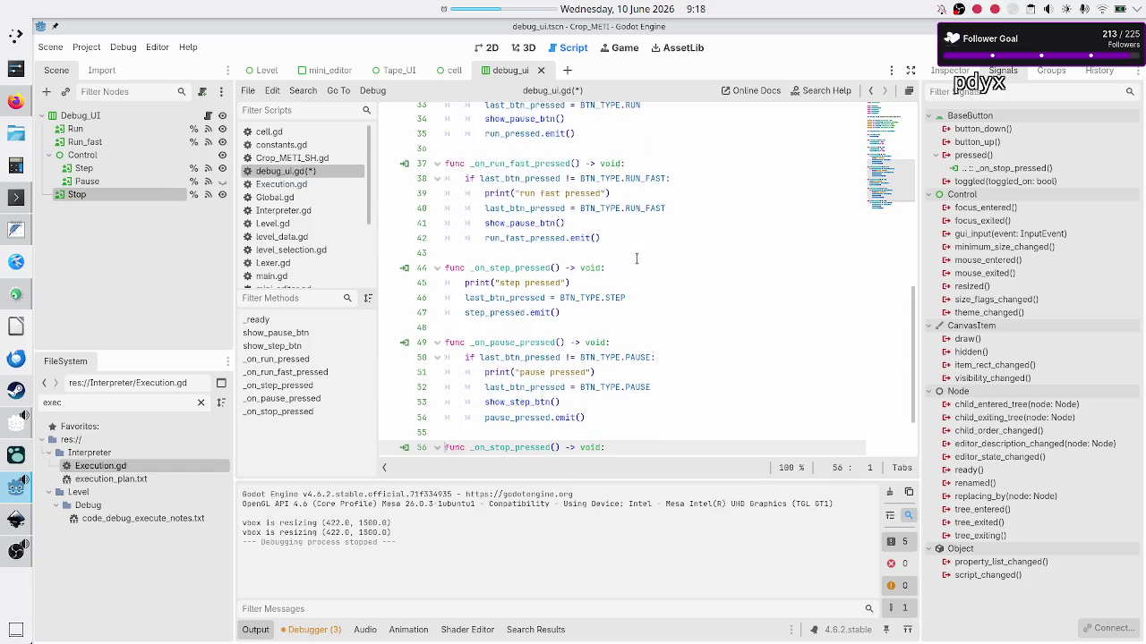
Add print("stop pressed") to the stop handler, then save and run the project with F5
{"action": "key", "text": "End"}
{"action": "key", "text": "Return"}
{"action": "key", "text": "ctrl+v"}
{"action": "key", "text": "Left"}
{"action": "key", "text": "BackSpace"}
{"action": "key", "text": "BackSpace"}
{"action": "key", "text": "BackSpace"}
{"action": "type", "text": "stop"}
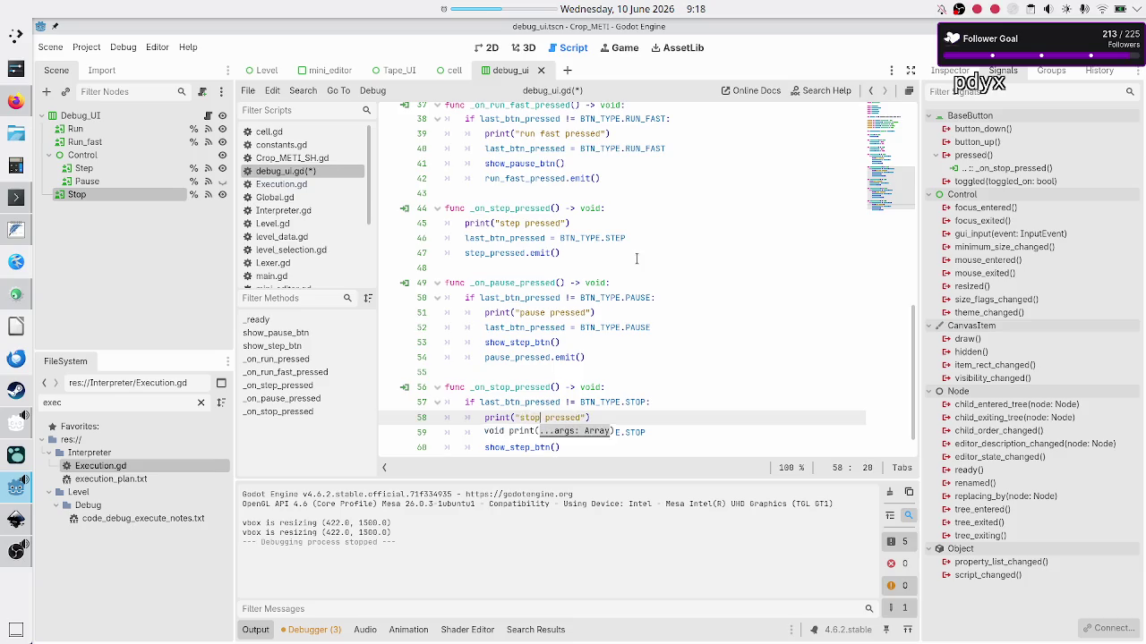
{"action": "key", "text": "F5"}
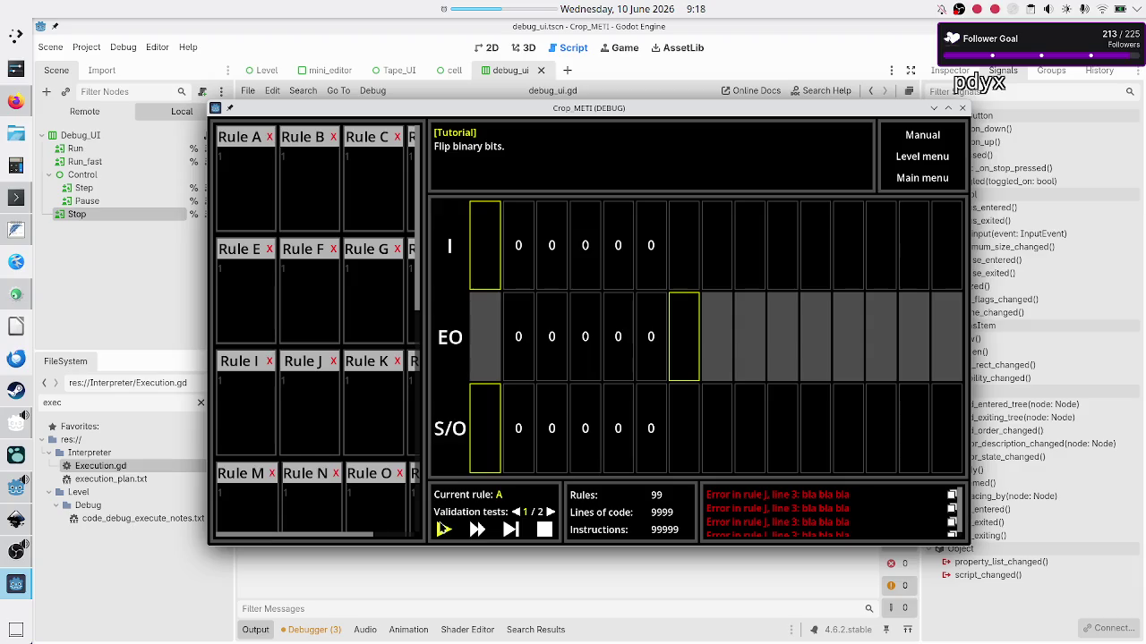
Press the game's Stop button to log "stop pressed", then close the game window
{"action": "left_click", "coordinate": [545, 530]}
{"action": "left_click_drag", "start_coordinate": [632, 116], "coordinate": [713, 77]}
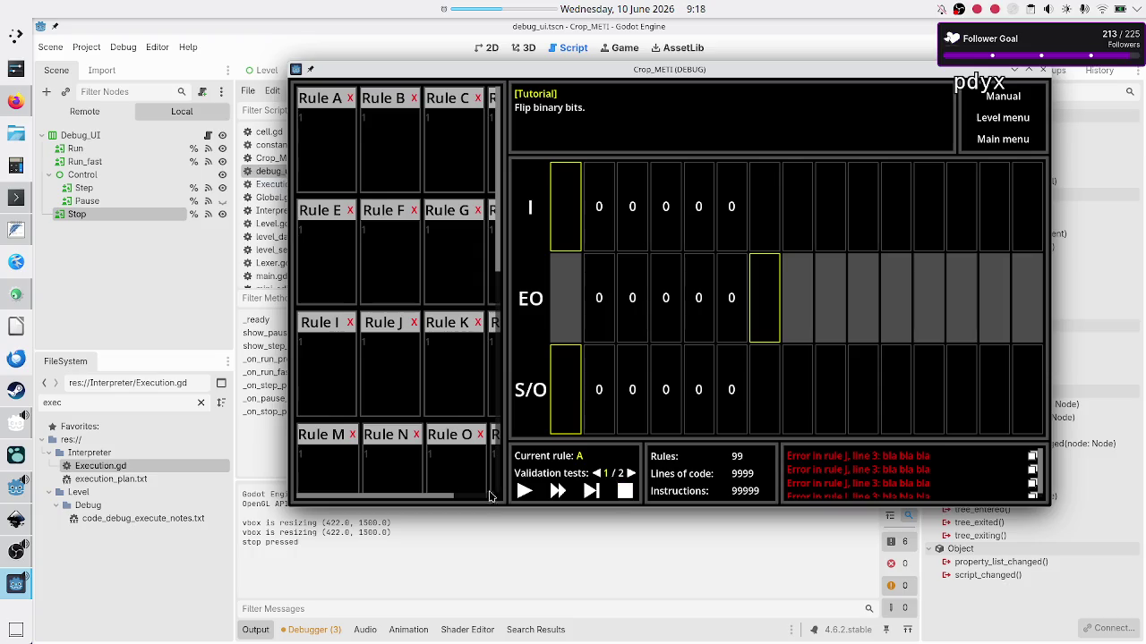
{"action": "left_click", "coordinate": [1043, 69]}
{"action": "left_click", "coordinate": [662, 178]}
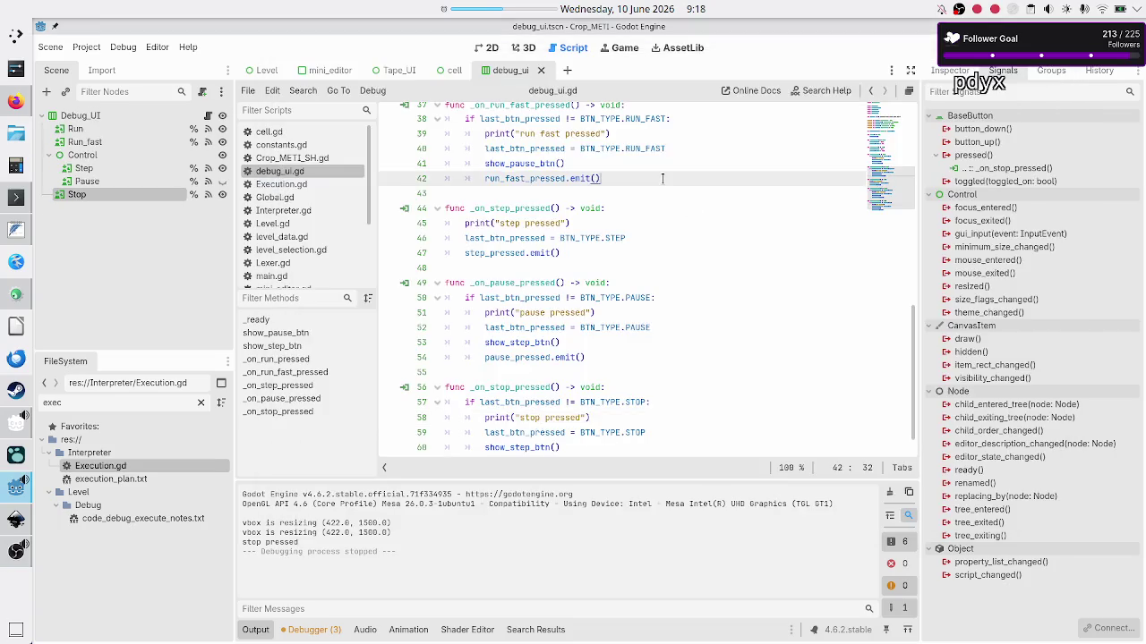
Remove NONE from the BTN_TYPE enum and make last_btn_pressed default to BTN_TYPE.STOP
{"action": "scroll", "coordinate": [663, 178], "scroll_direction": "up", "scroll_amount": 10}
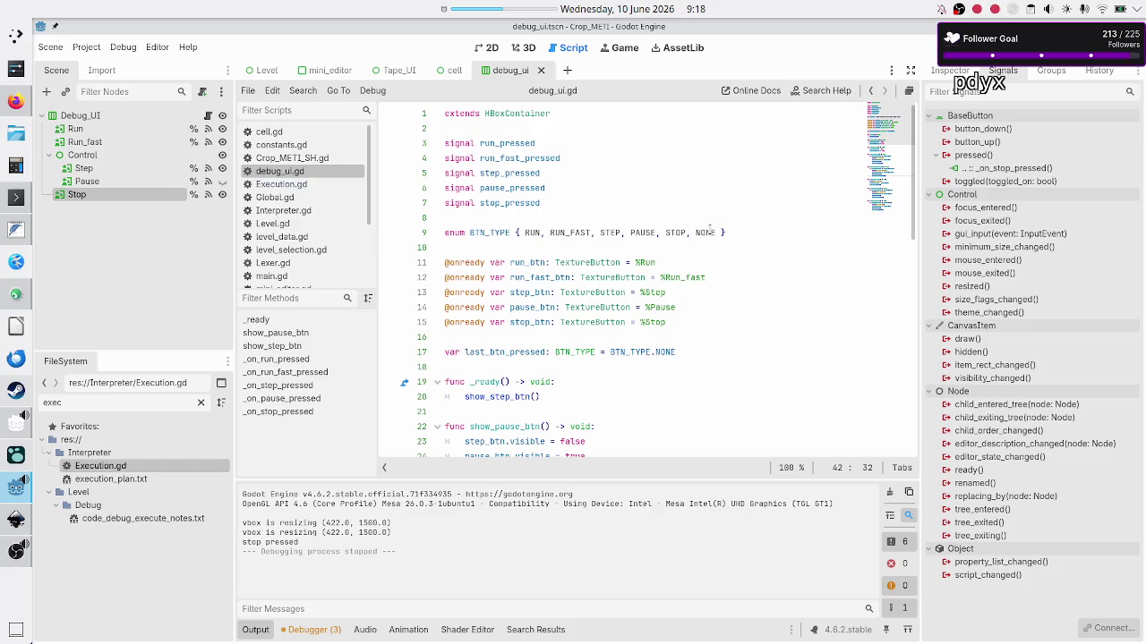
{"action": "double_click", "coordinate": [706, 232]}
{"action": "key", "text": "BackSpace"}
{"action": "key", "text": "BackSpace"}
{"action": "key", "text": "BackSpace"}
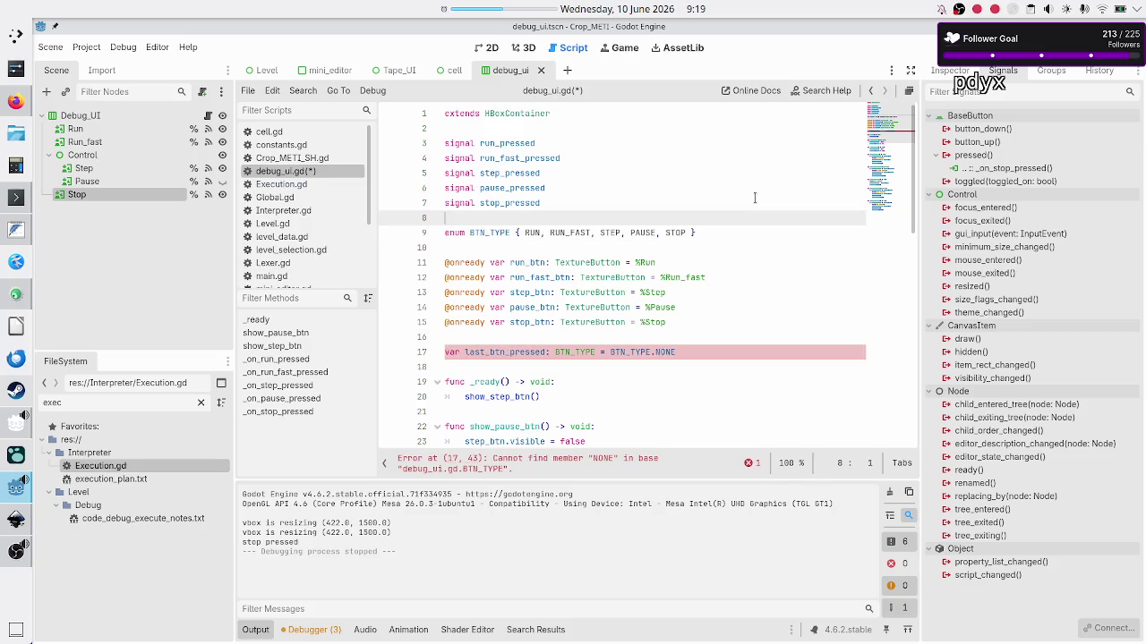
{"action": "key", "text": "Down"}
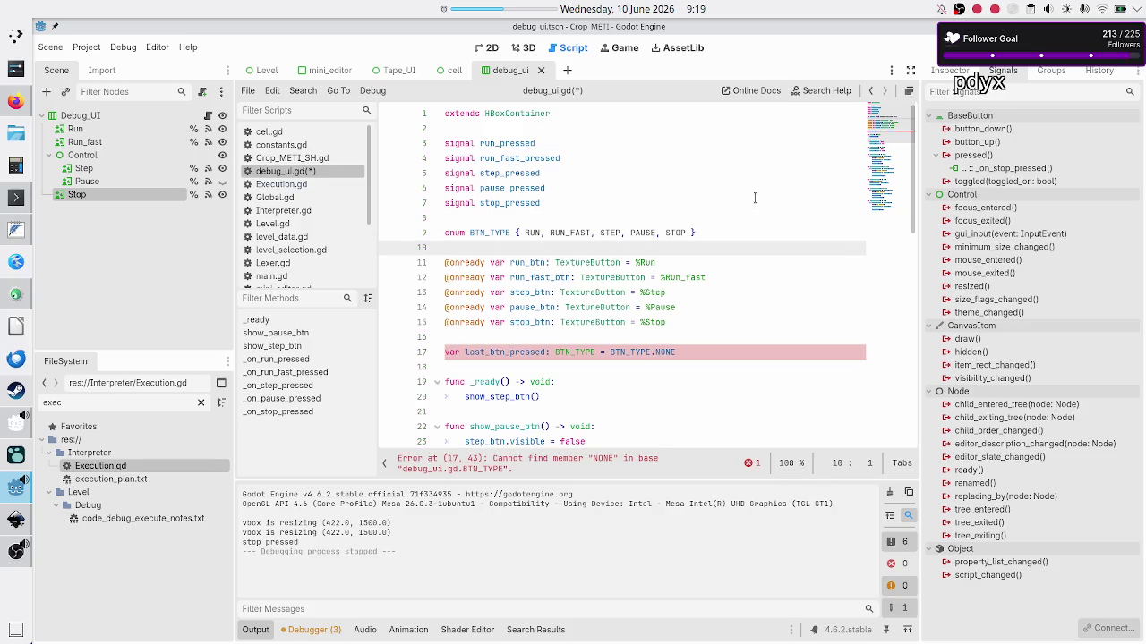
{"action": "key", "text": "Down"}
{"action": "key", "text": "Down"}
{"action": "key", "text": "Down"}
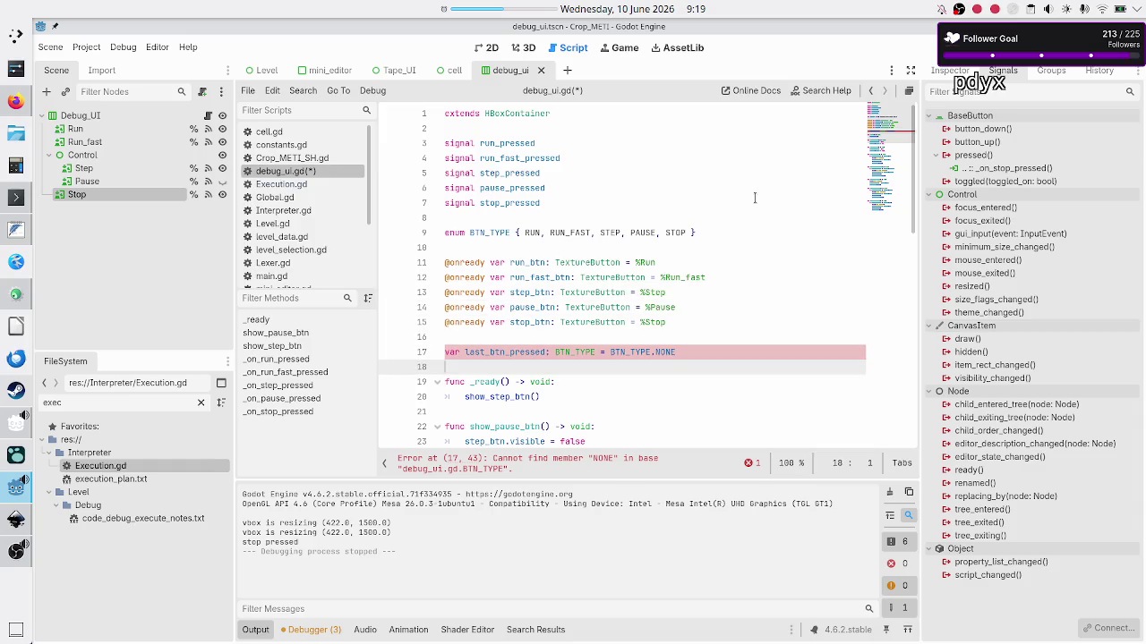
{"action": "key", "text": "End"}
{"action": "key", "text": "BackSpace"}
{"action": "key", "text": "BackSpace"}
{"action": "key", "text": "BackSpace"}
{"action": "type", "text": "T"}
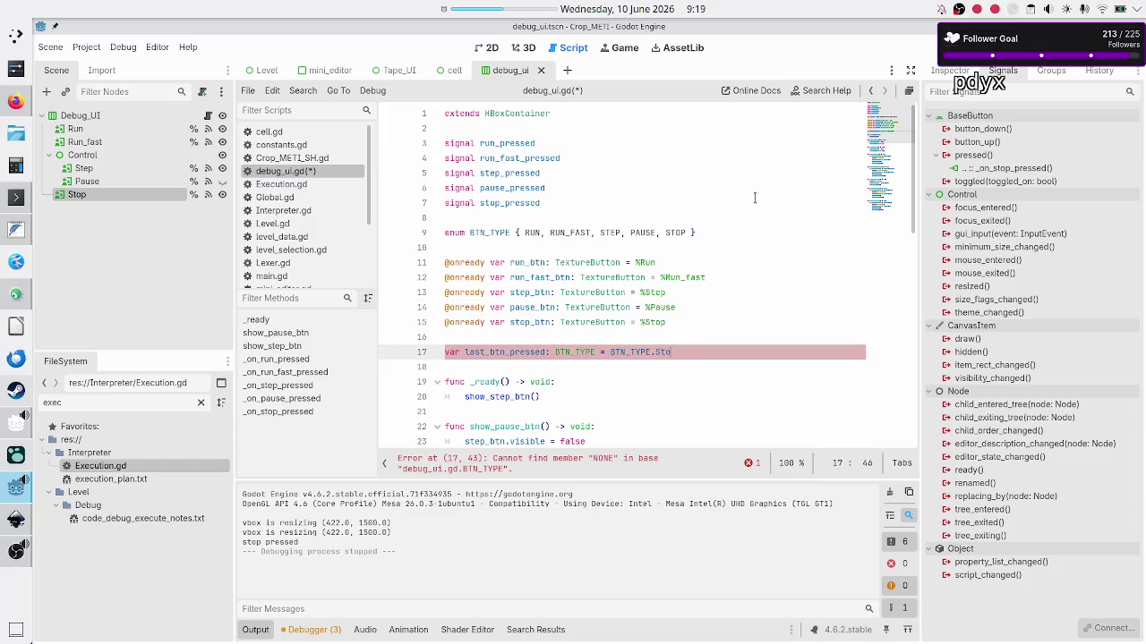
{"action": "key", "text": "Return"}
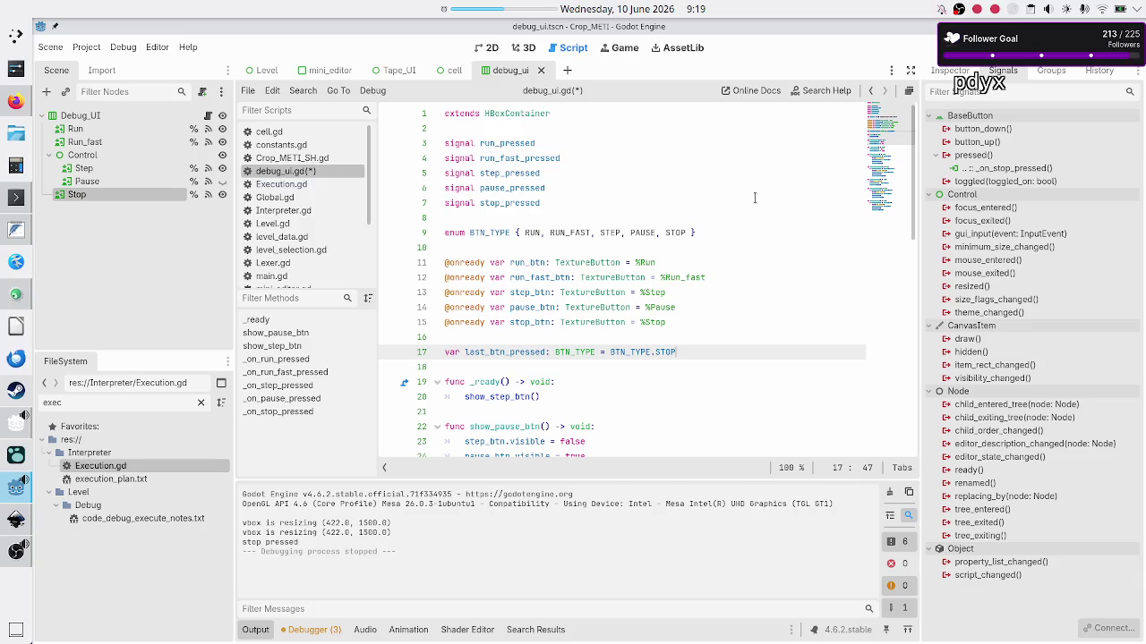
Launch the project again to test the changes
{"action": "key", "text": "Down"}
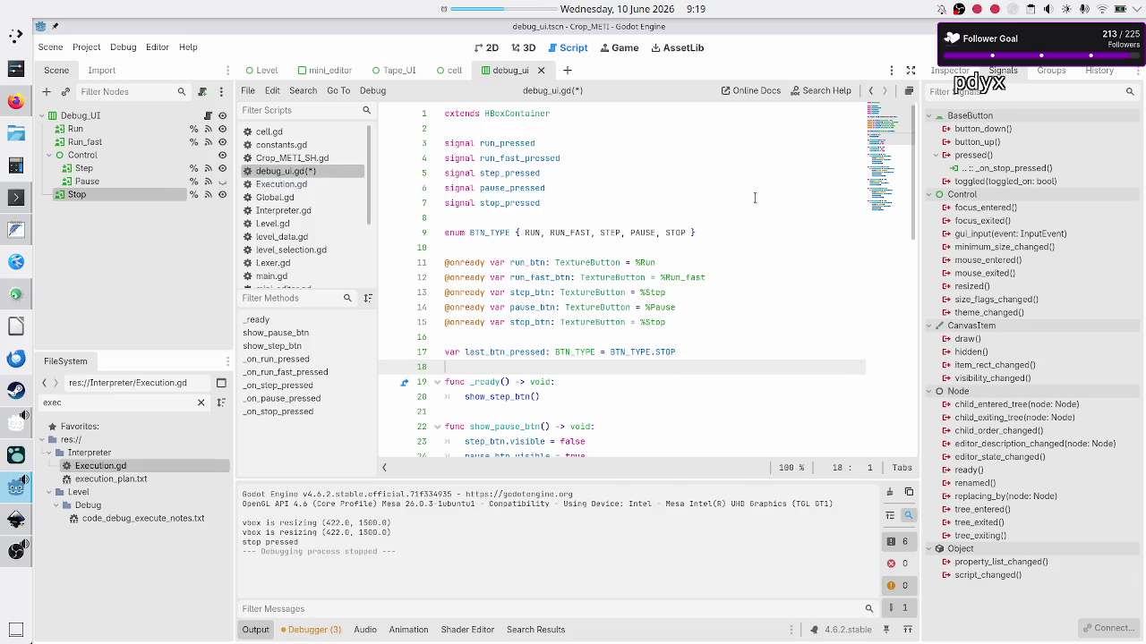
{"action": "scroll", "coordinate": [713, 191], "scroll_direction": "down", "scroll_amount": 10}
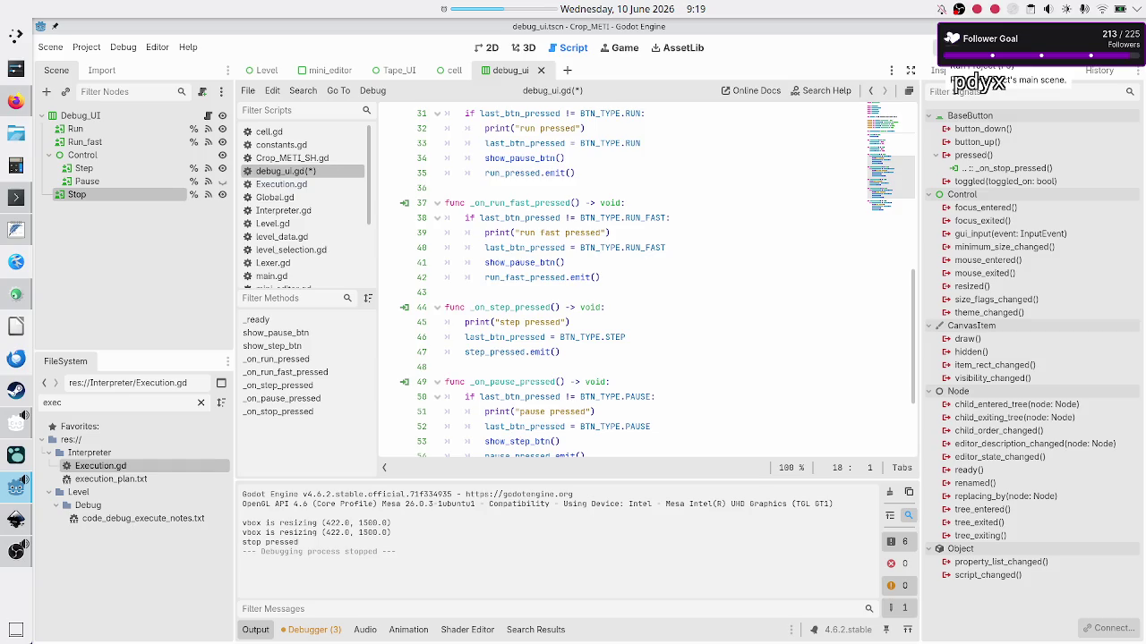
{"action": "left_click", "coordinate": [947, 49]}
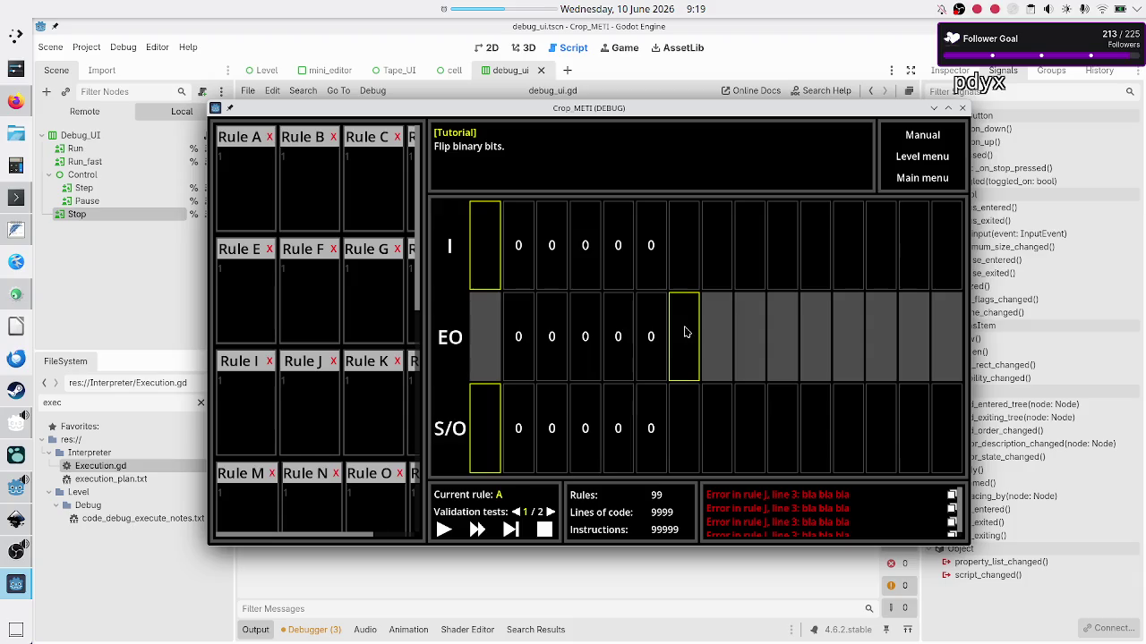
In the running game, test Stop twice, Step four times, then Stop again
{"action": "left_click_drag", "start_coordinate": [713, 117], "coordinate": [713, 71]}
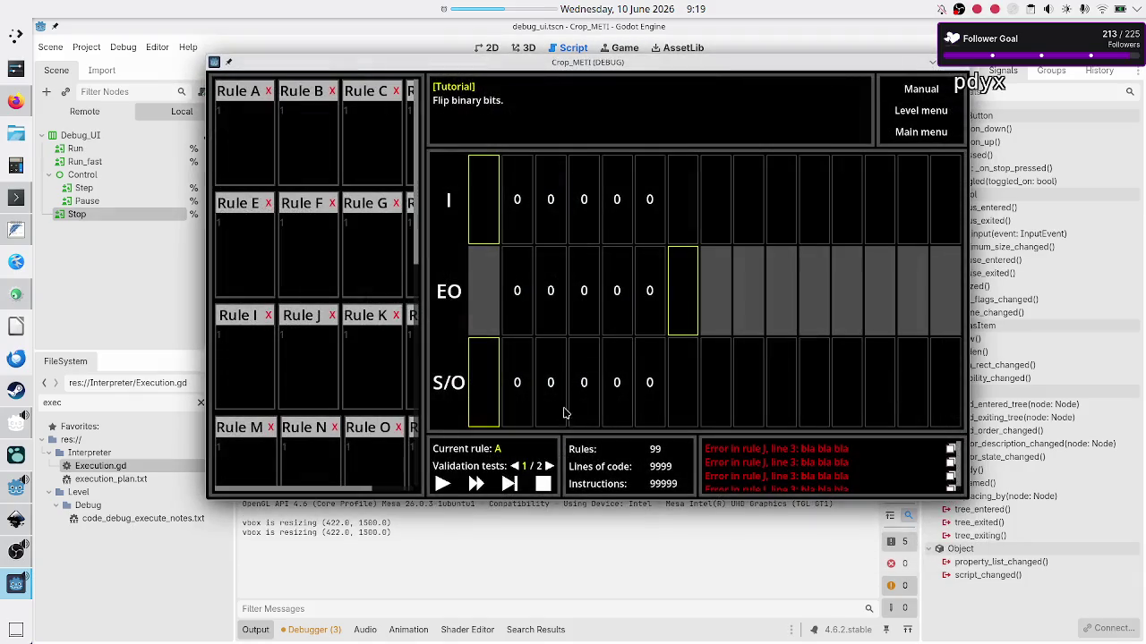
{"action": "left_click", "coordinate": [542, 485]}
{"action": "left_click", "coordinate": [544, 485]}
{"action": "left_click", "coordinate": [509, 484]}
{"action": "left_click", "coordinate": [510, 485]}
{"action": "left_click", "coordinate": [510, 485]}
{"action": "left_click", "coordinate": [510, 484]}
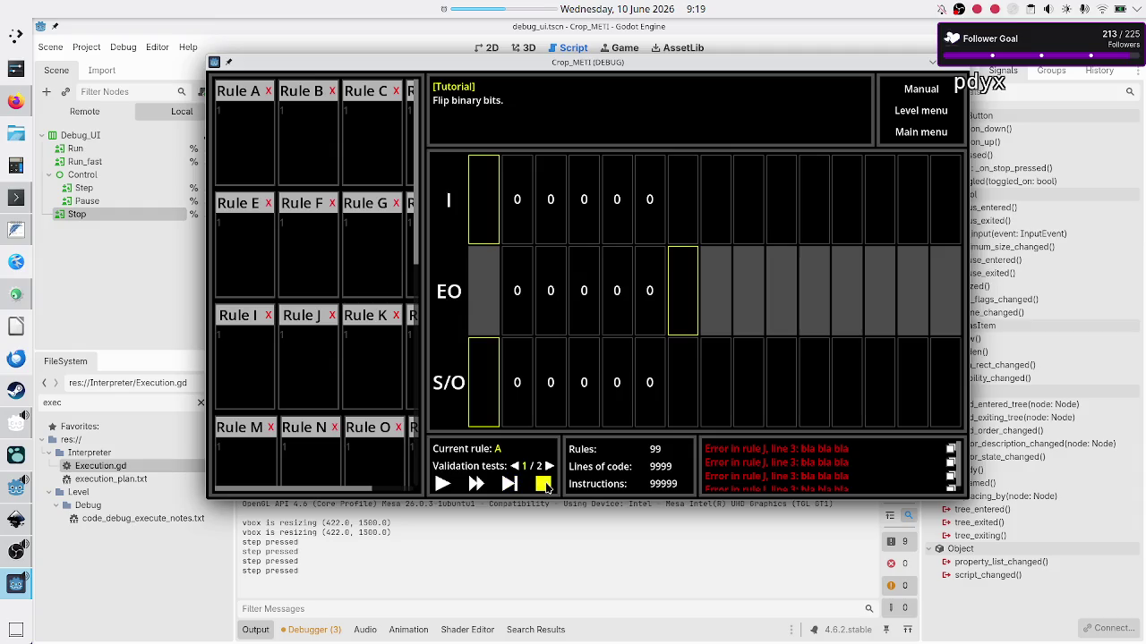
{"action": "left_click", "coordinate": [544, 484]}
Test Run, Run Fast, Stop, Run, Pause, two Steps, and Run Fast in sequence
{"action": "left_click", "coordinate": [443, 485]}
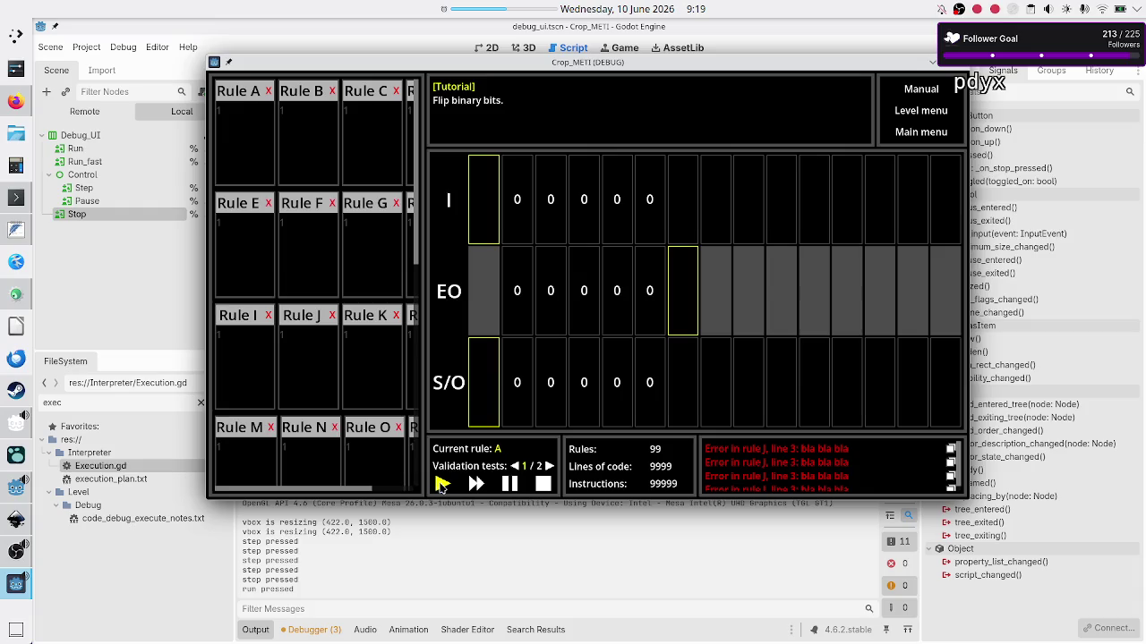
{"action": "left_click", "coordinate": [475, 484]}
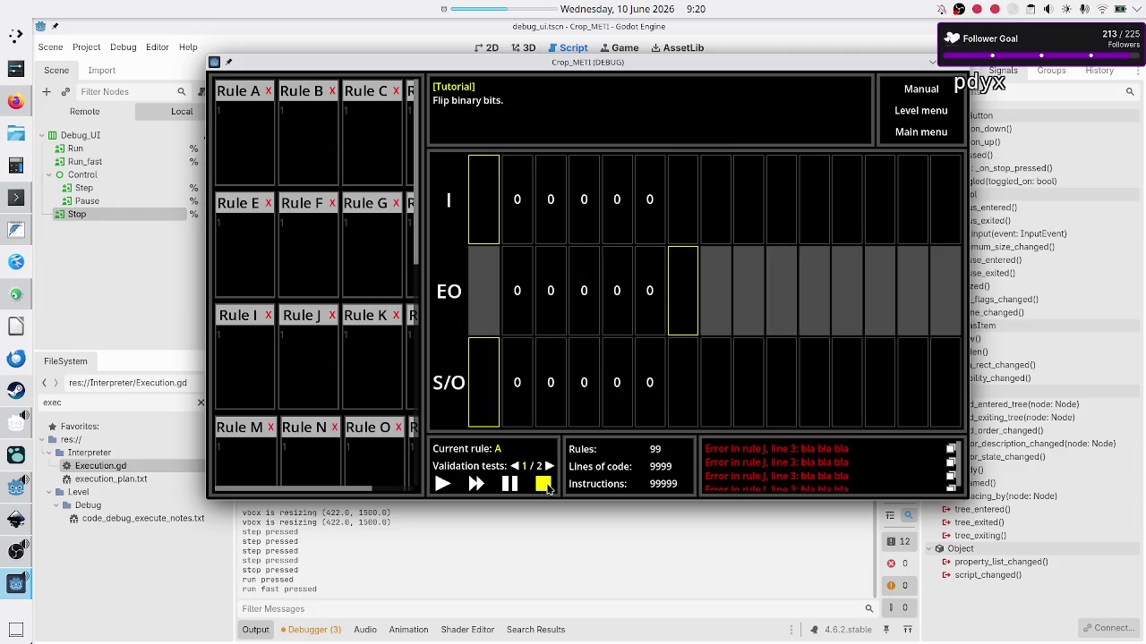
{"action": "left_click", "coordinate": [544, 488]}
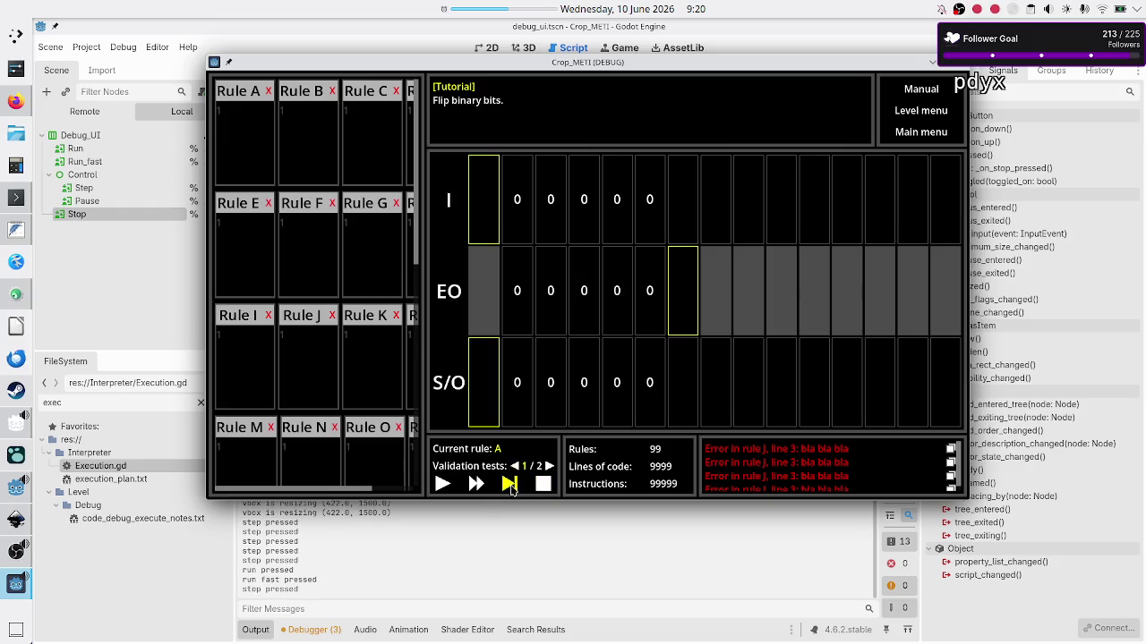
{"action": "left_click", "coordinate": [542, 485]}
{"action": "left_click", "coordinate": [441, 484]}
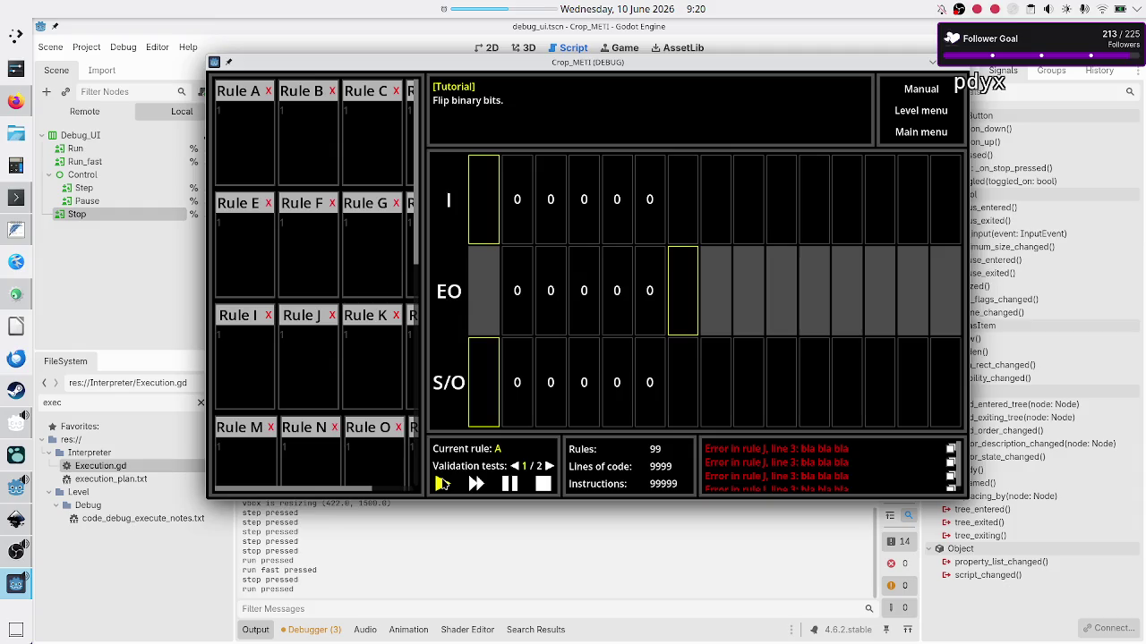
{"action": "left_click", "coordinate": [510, 485]}
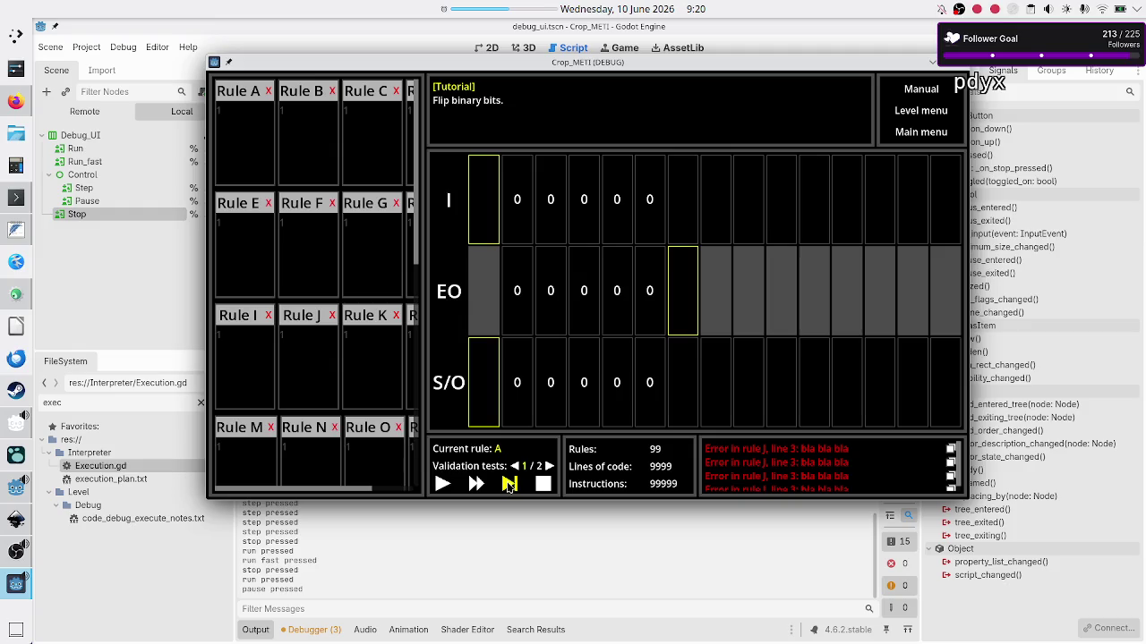
{"action": "left_click", "coordinate": [509, 483]}
{"action": "left_click", "coordinate": [508, 483]}
{"action": "left_click", "coordinate": [509, 484]}
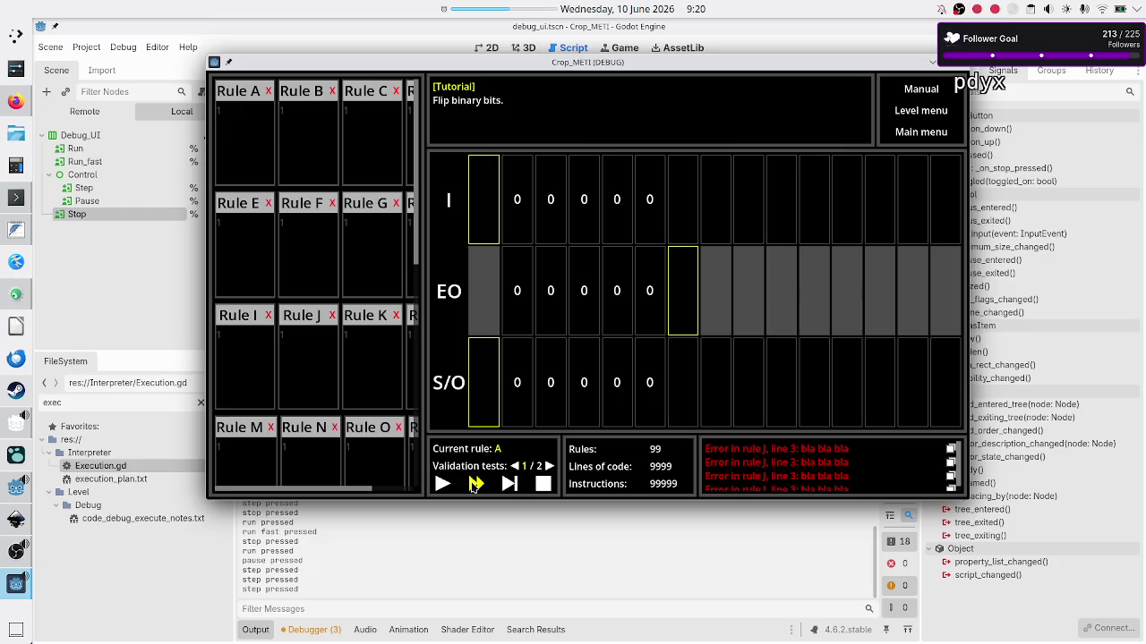
{"action": "left_click", "coordinate": [475, 484]}
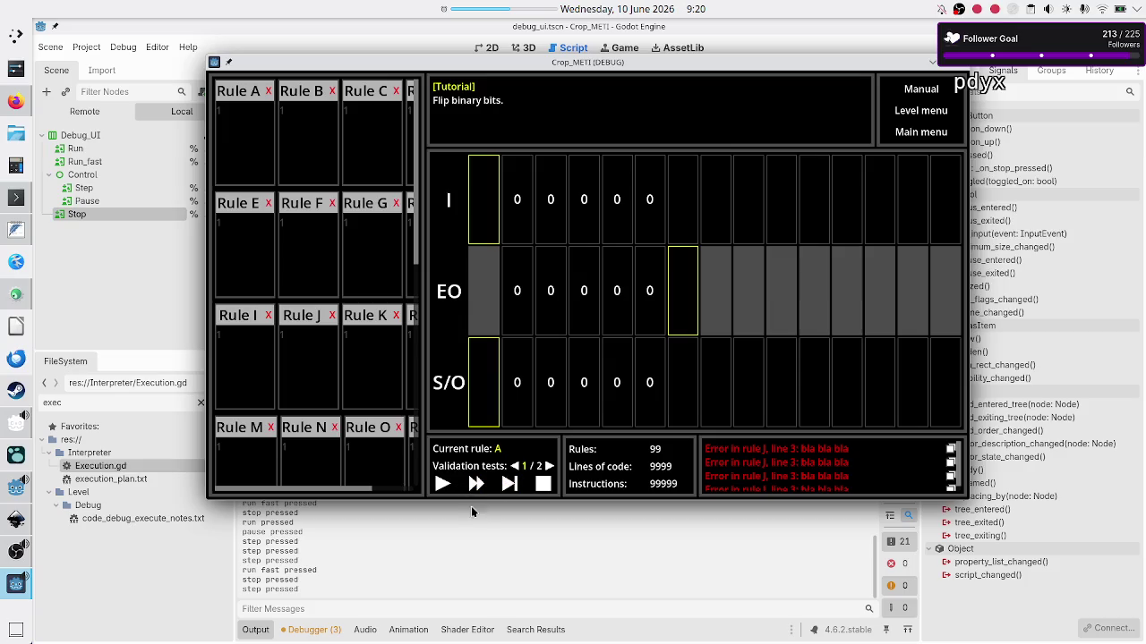
Step three more times, test Stop, Run Fast, Pause and Stop, then close the game
{"action": "left_click", "coordinate": [511, 484]}
{"action": "left_click", "coordinate": [510, 483]}
{"action": "left_click", "coordinate": [510, 483]}
{"action": "left_click", "coordinate": [510, 484]}
{"action": "left_click", "coordinate": [547, 484]}
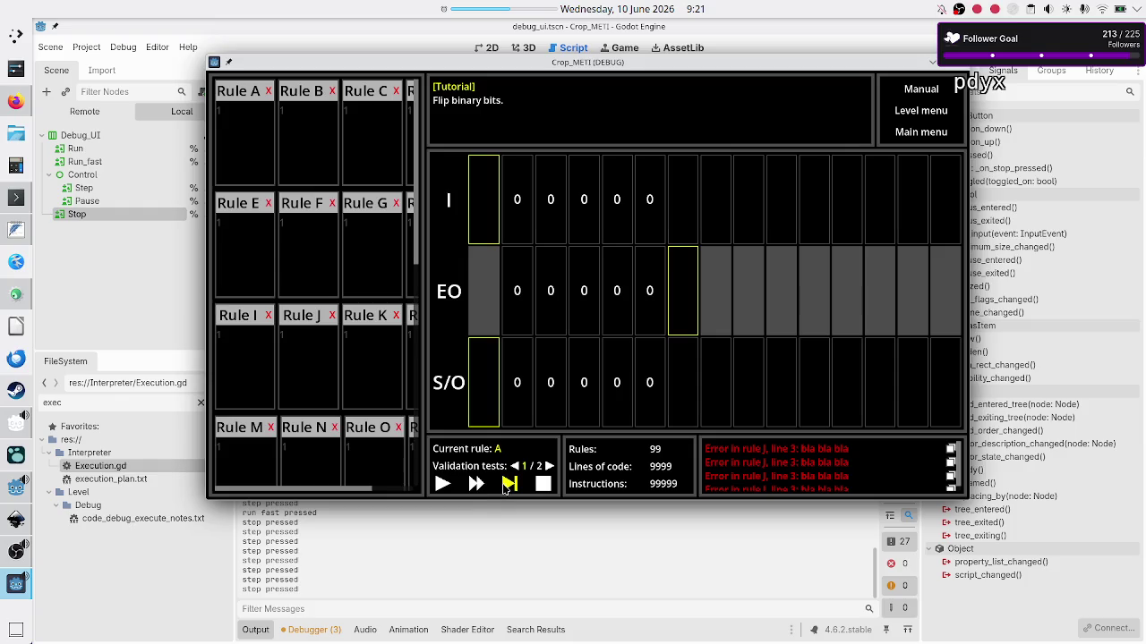
{"action": "left_click", "coordinate": [507, 484]}
{"action": "left_click", "coordinate": [475, 484]}
{"action": "left_click", "coordinate": [471, 486]}
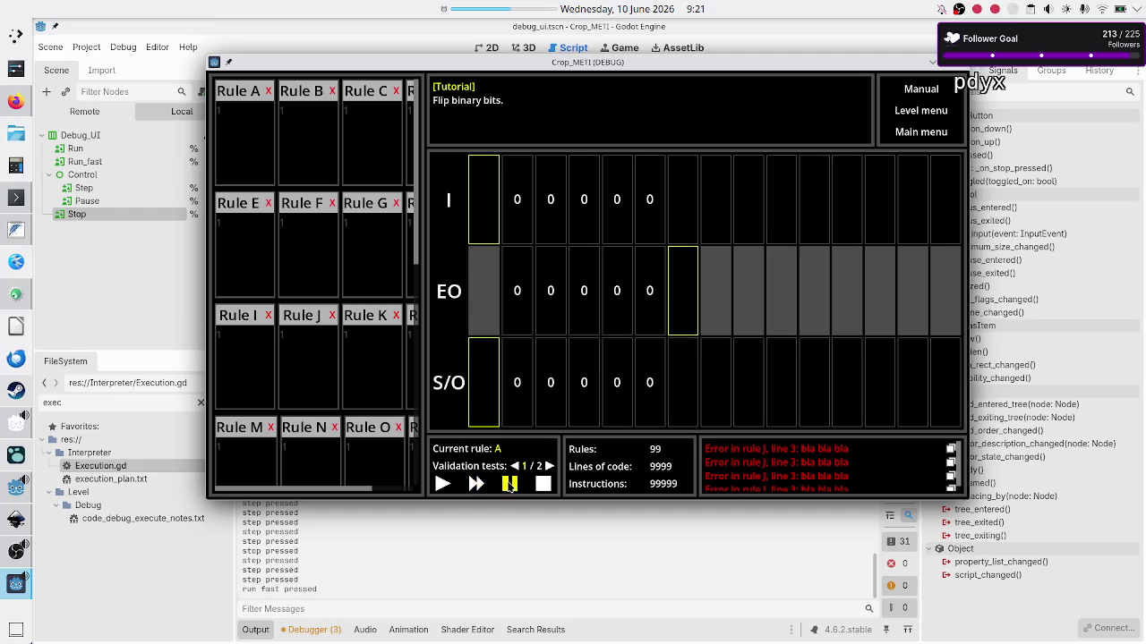
{"action": "left_click", "coordinate": [510, 484]}
{"action": "left_click", "coordinate": [542, 484]}
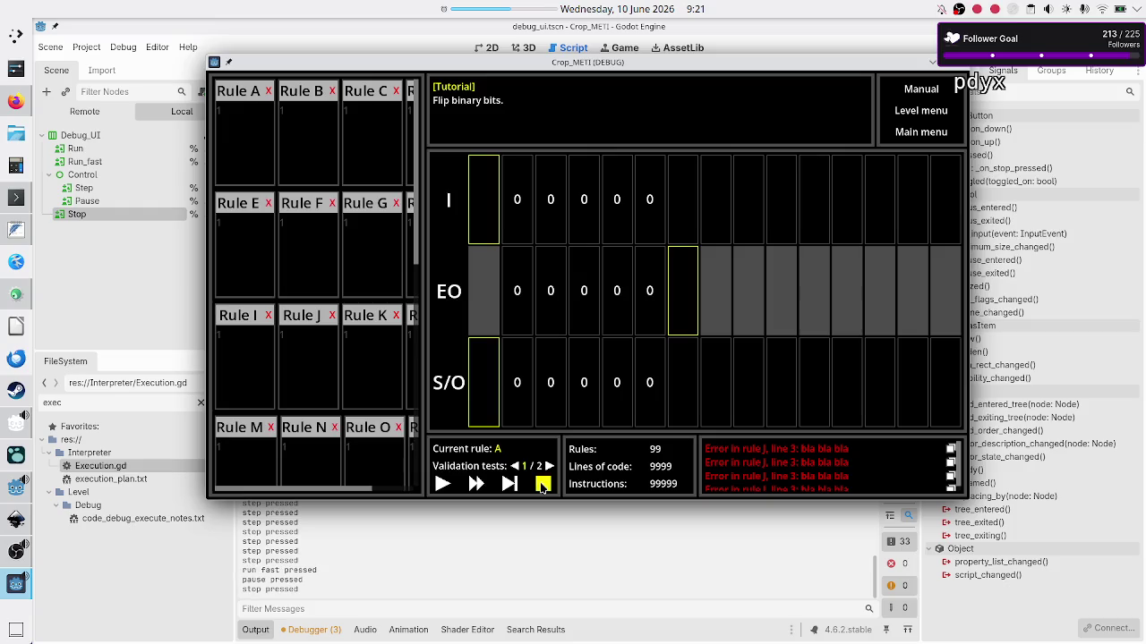
{"action": "left_click", "coordinate": [956, 64]}
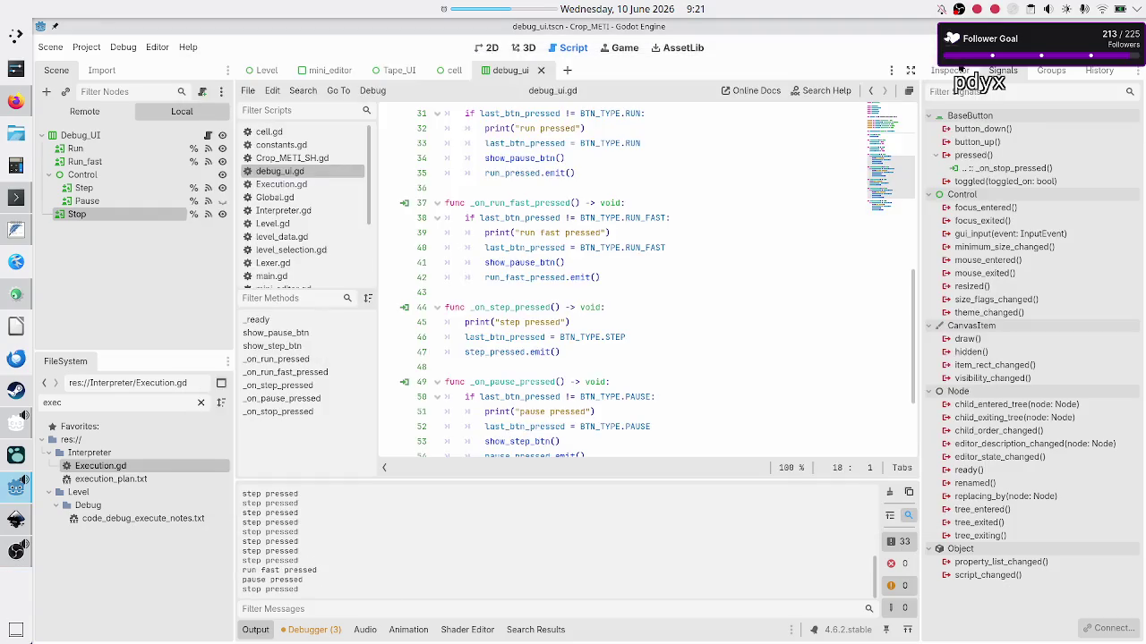
Delete the "run pressed" and "run fast pressed" print lines from debug_ui.gd
{"action": "left_click", "coordinate": [575, 307]}
{"action": "scroll", "coordinate": [650, 286], "scroll_direction": "up", "scroll_amount": 8}
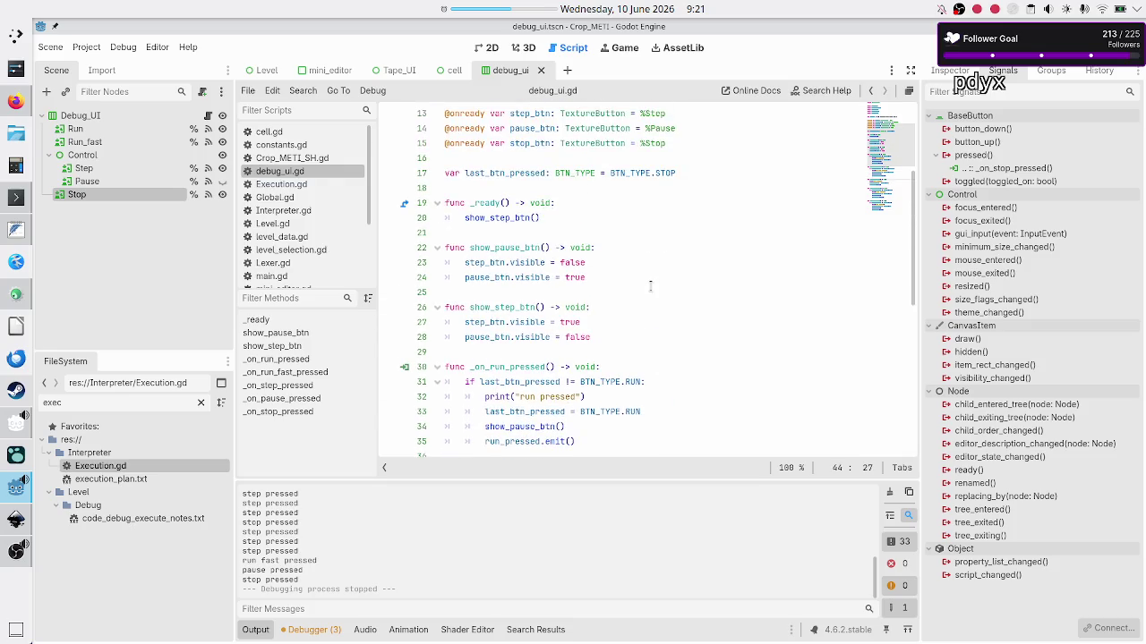
{"action": "scroll", "coordinate": [642, 314], "scroll_direction": "down", "scroll_amount": 3}
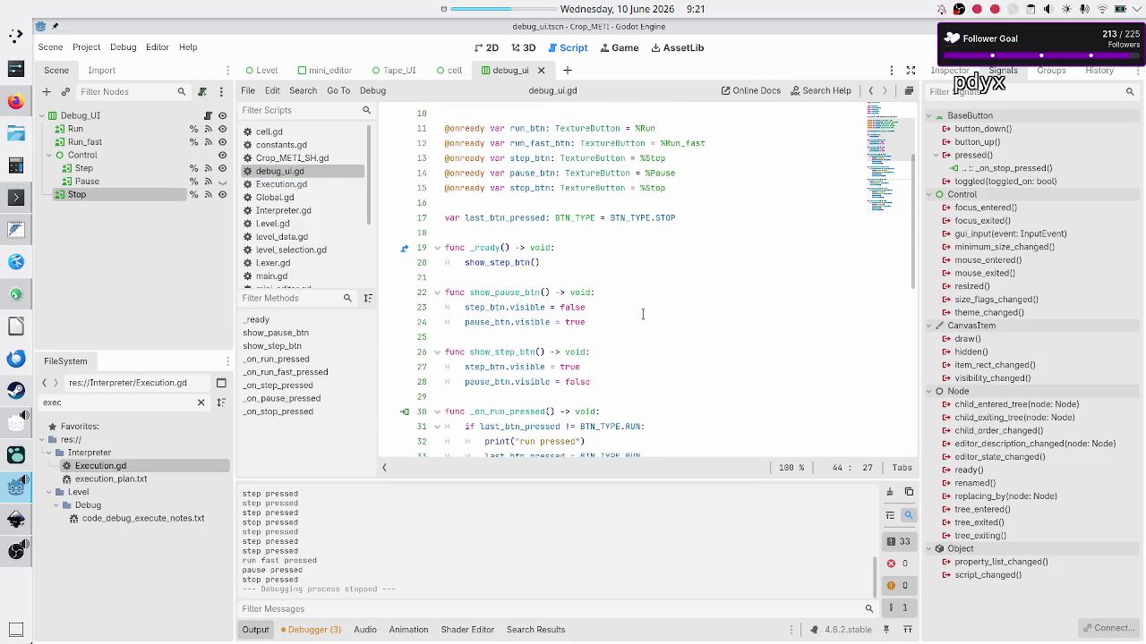
{"action": "left_click", "coordinate": [676, 325]}
{"action": "key", "text": "Down"}
{"action": "key", "text": "Down"}
{"action": "key", "text": "Up"}
{"action": "key", "text": "Up"}
{"action": "key", "text": "Down"}
{"action": "key", "text": "Down"}
{"action": "key", "text": "Home"}
{"action": "key", "text": "shift+Down"}
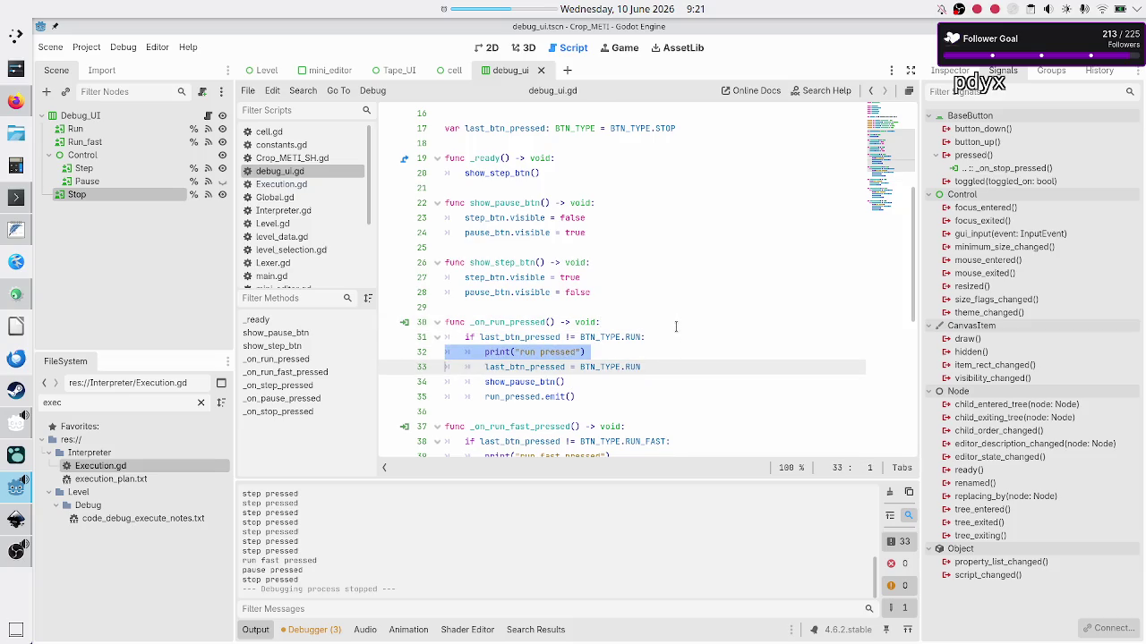
{"action": "key", "text": "Delete"}
{"action": "key", "text": "Down"}
Remove the "step pressed" and "pause pressed" print lines
{"action": "key", "text": "Down"}
{"action": "key", "text": "Down"}
{"action": "key", "text": "Down"}
{"action": "key", "text": "Down"}
{"action": "key", "text": "Down"}
{"action": "key", "text": "shift+End"}
{"action": "key", "text": "Delete"}
{"action": "key", "text": "Delete"}
{"action": "key", "text": "Down"}
{"action": "key", "text": "Down"}
{"action": "key", "text": "Down"}
{"action": "key", "text": "Up"}
{"action": "key", "text": "Up"}
{"action": "key", "text": "shift+End"}
{"action": "key", "text": "BackSpace"}
{"action": "key", "text": "BackSpace"}
{"action": "key", "text": "Down"}
{"action": "key", "text": "Down"}
{"action": "key", "text": "Down"}
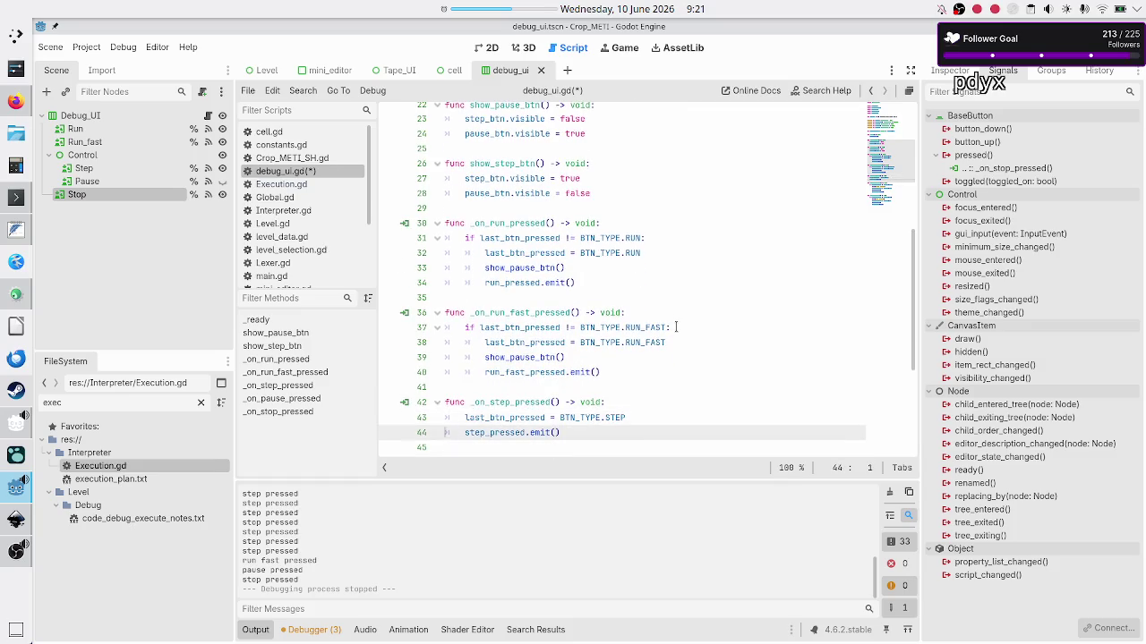
{"action": "key", "text": "shift+End"}
{"action": "key", "text": "BackSpace"}
{"action": "key", "text": "BackSpace"}
{"action": "key", "text": "Down"}
{"action": "key", "text": "Down"}
{"action": "key", "text": "Down"}
{"action": "key", "text": "Down"}
{"action": "key", "text": "Down"}
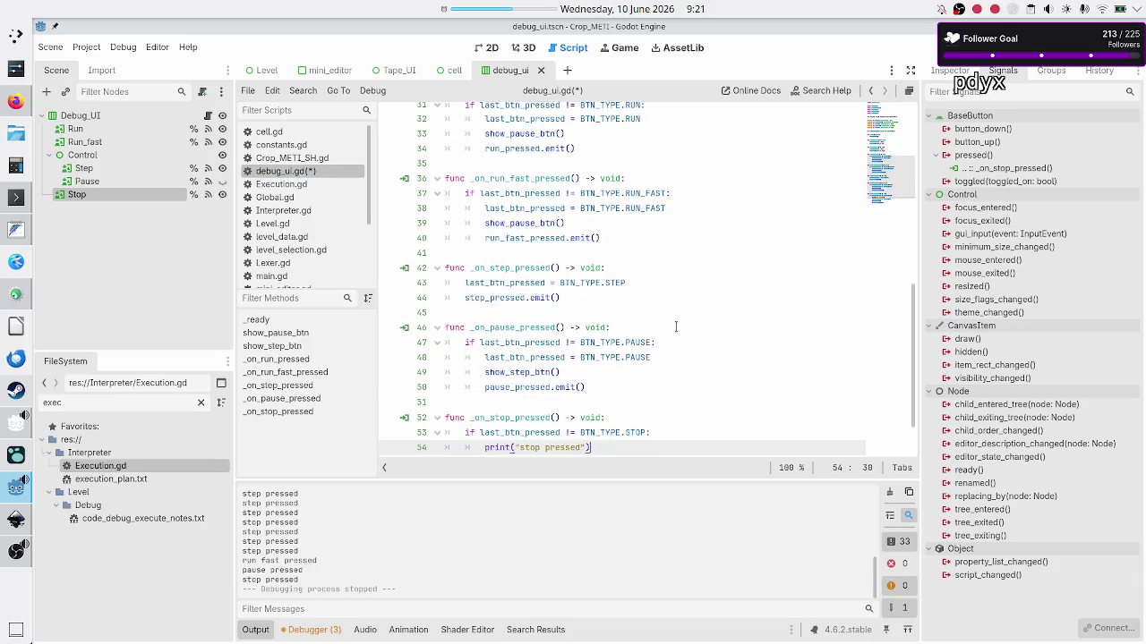
{"action": "key", "text": "Up"}
{"action": "key", "text": "Up"}
{"action": "key", "text": "Up"}
{"action": "key", "text": "Down"}
{"action": "key", "text": "Down"}
{"action": "key", "text": "Down"}
{"action": "key", "text": "Down"}
Delete the "stop pressed" print line and save debug_ui.gd
{"action": "key", "text": "Up"}
{"action": "key", "text": "shift+End"}
{"action": "key", "text": "BackSpace"}
{"action": "key", "text": "BackSpace"}
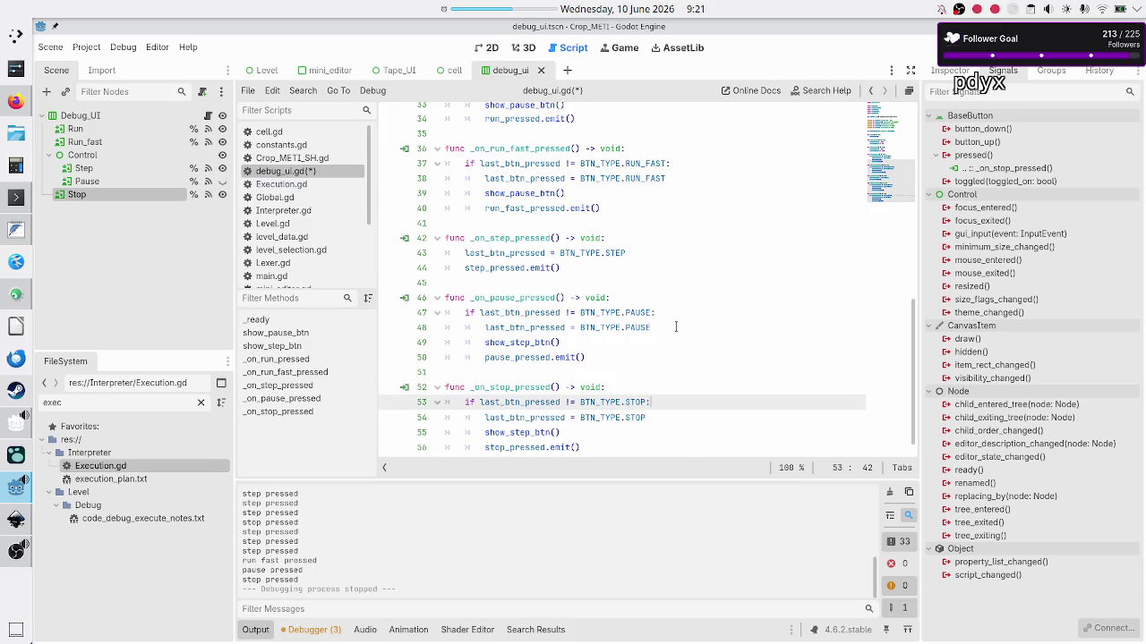
{"action": "key", "text": "Down"}
{"action": "key", "text": "Down"}
{"action": "key", "text": "Down"}
{"action": "key", "text": "ctrl+s"}
{"action": "scroll", "coordinate": [631, 326], "scroll_direction": "up", "scroll_amount": 10}
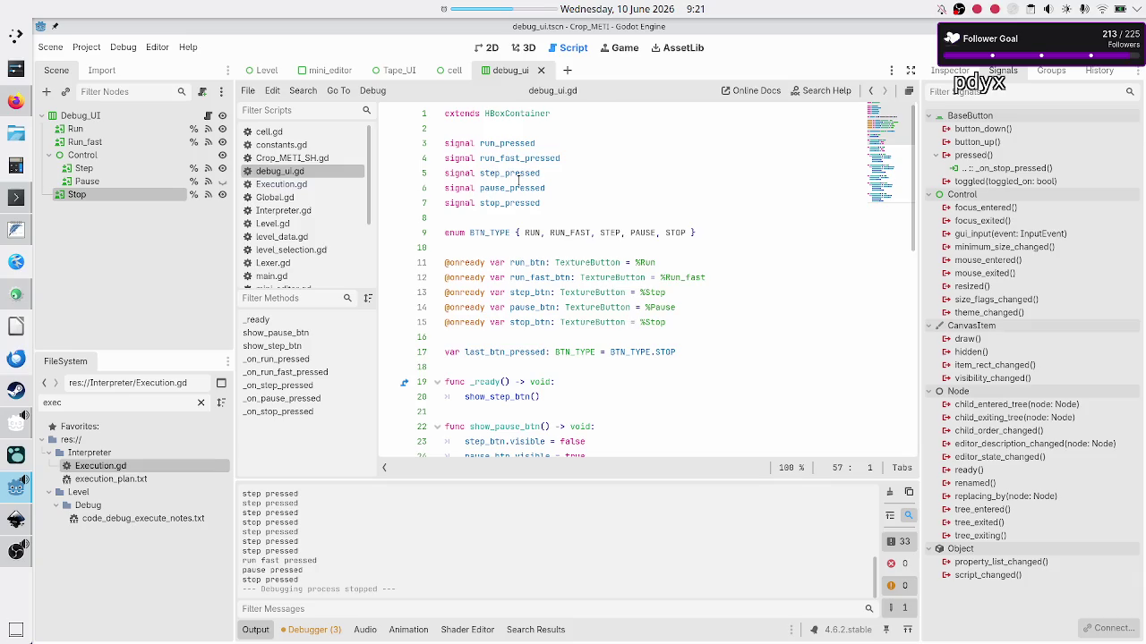
Open the Level scene in the 2D editor
{"action": "left_click", "coordinate": [269, 70]}
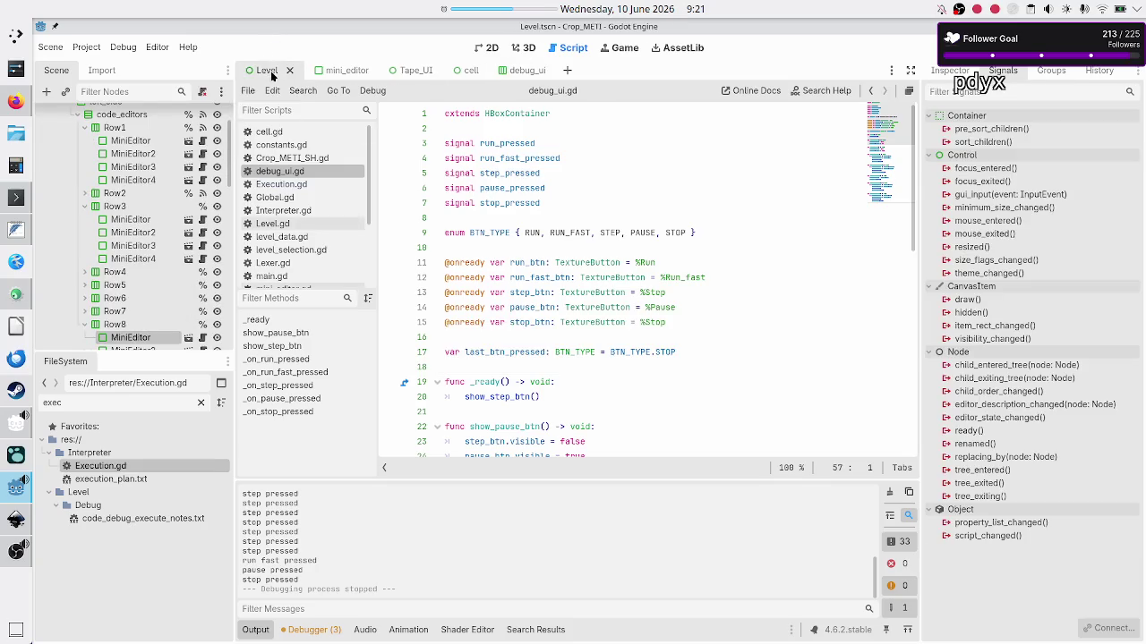
{"action": "left_click", "coordinate": [492, 46]}
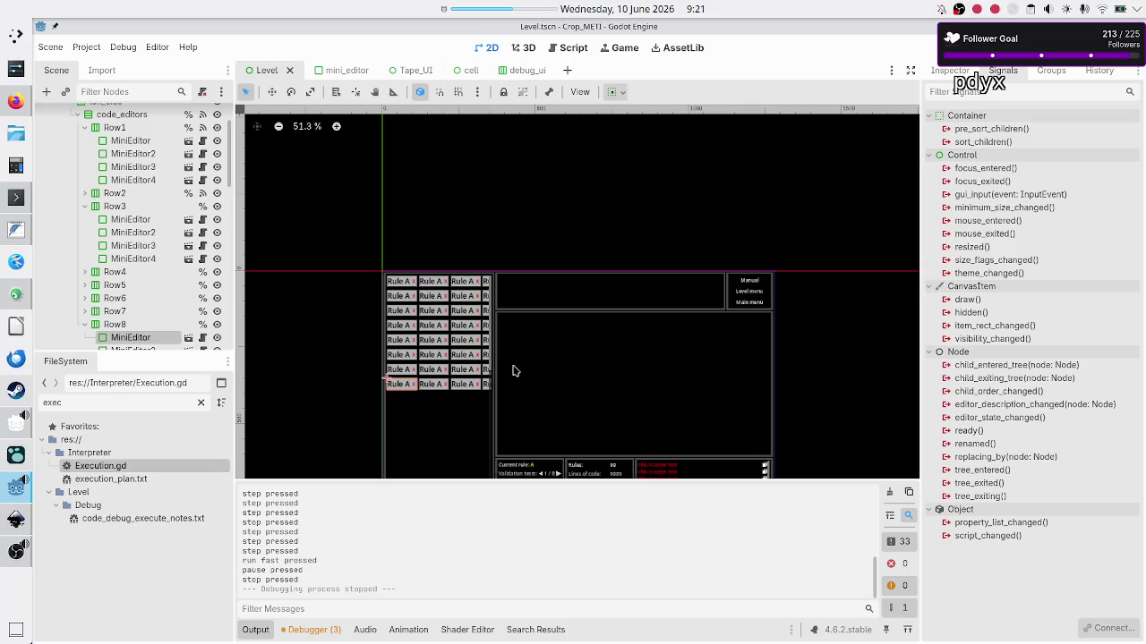
{"action": "scroll", "coordinate": [148, 291], "scroll_direction": "down", "scroll_amount": 5}
{"action": "scroll", "coordinate": [148, 291], "scroll_direction": "down", "scroll_amount": 5}
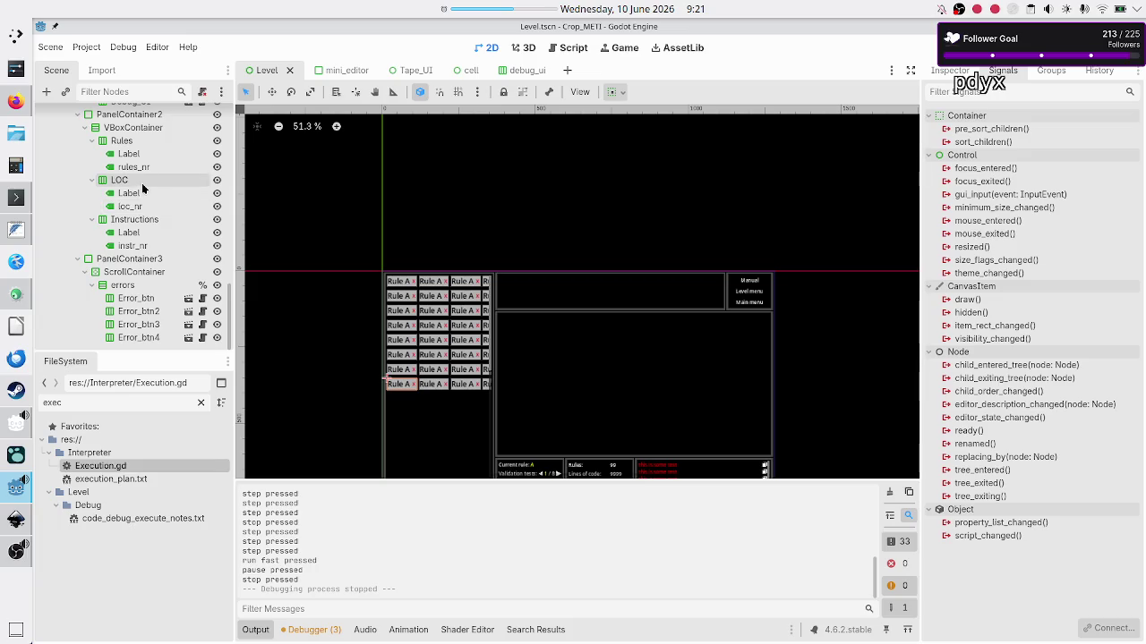
{"action": "scroll", "coordinate": [141, 188], "scroll_direction": "up", "scroll_amount": 3}
{"action": "scroll", "coordinate": [142, 188], "scroll_direction": "up", "scroll_amount": 3}
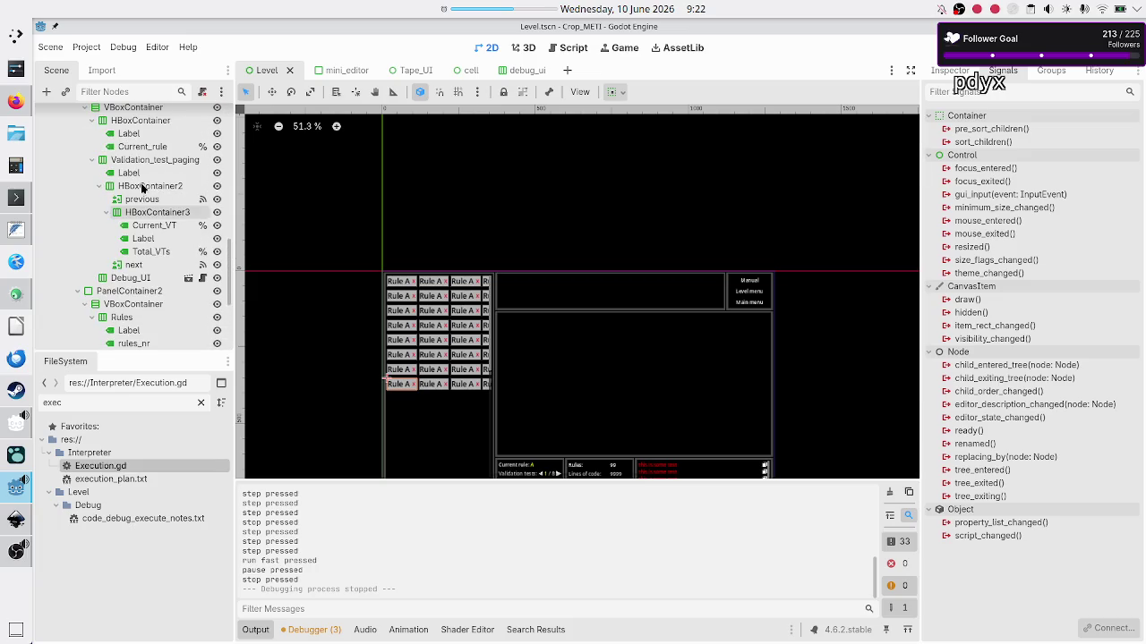
{"action": "scroll", "coordinate": [141, 188], "scroll_direction": "up", "scroll_amount": 2}
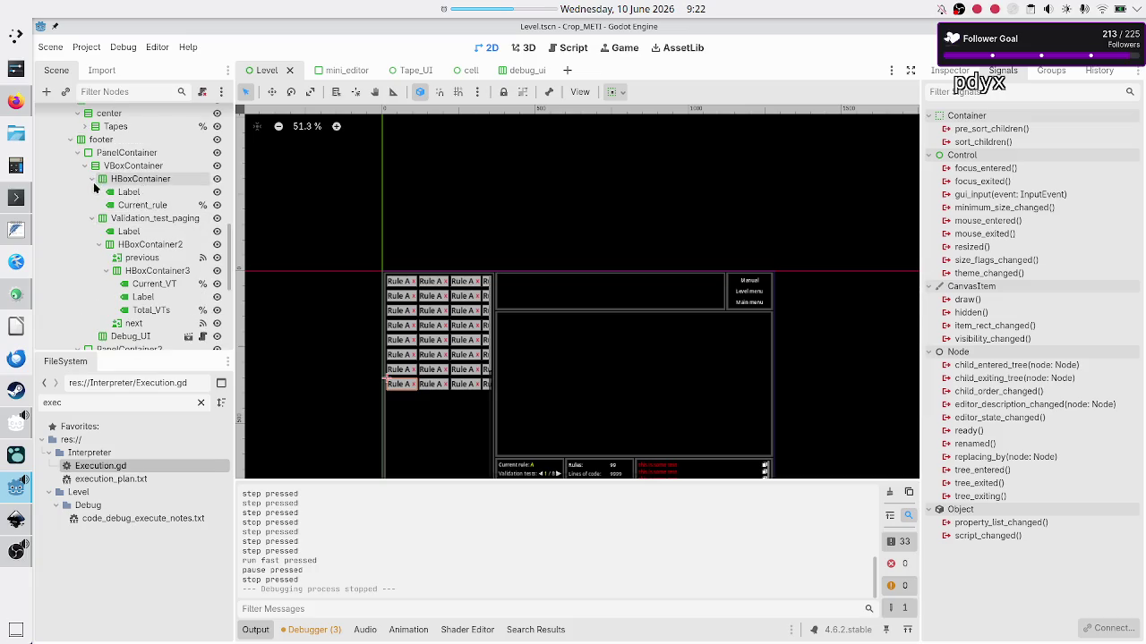
Browse the footer nodes in the Scene dock, ending on the Debug_UI instance
{"action": "left_click", "coordinate": [133, 166]}
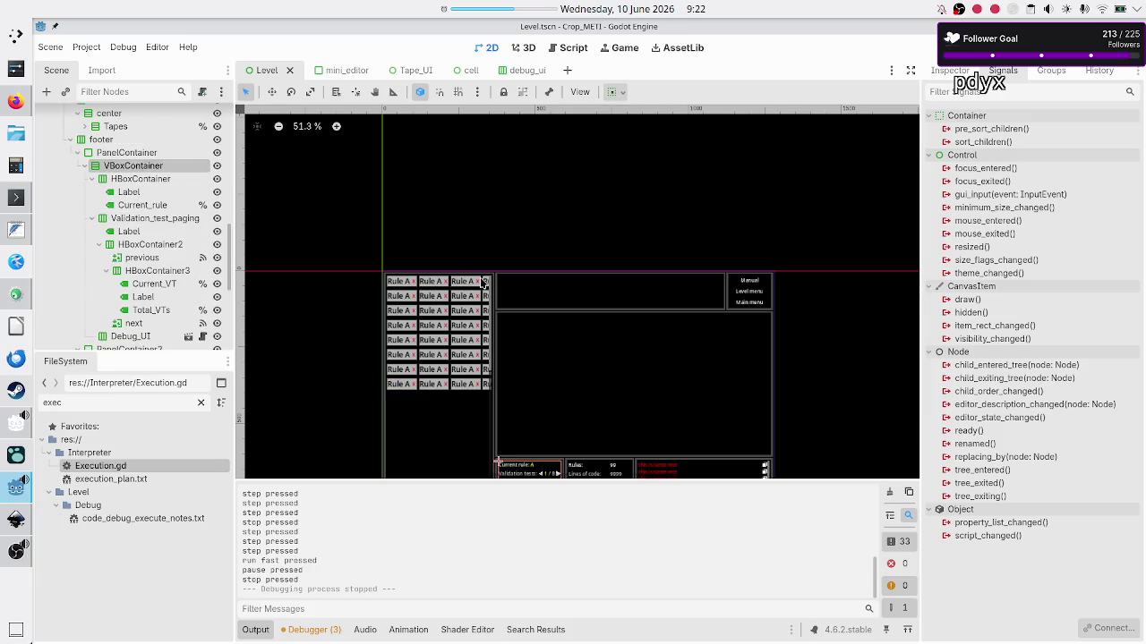
{"action": "scroll", "coordinate": [495, 289], "scroll_direction": "down", "scroll_amount": 3}
{"action": "scroll", "coordinate": [495, 289], "scroll_direction": "up", "scroll_amount": 4}
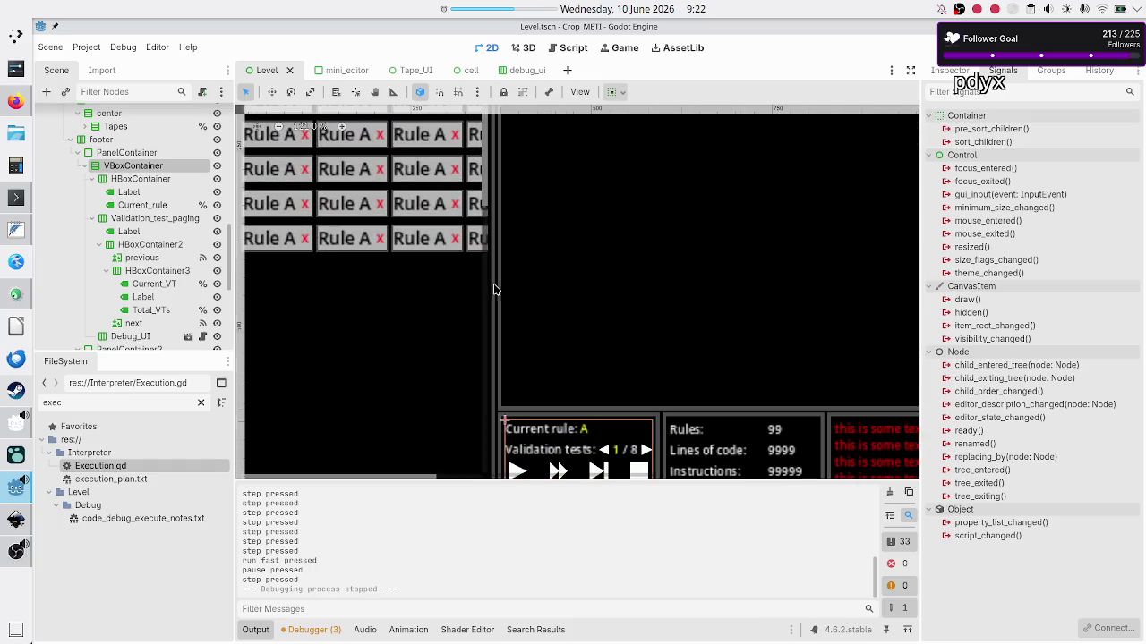
{"action": "scroll", "coordinate": [494, 289], "scroll_direction": "down", "scroll_amount": 1}
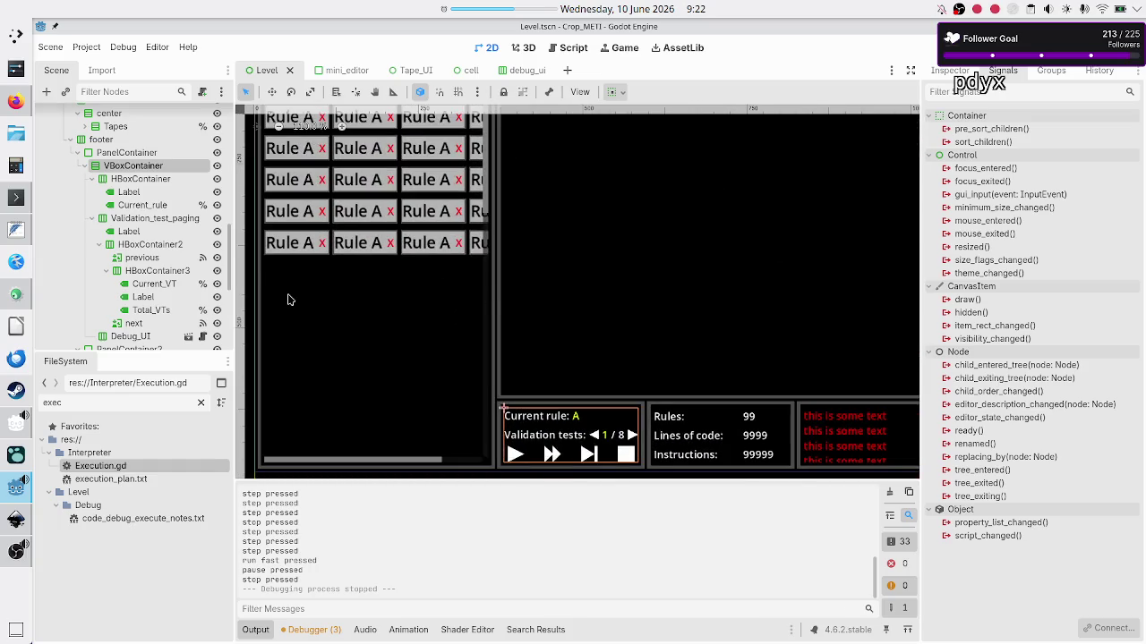
{"action": "left_click", "coordinate": [147, 183]}
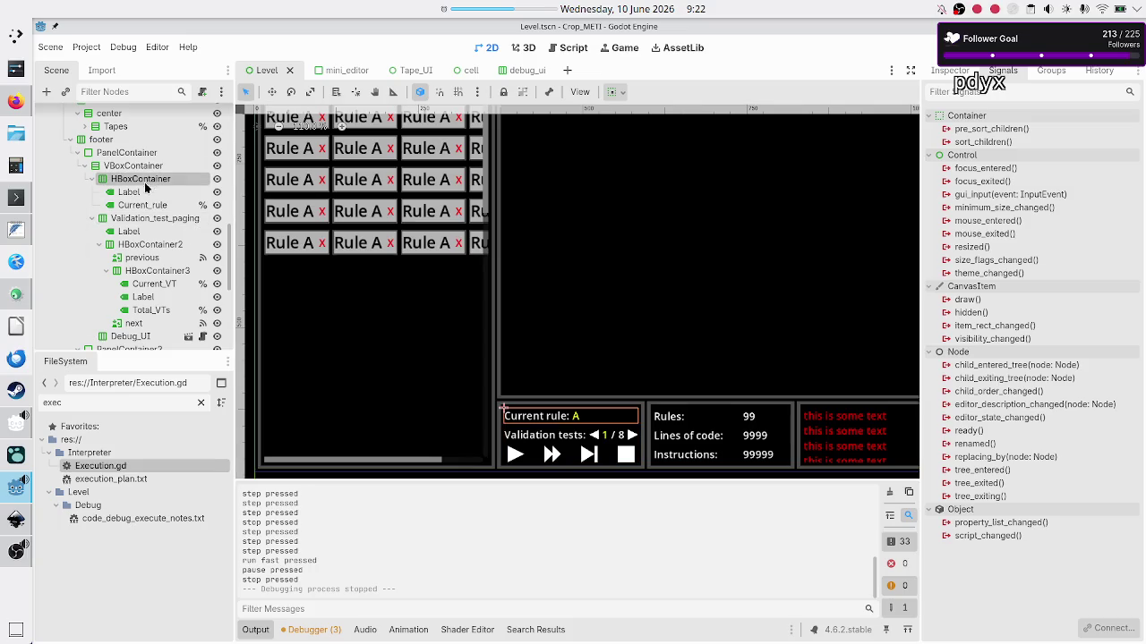
{"action": "left_click", "coordinate": [142, 224]}
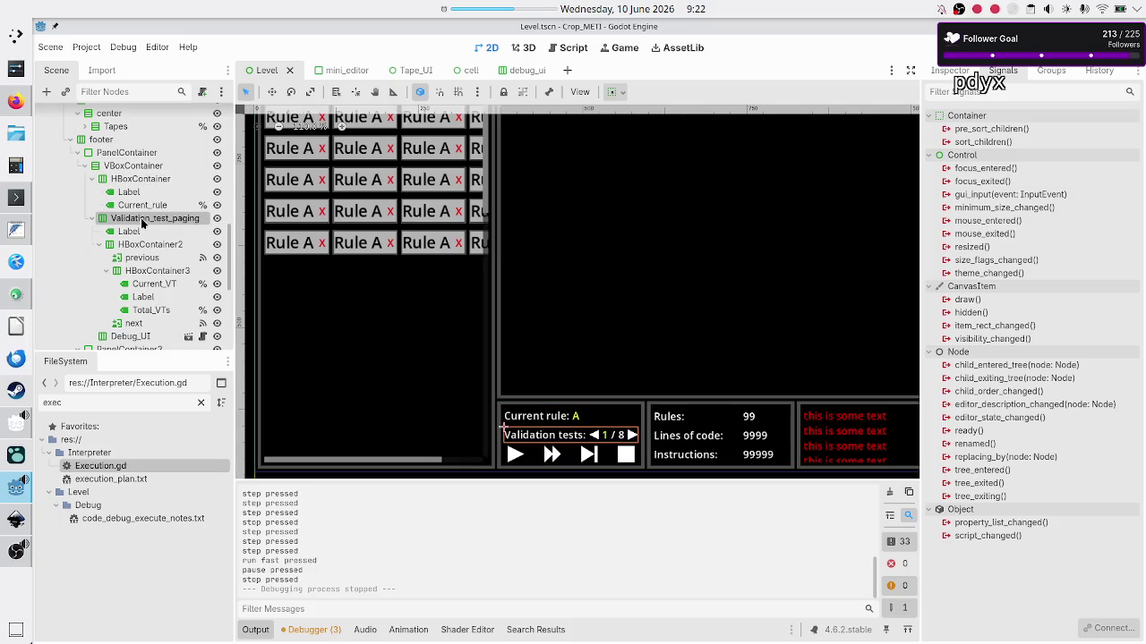
{"action": "left_click", "coordinate": [139, 249]}
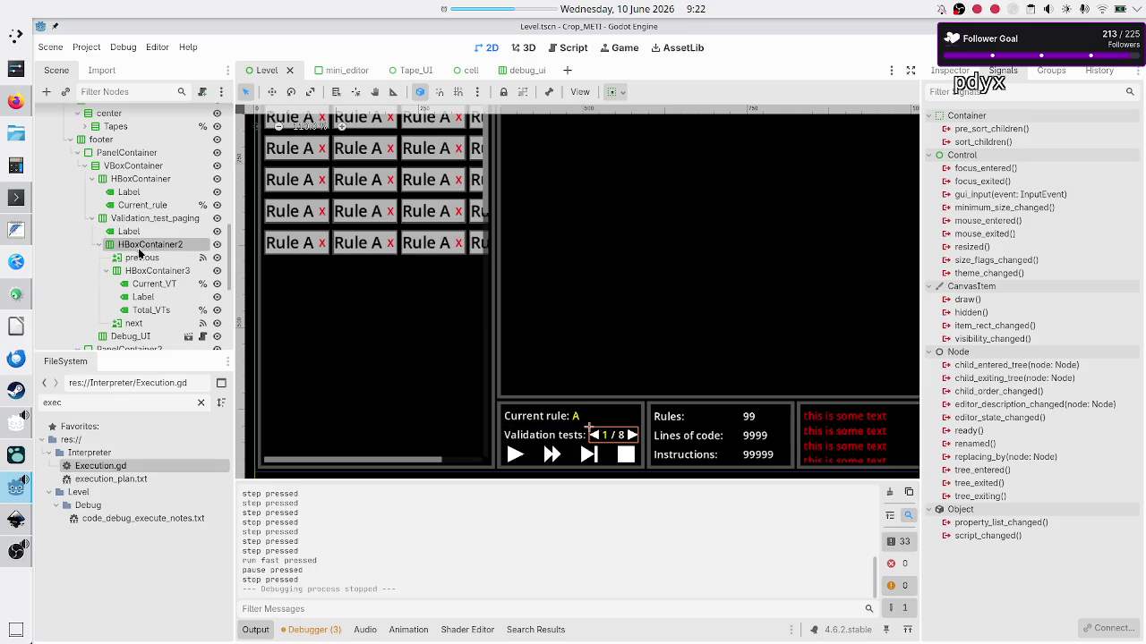
{"action": "left_click", "coordinate": [132, 336]}
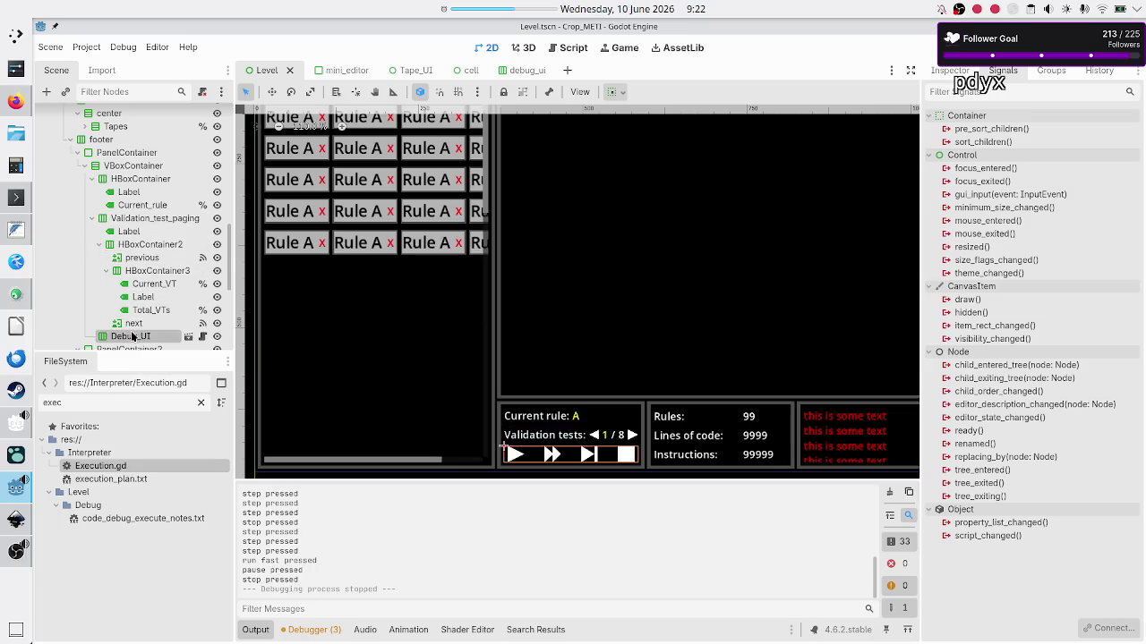
{"action": "scroll", "coordinate": [136, 268], "scroll_direction": "down", "scroll_amount": 3}
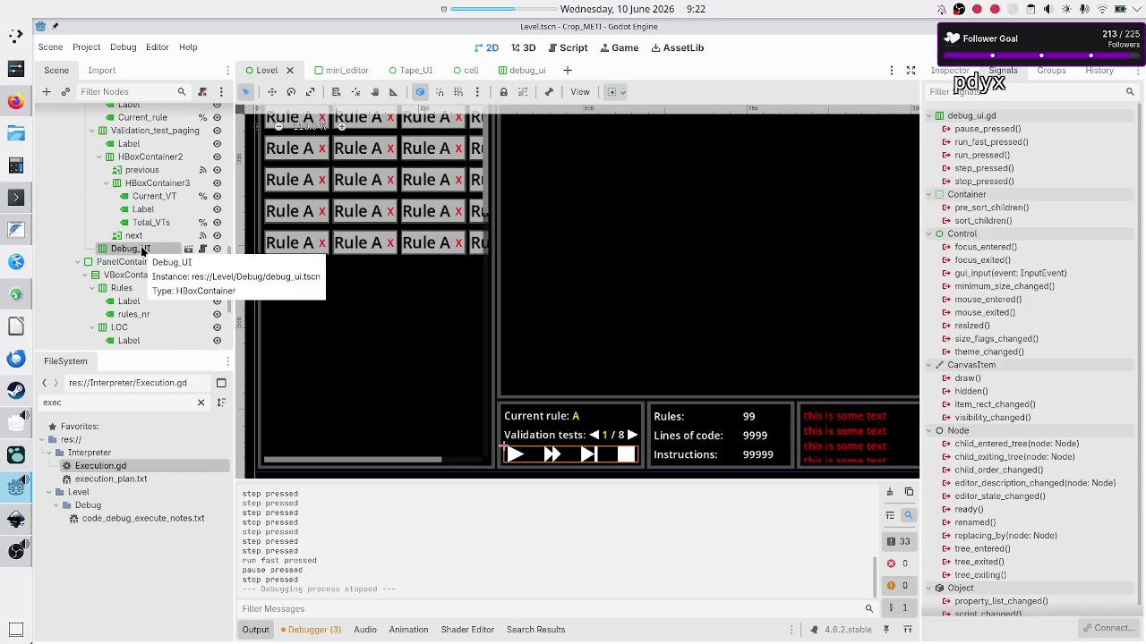
Make the Level scene's Debug_UI node accessible as the unique name %Debug_UI
{"action": "right_click", "coordinate": [141, 250]}
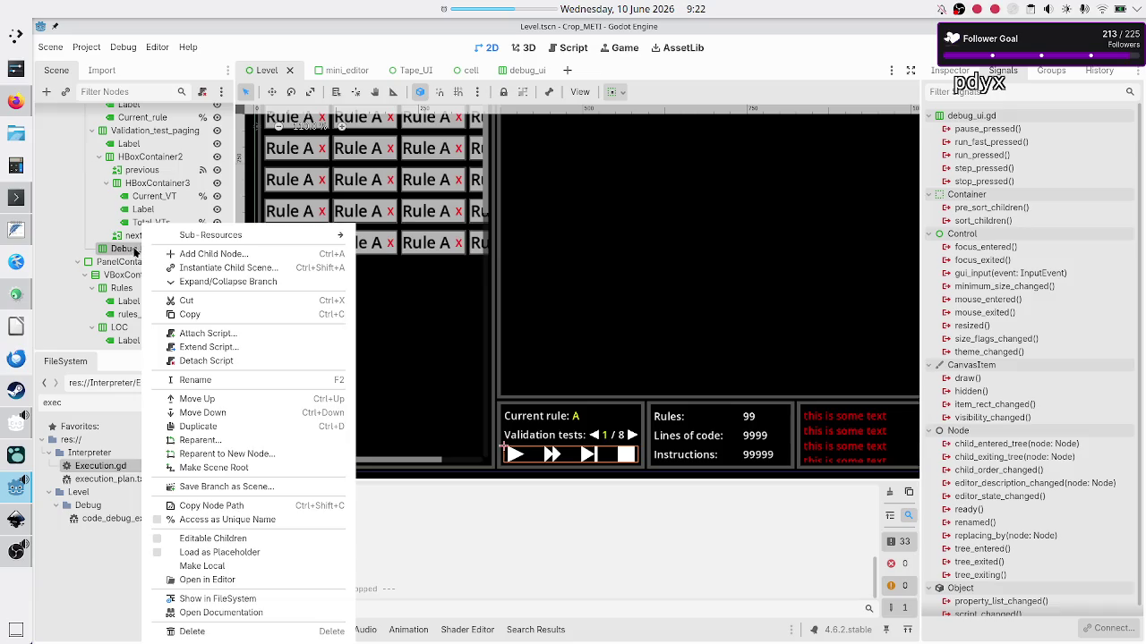
{"action": "left_click", "coordinate": [131, 268]}
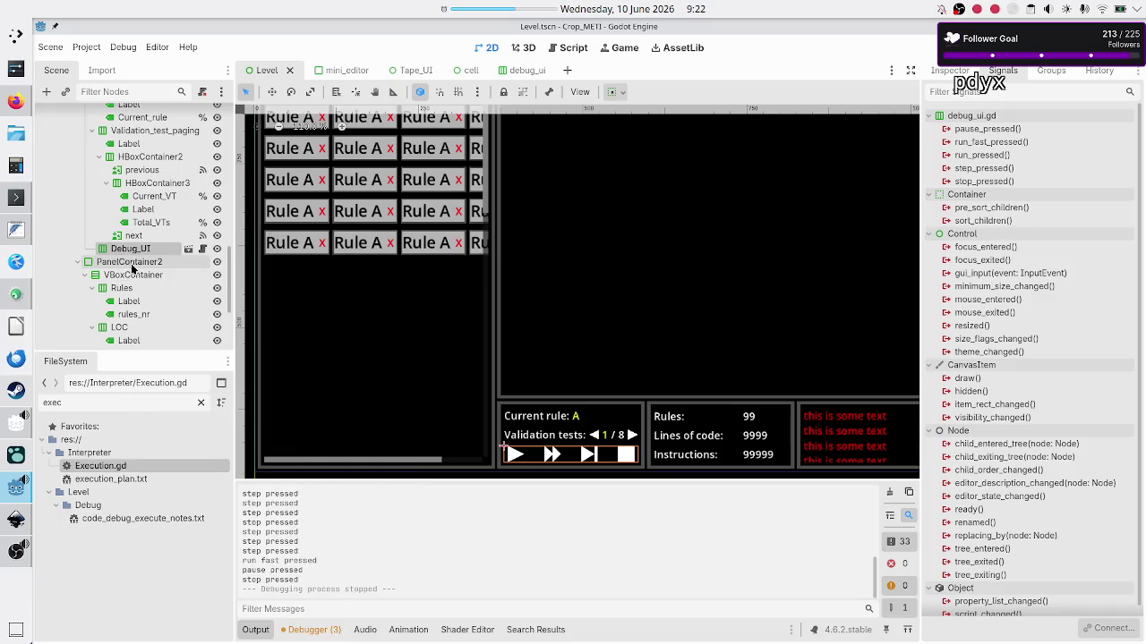
{"action": "left_click", "coordinate": [131, 266]}
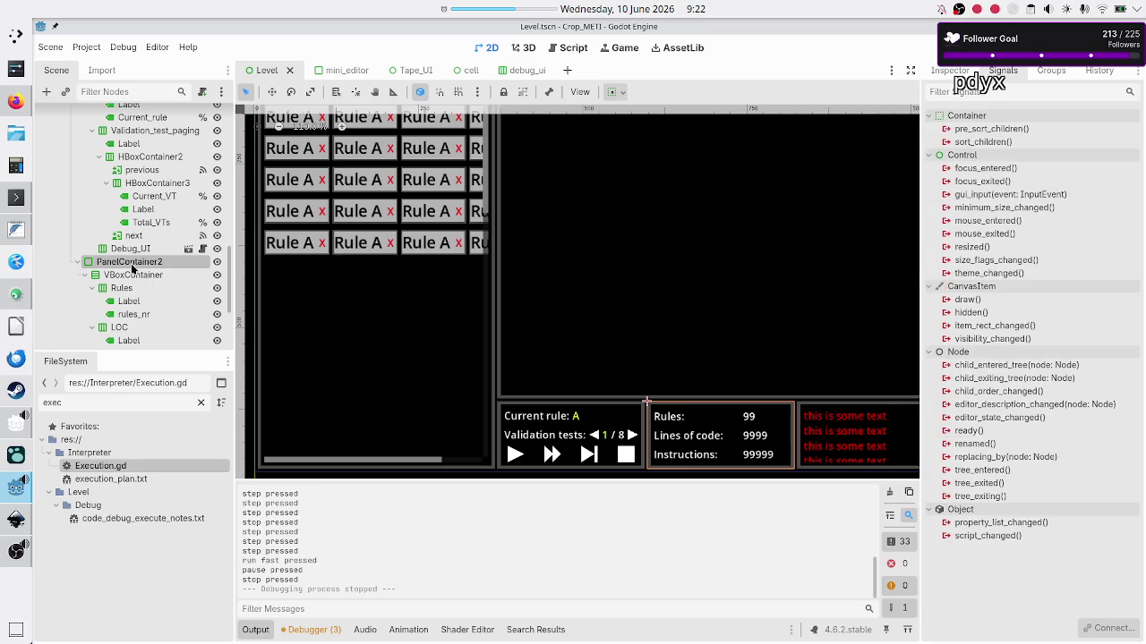
{"action": "right_click", "coordinate": [139, 251]}
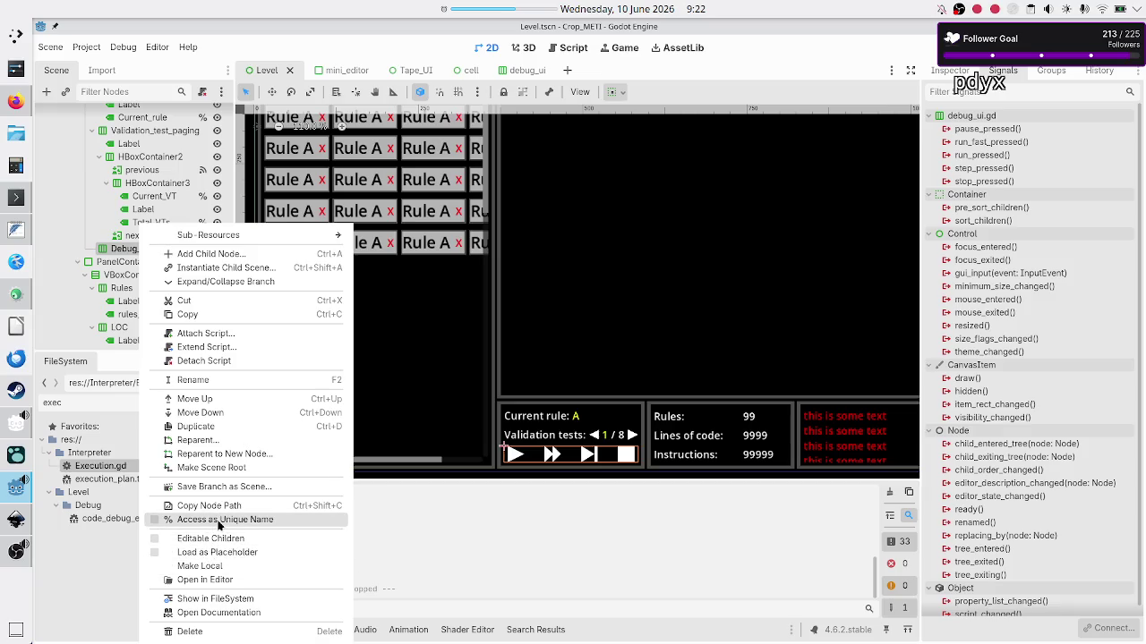
{"action": "left_click", "coordinate": [218, 520]}
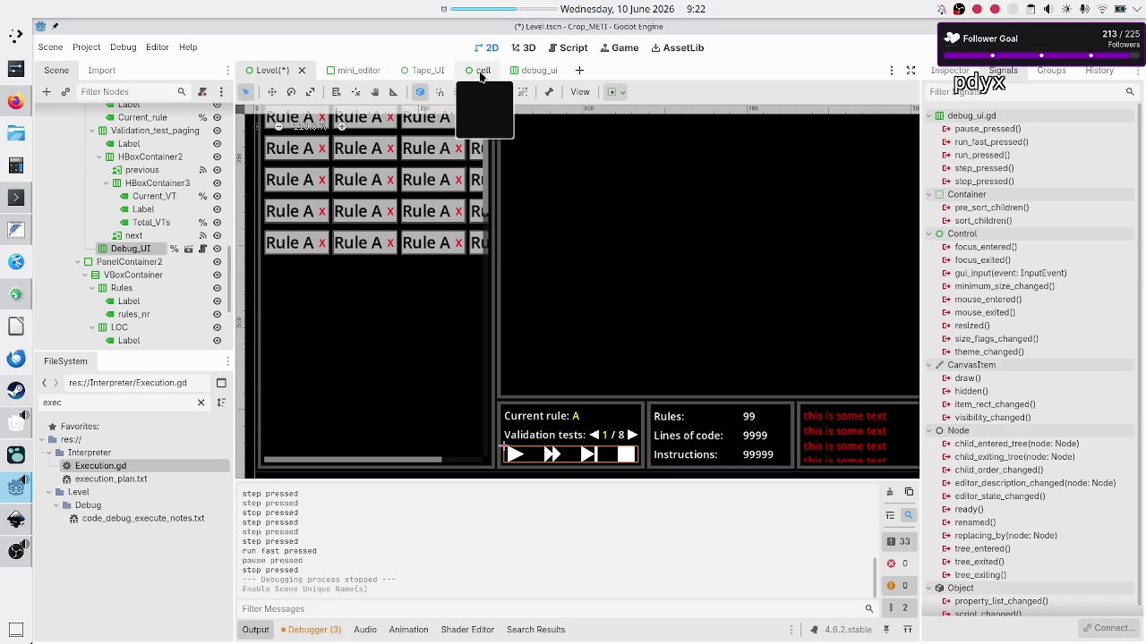
{"action": "left_click", "coordinate": [526, 75]}
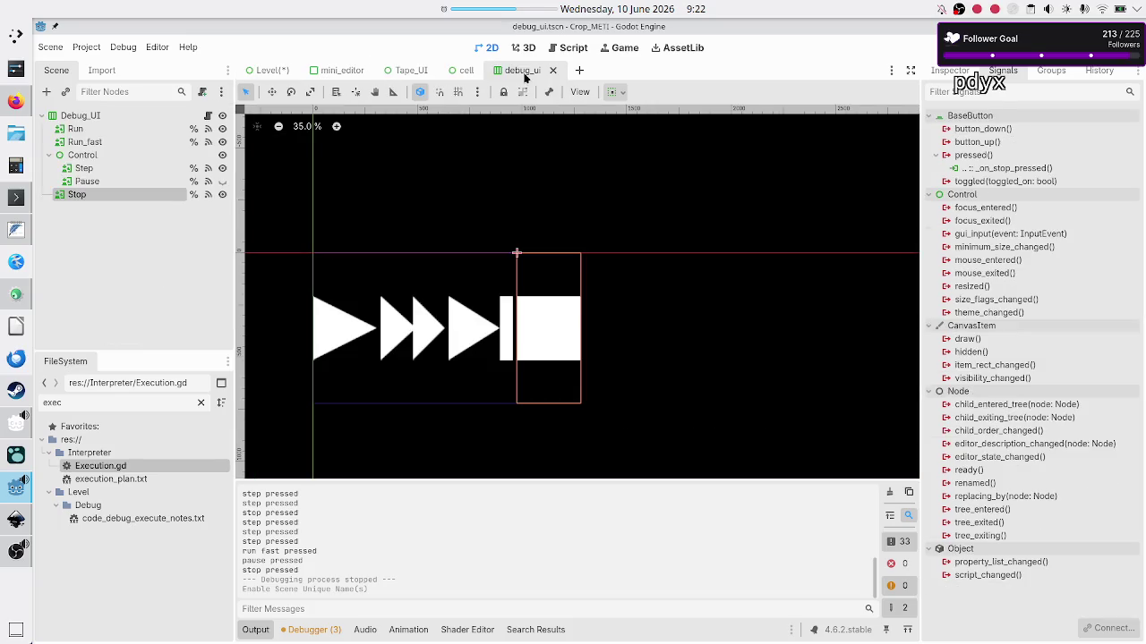
Add class_name DEBUG_UI on line 1 of debug_ui.gd, before extends HBoxContainer
{"action": "left_click", "coordinate": [208, 116]}
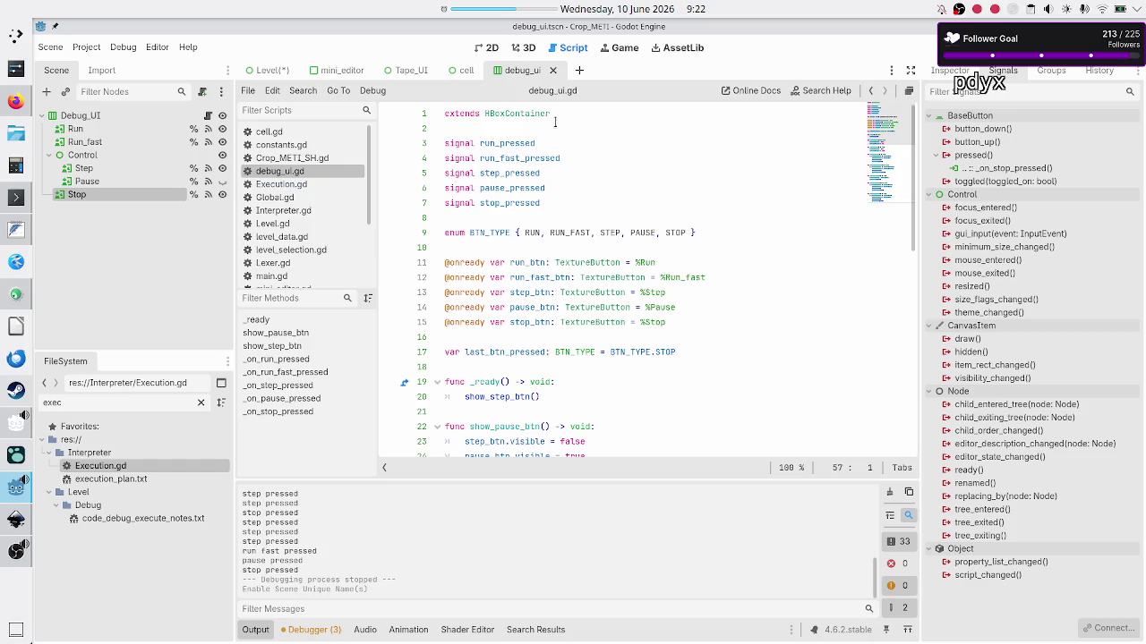
{"action": "key", "text": "ctrl+Home"}
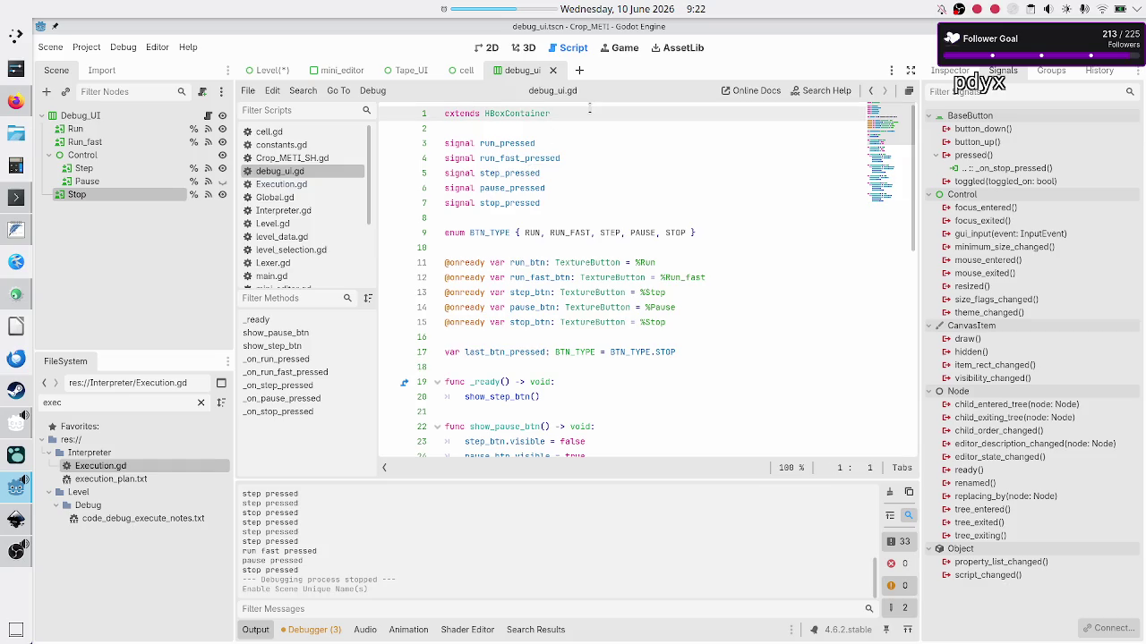
{"action": "type", "text": "class_name "}
{"action": "type", "text": "DEBUG_"}
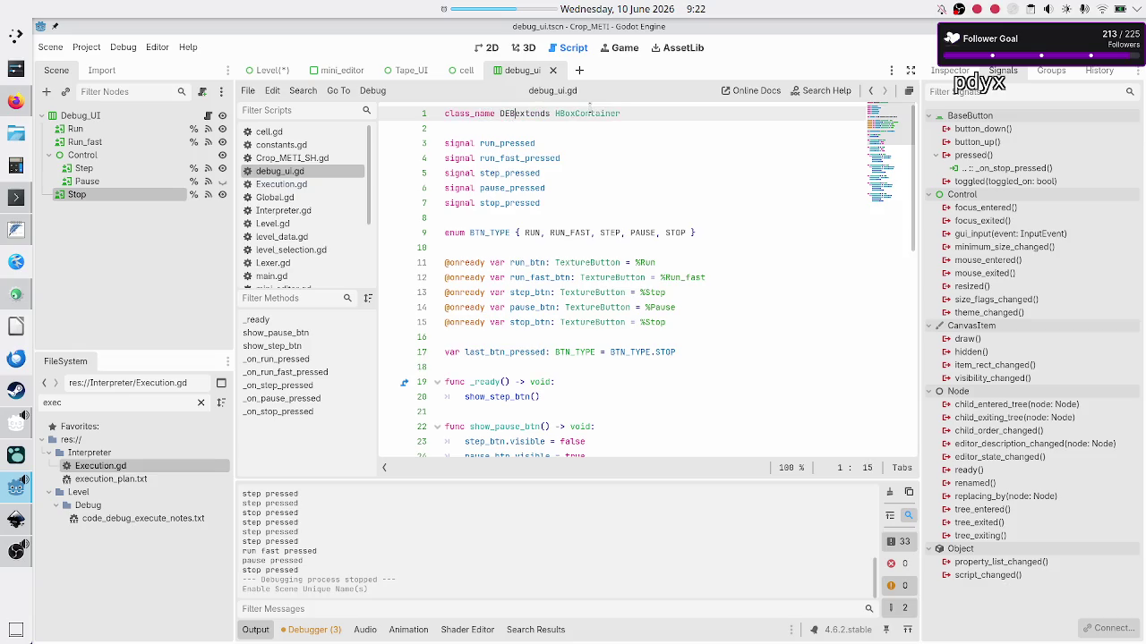
{"action": "type", "text": "UI"}
{"action": "key", "text": "Down"}
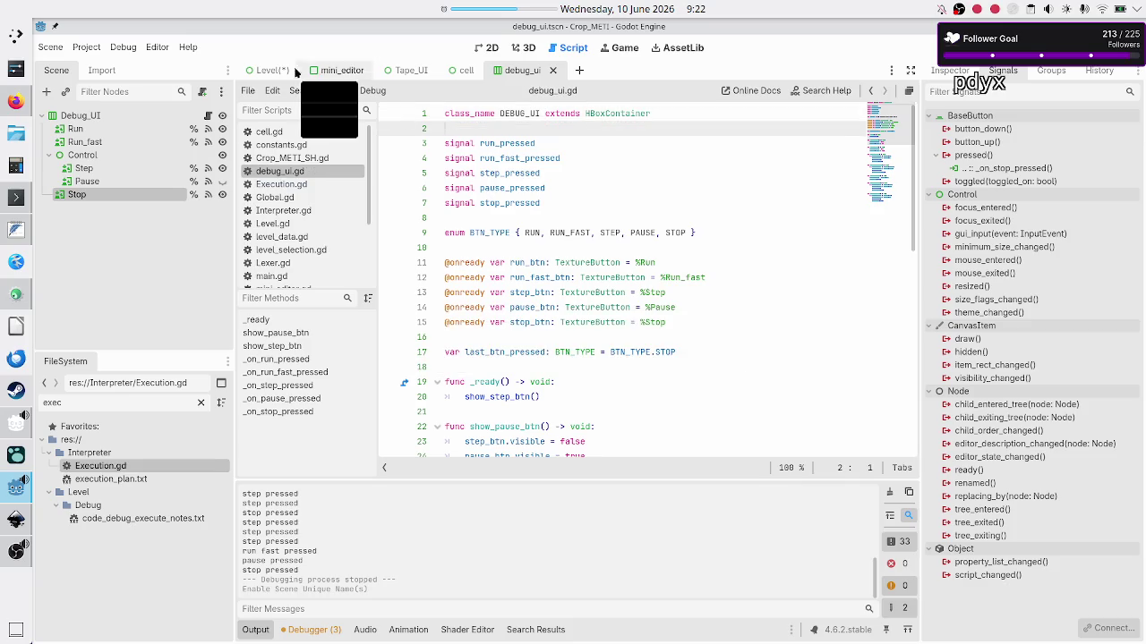
{"action": "left_click", "coordinate": [267, 70]}
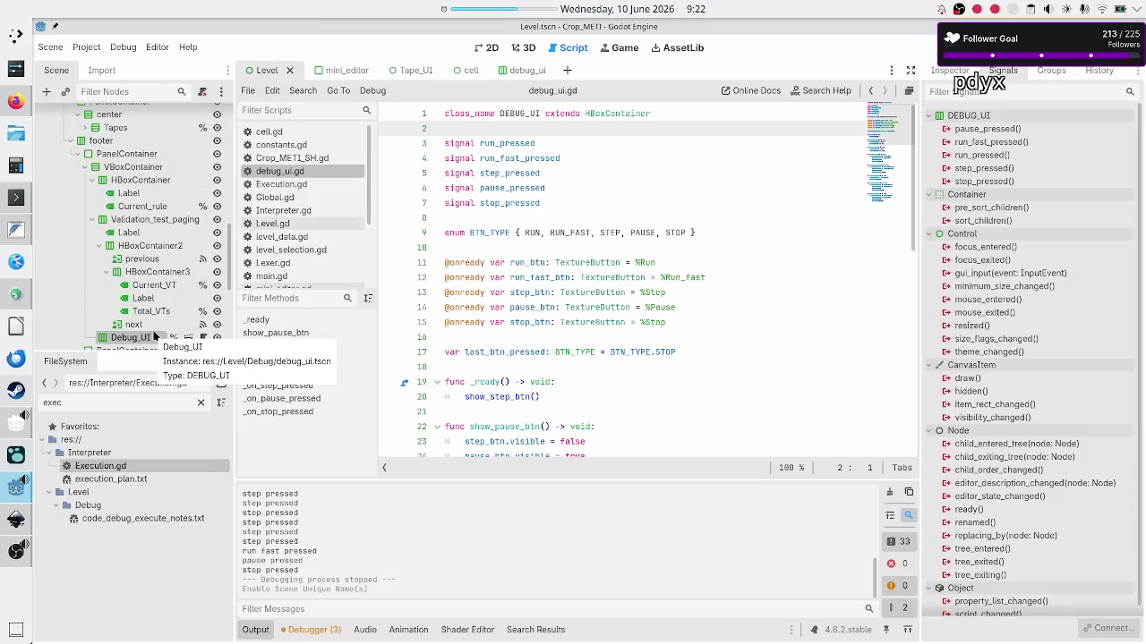
Open Level.gd and insert a blank line right after the rows array
{"action": "scroll", "coordinate": [175, 134], "scroll_direction": "up", "scroll_amount": 5}
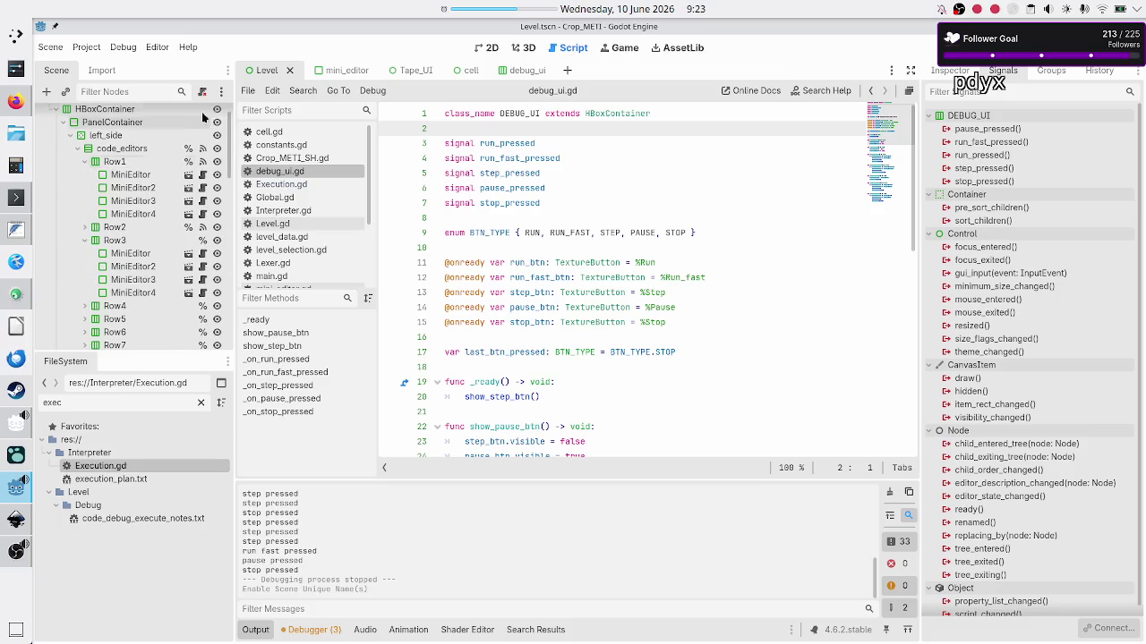
{"action": "left_click", "coordinate": [203, 116]}
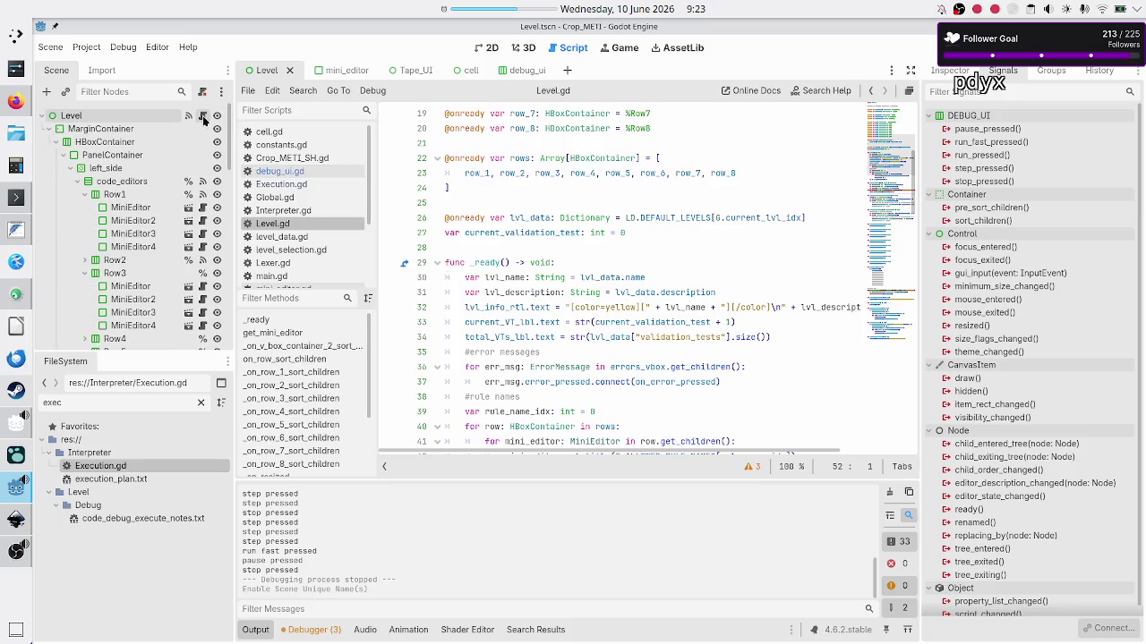
{"action": "scroll", "coordinate": [529, 192], "scroll_direction": "up", "scroll_amount": 6}
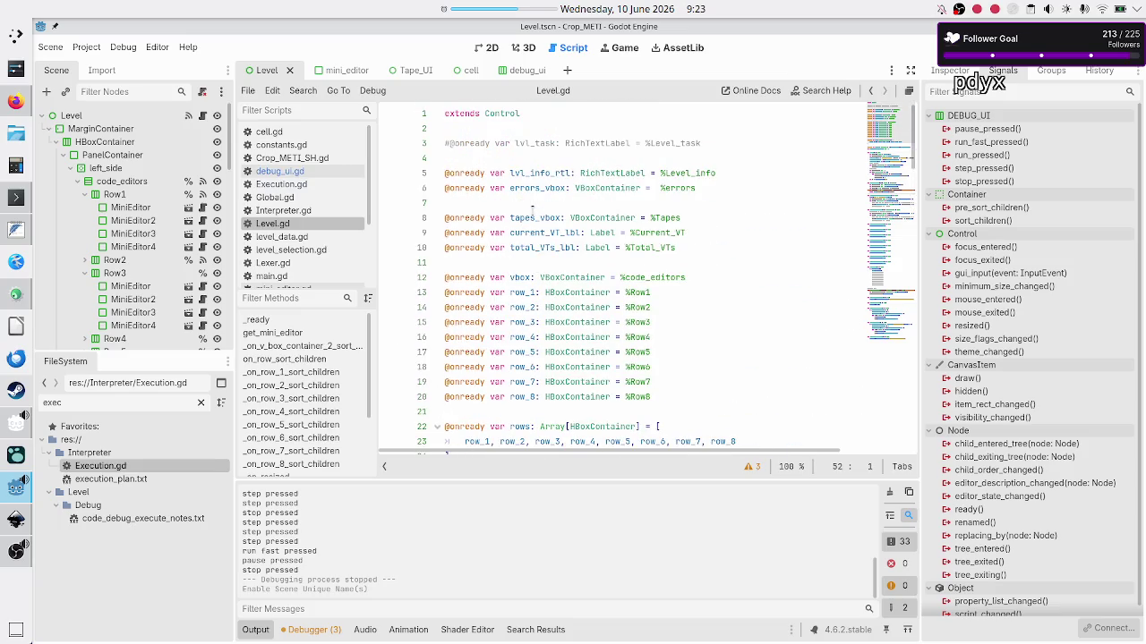
{"action": "left_click", "coordinate": [583, 173]}
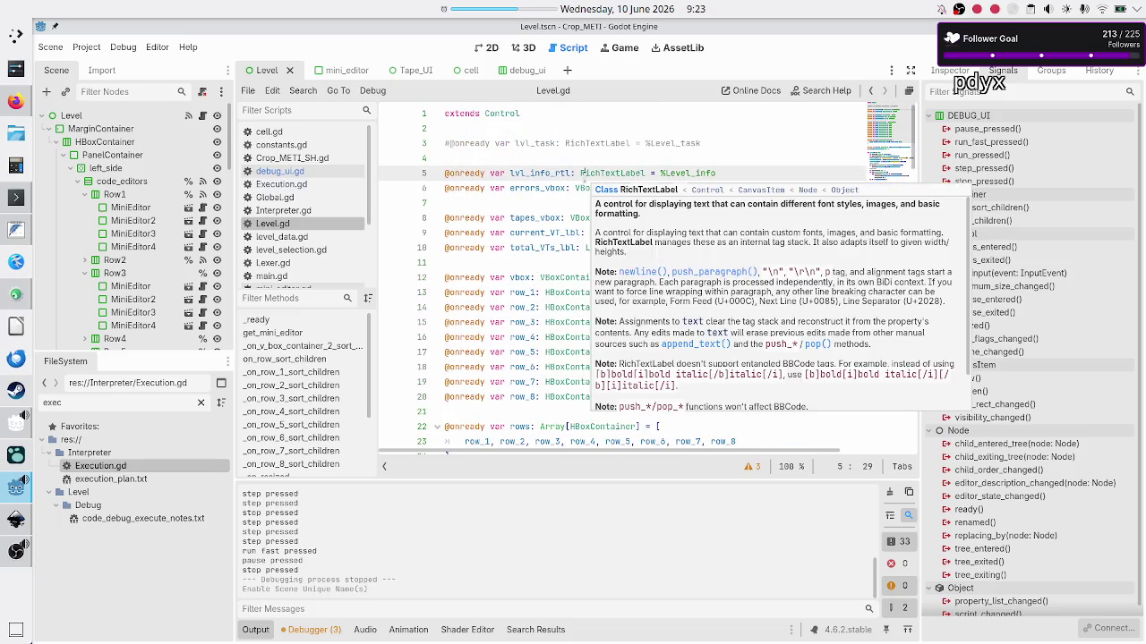
{"action": "left_click", "coordinate": [577, 188]}
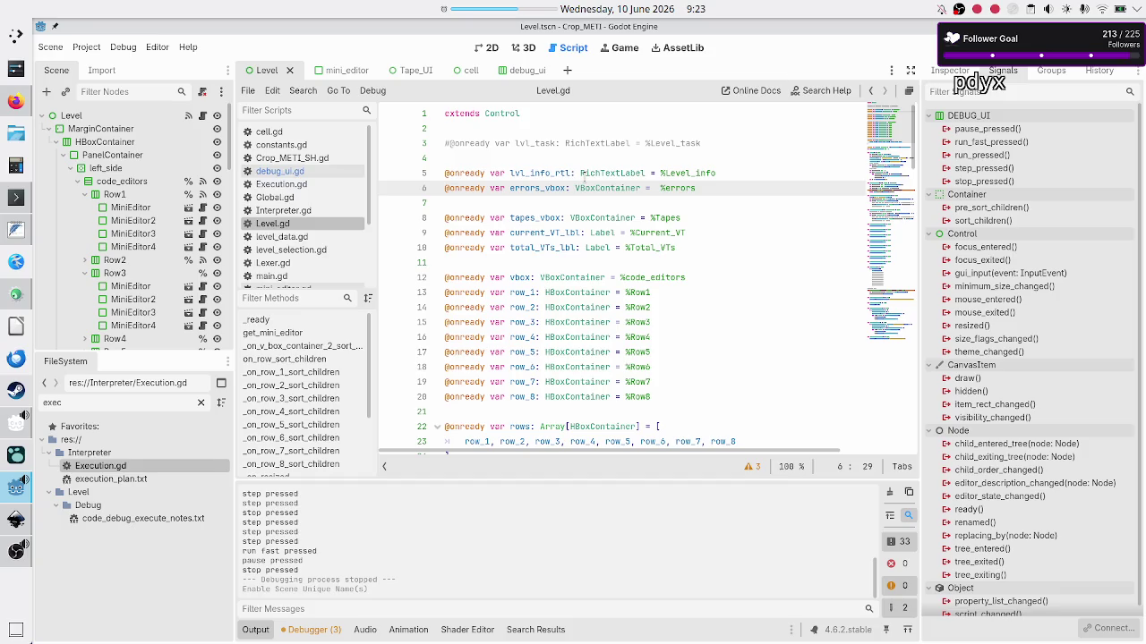
{"action": "key", "text": "Down"}
{"action": "key", "text": "Down"}
{"action": "key", "text": "Down"}
{"action": "key", "text": "Down"}
{"action": "key", "text": "Down"}
{"action": "key", "text": "Down"}
{"action": "key", "text": "Down"}
{"action": "key", "text": "Down"}
{"action": "key", "text": "Down"}
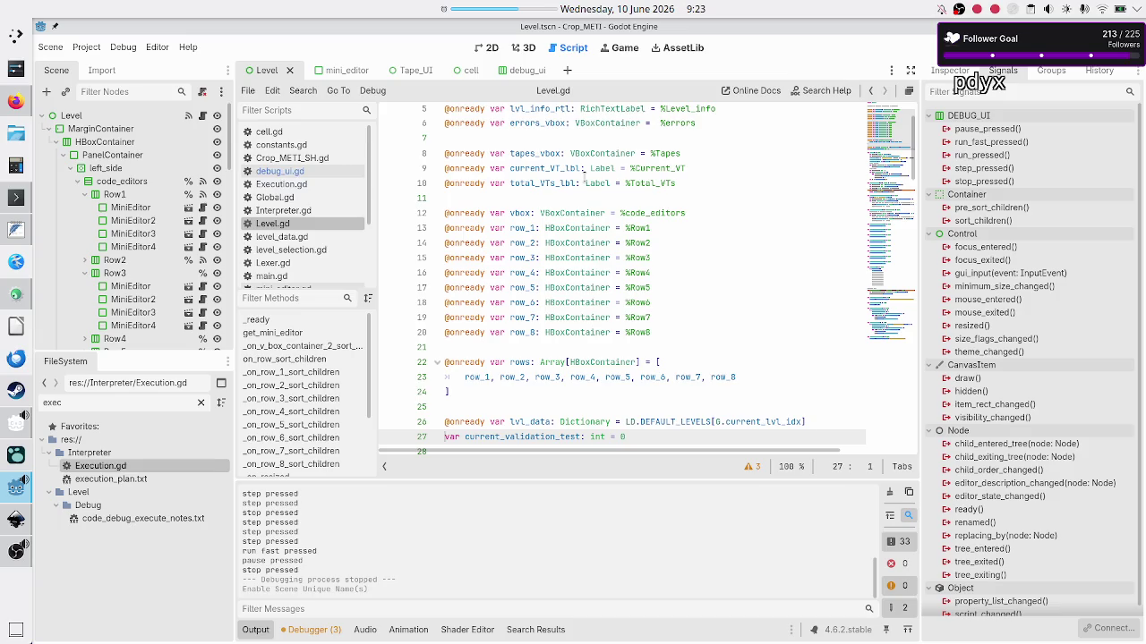
{"action": "key", "text": "Up"}
{"action": "key", "text": "Up"}
{"action": "key", "text": "Return"}
{"action": "key", "text": "Return"}
{"action": "key", "text": "Up"}
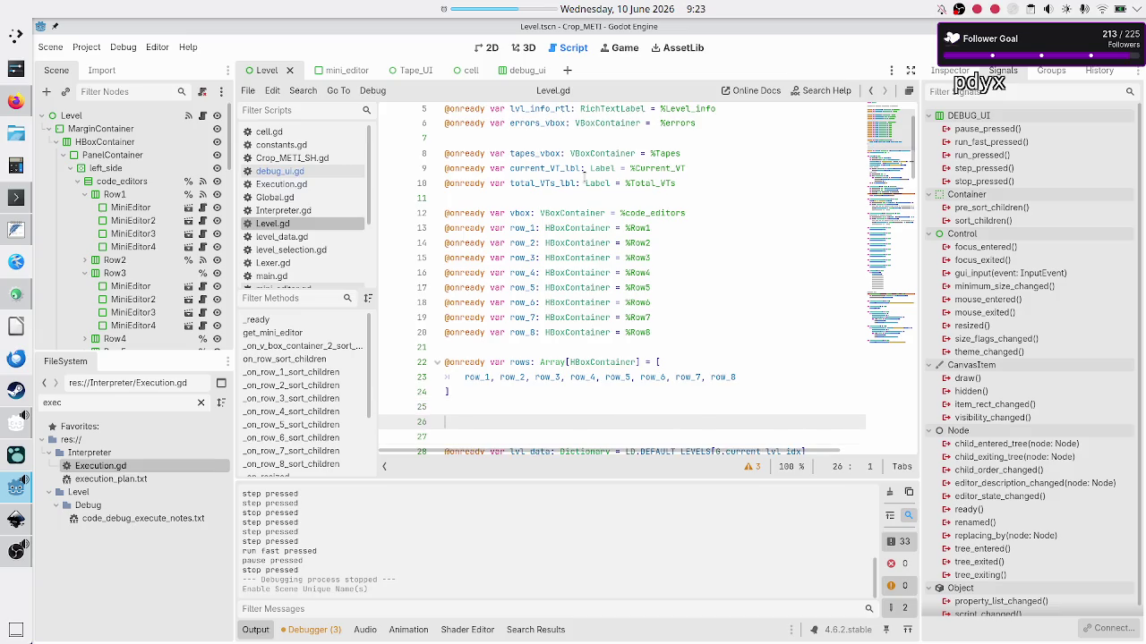
{"action": "type", "text": "@onr"}
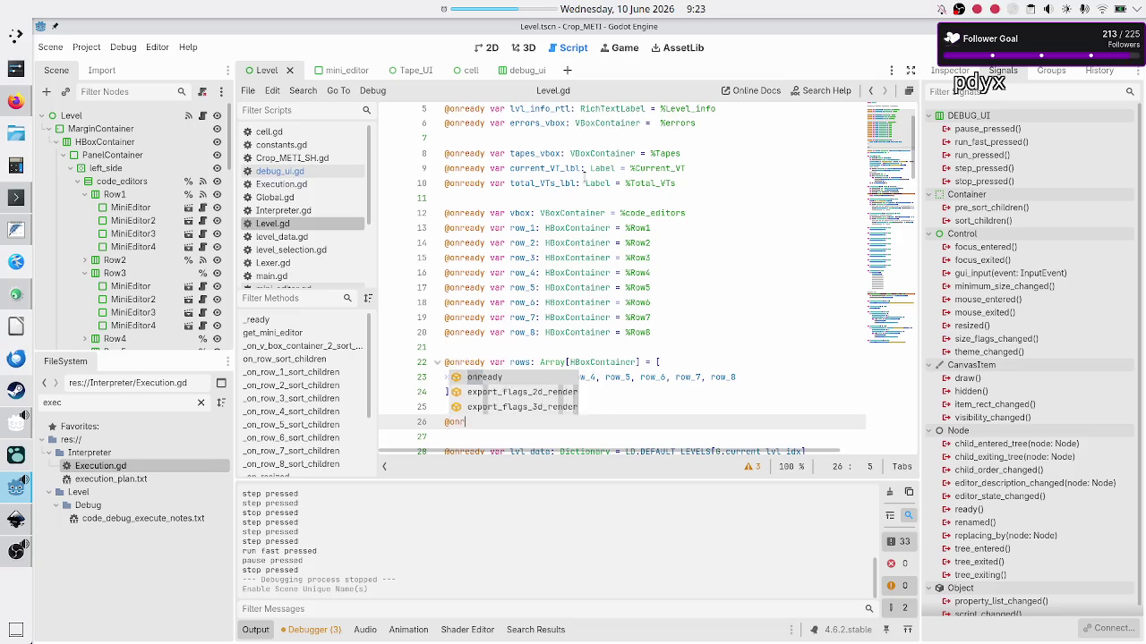
{"action": "type", "text": "eady var "}
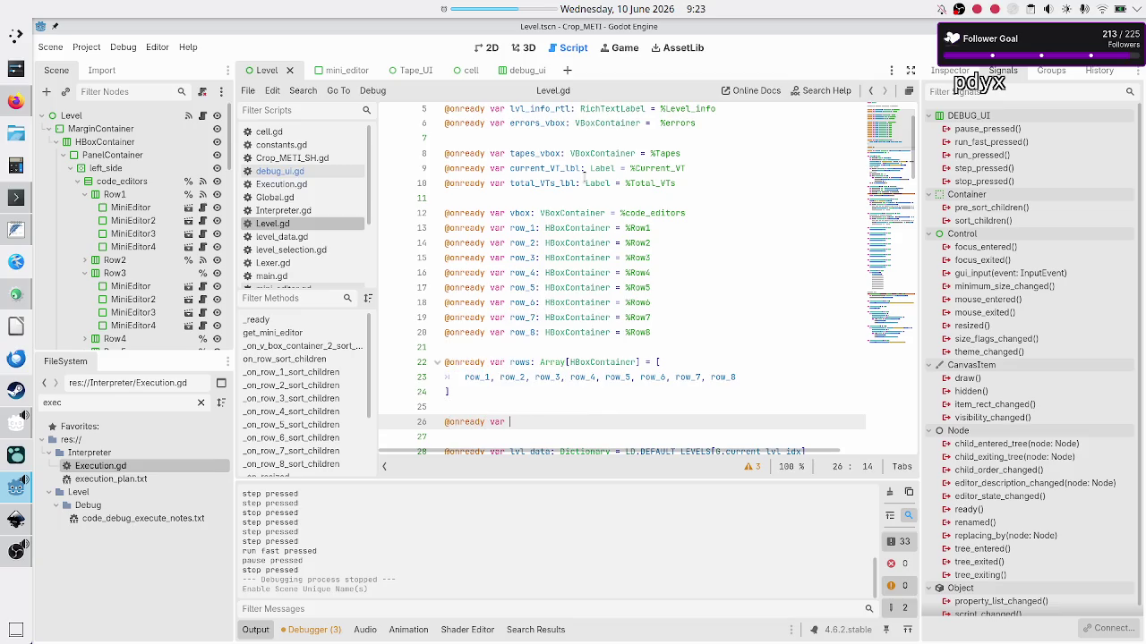
{"action": "type", "text": "debug"}
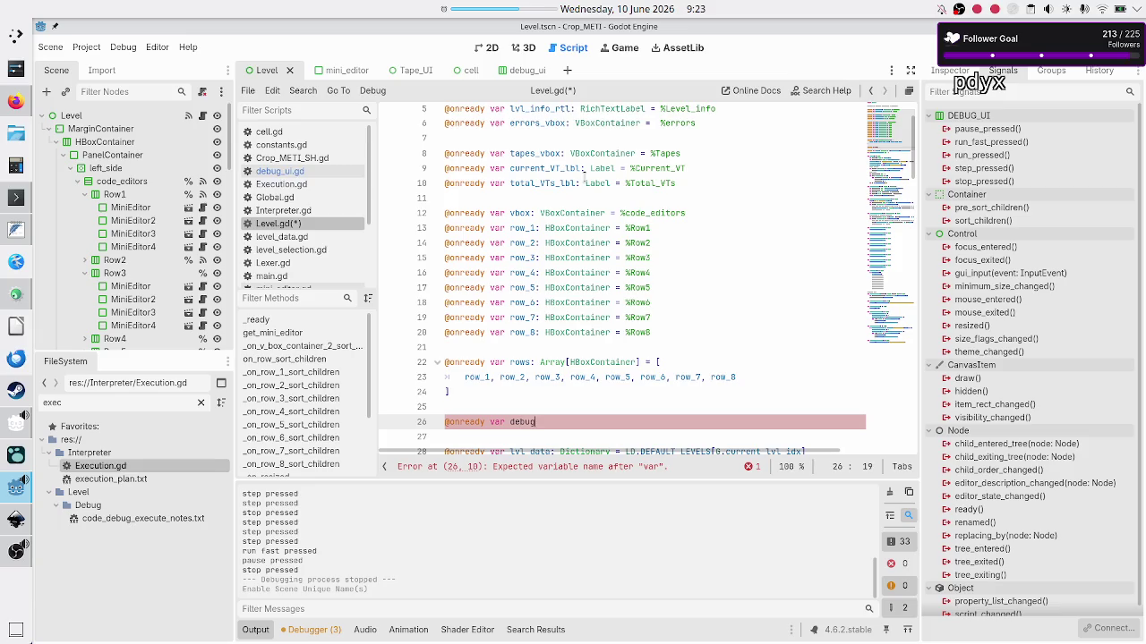
{"action": "type", "text": "_UI"}
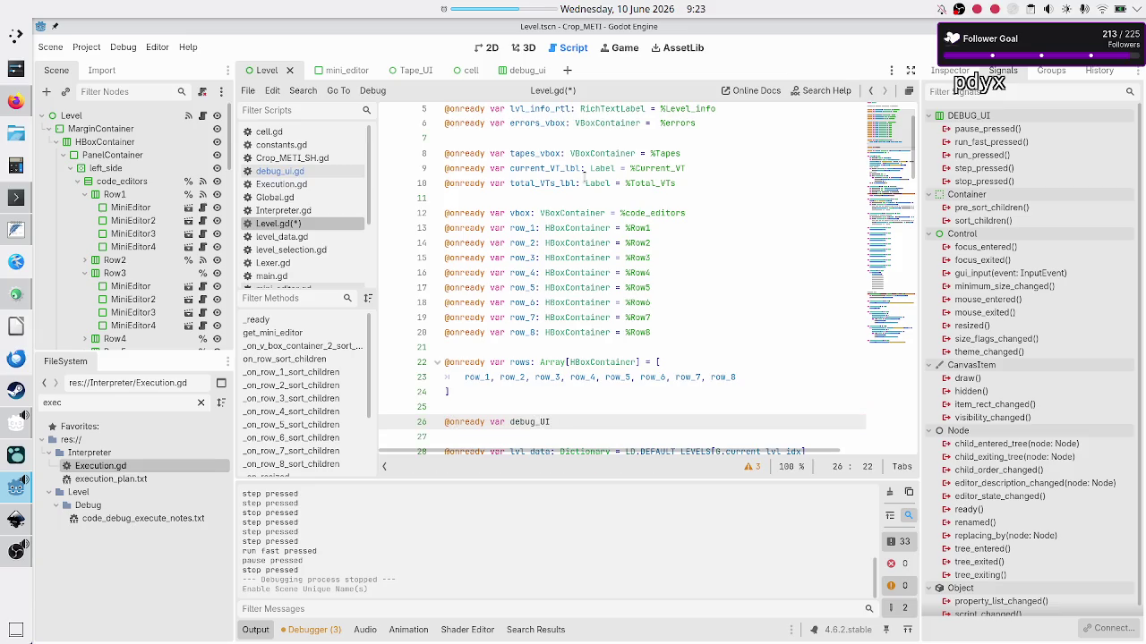
{"action": "type", "text": ": D"}
{"action": "key", "text": "Return"}
{"action": "type", "text": "%DE"}
{"action": "key", "text": "Return"}
{"action": "key", "text": "Down"}
{"action": "key", "text": "Down"}
{"action": "key", "text": "Down"}
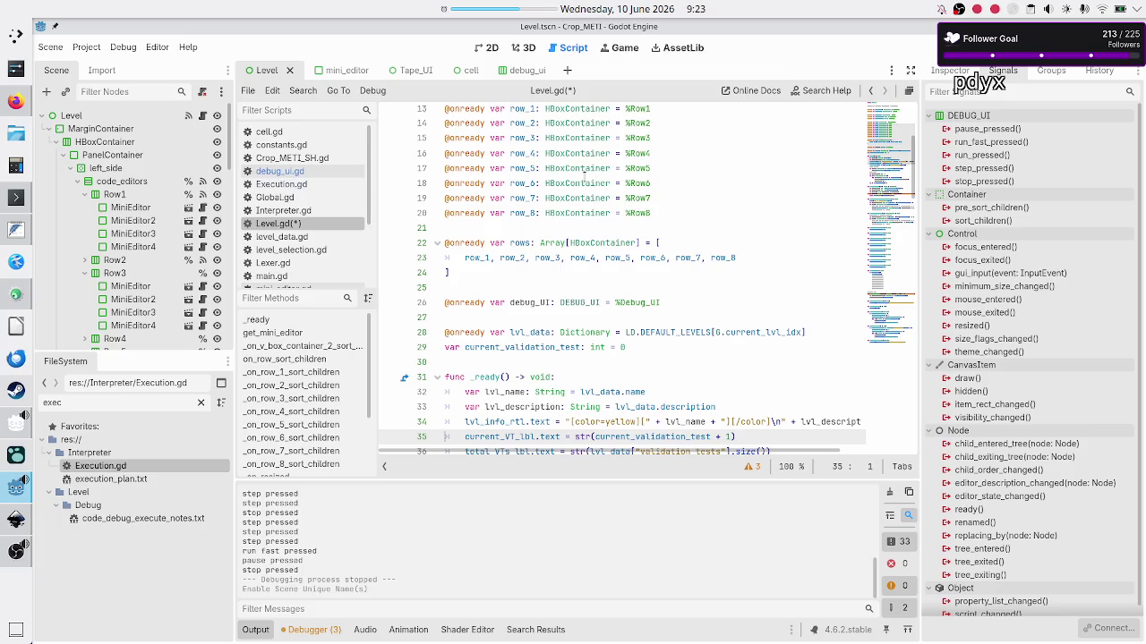
{"action": "key", "text": "Down"}
{"action": "key", "text": "Down"}
{"action": "key", "text": "Down"}
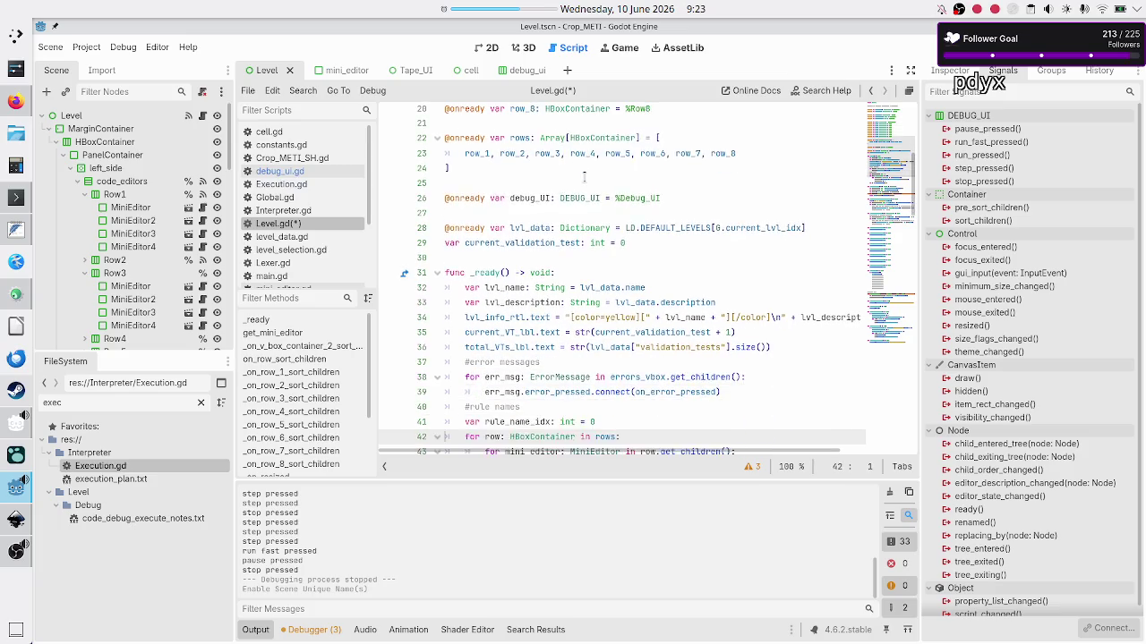
Delete the leftover get_mini_editor("K") statement on line 46 of Level.gd
{"action": "key", "text": "Down"}
{"action": "key", "text": "Down"}
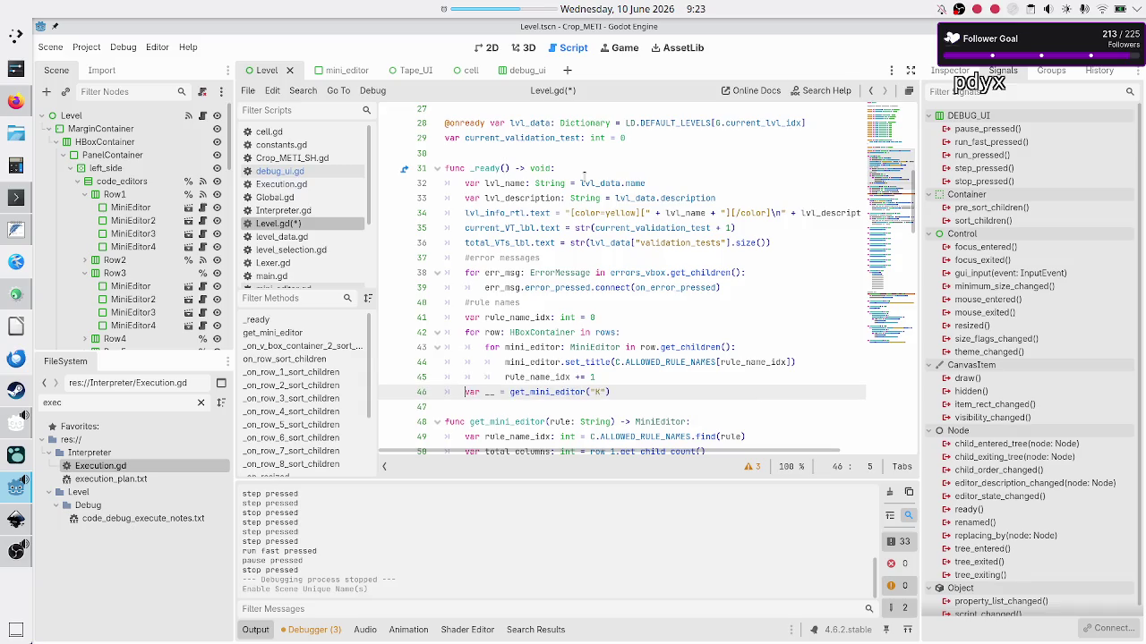
{"action": "key", "text": "Down"}
{"action": "key", "text": "Down"}
{"action": "key", "text": "Down"}
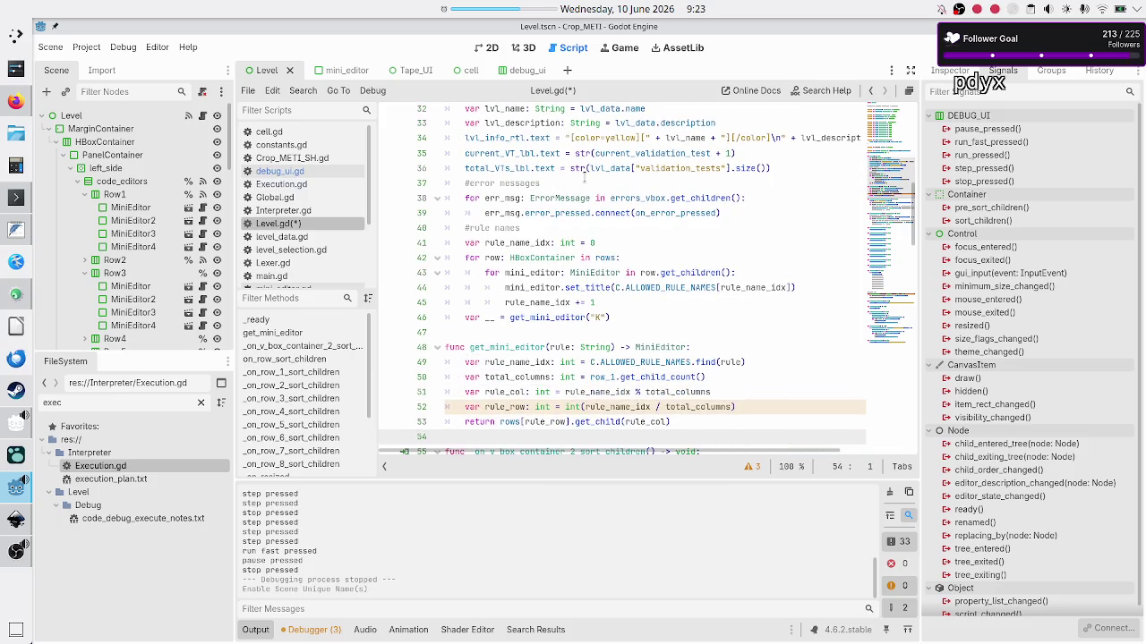
{"action": "key", "text": "Up"}
{"action": "key", "text": "Up"}
{"action": "key", "text": "Up"}
{"action": "key", "text": "Down"}
{"action": "key", "text": "Down"}
{"action": "key", "text": "Down"}
{"action": "key", "text": "Up"}
{"action": "key", "text": "Up"}
{"action": "key", "text": "Up"}
{"action": "key", "text": "shift+End"}
{"action": "key", "text": "BackSpace"}
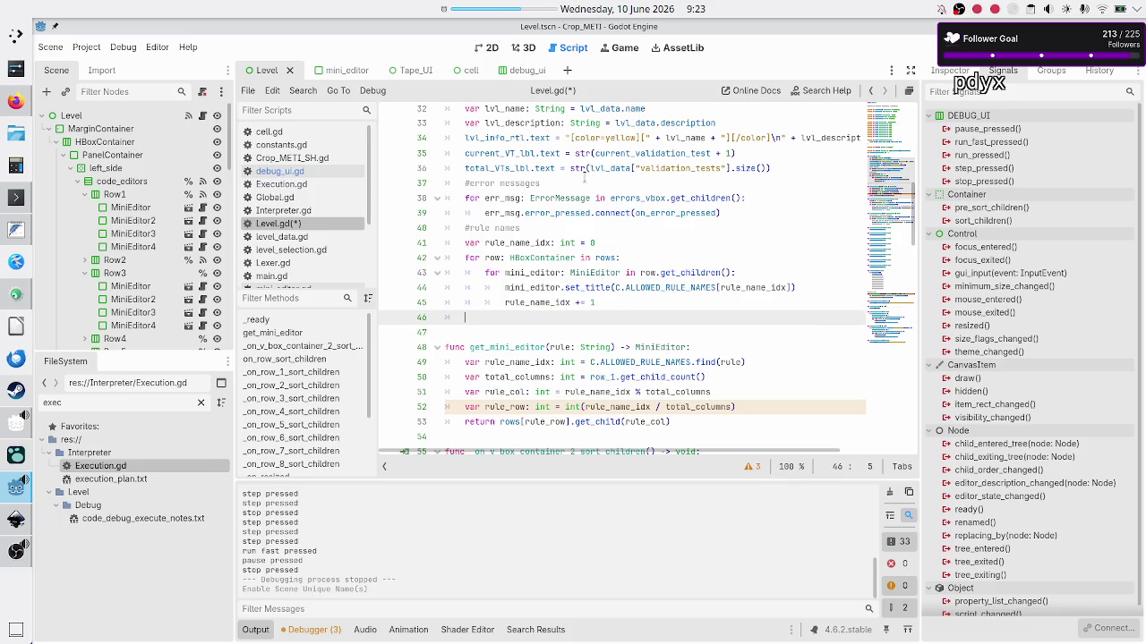
Write the comment #connection of debug UI signals in its place, followed by a new line
{"action": "type", "text": "#"}
{"action": "type", "text": "debug UI "}
{"action": "type", "text": "sign"}
{"action": "key", "text": "BackSpace"}
{"action": "key", "text": "BackSpace"}
{"action": "key", "text": "BackSpace"}
{"action": "type", "text": "connecti"}
{"action": "type", "text": "on"}
{"action": "key", "text": "BackSpace"}
{"action": "key", "text": "BackSpace"}
{"action": "key", "text": "BackSpace"}
{"action": "type", "text": "connection of debug UI signals"}
{"action": "key", "text": "Return"}
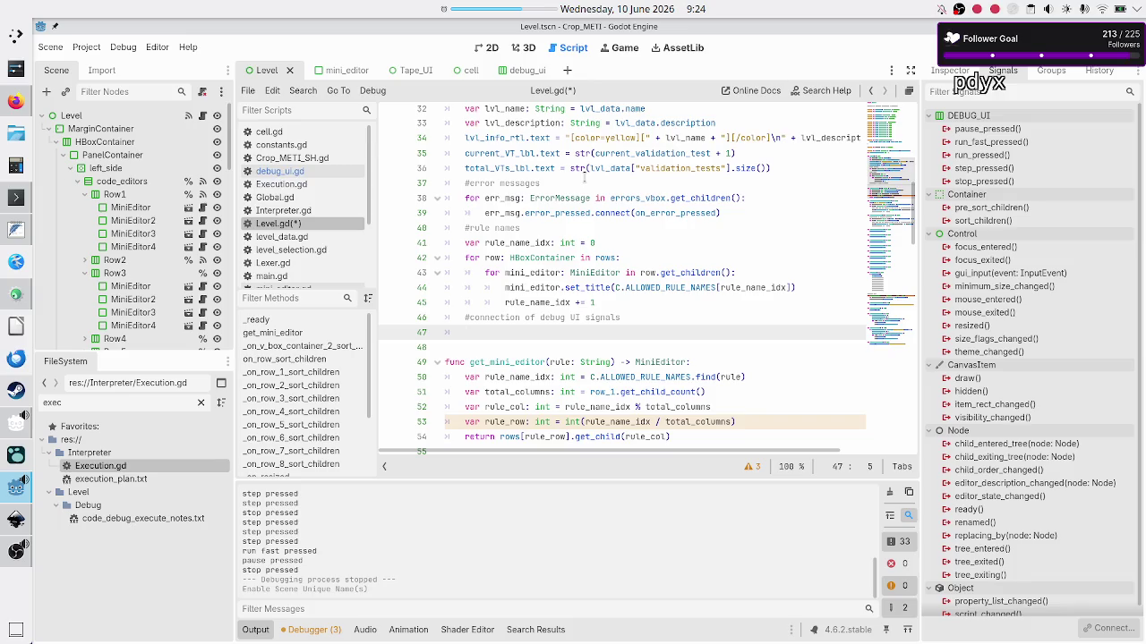
Connect debug_UI.run_pressed to on_run_pressed in the _ready function
{"action": "type", "text": "debug_UI"}
{"action": "type", "text": ".run"}
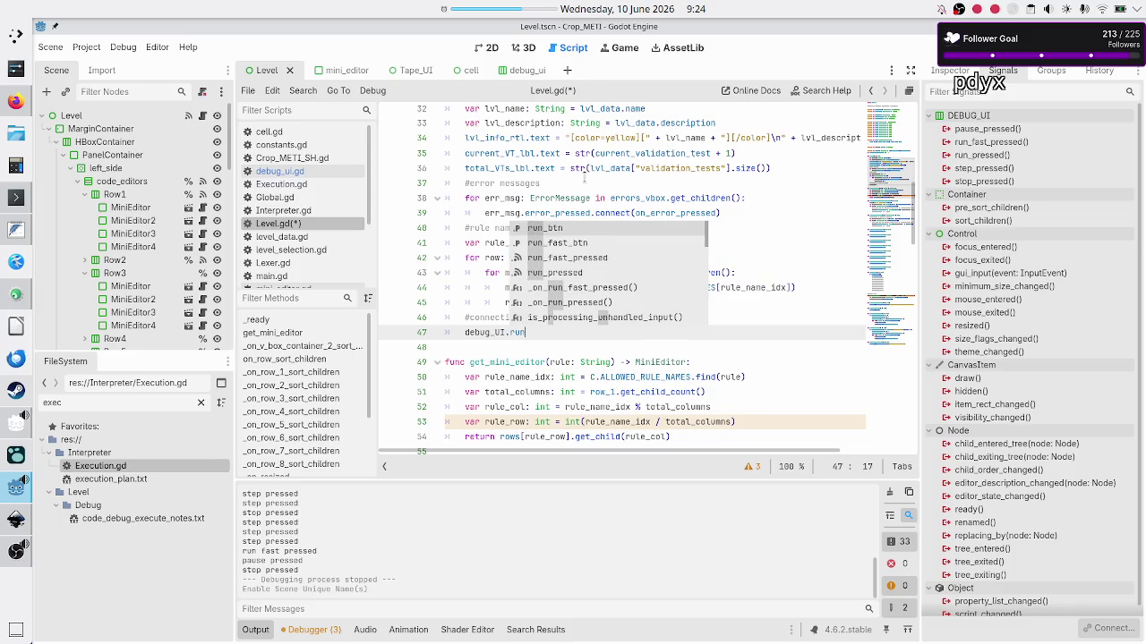
{"action": "key", "text": "Down"}
{"action": "key", "text": "Down"}
{"action": "key", "text": "Down"}
{"action": "key", "text": "Return"}
{"action": "type", "text": ".connect("}
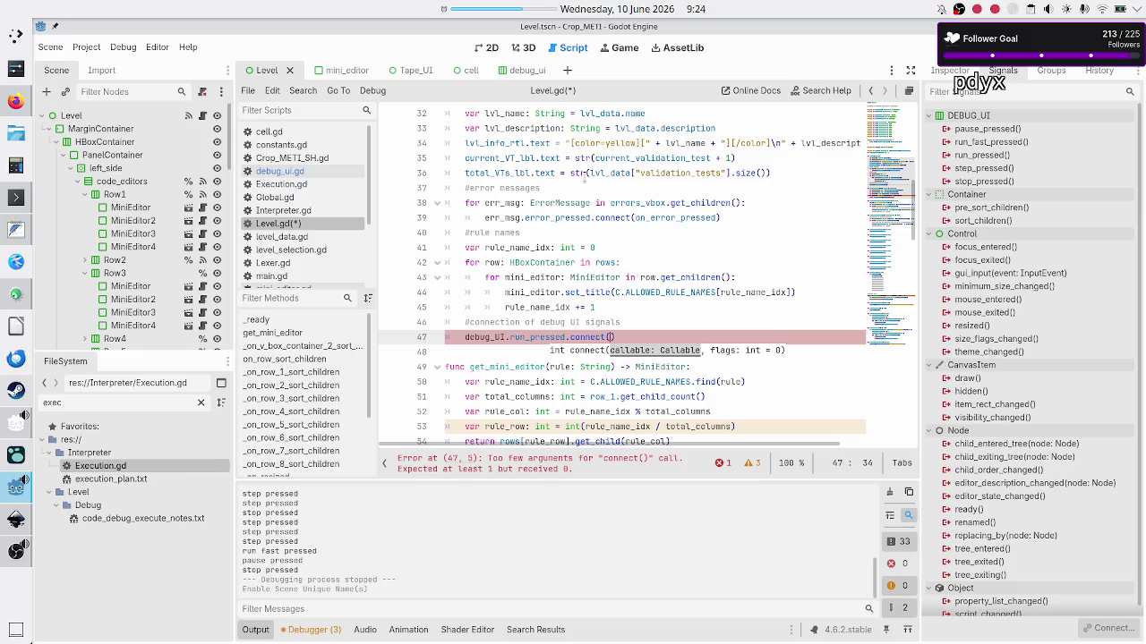
{"action": "type", "text": "on_run_"}
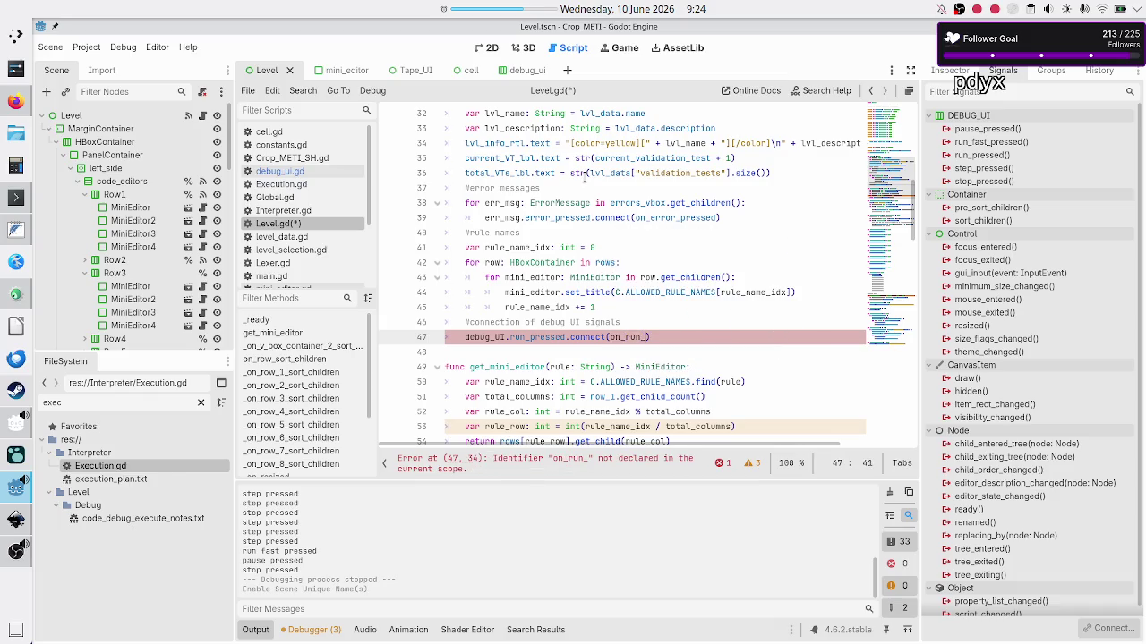
{"action": "type", "text": "pressed"}
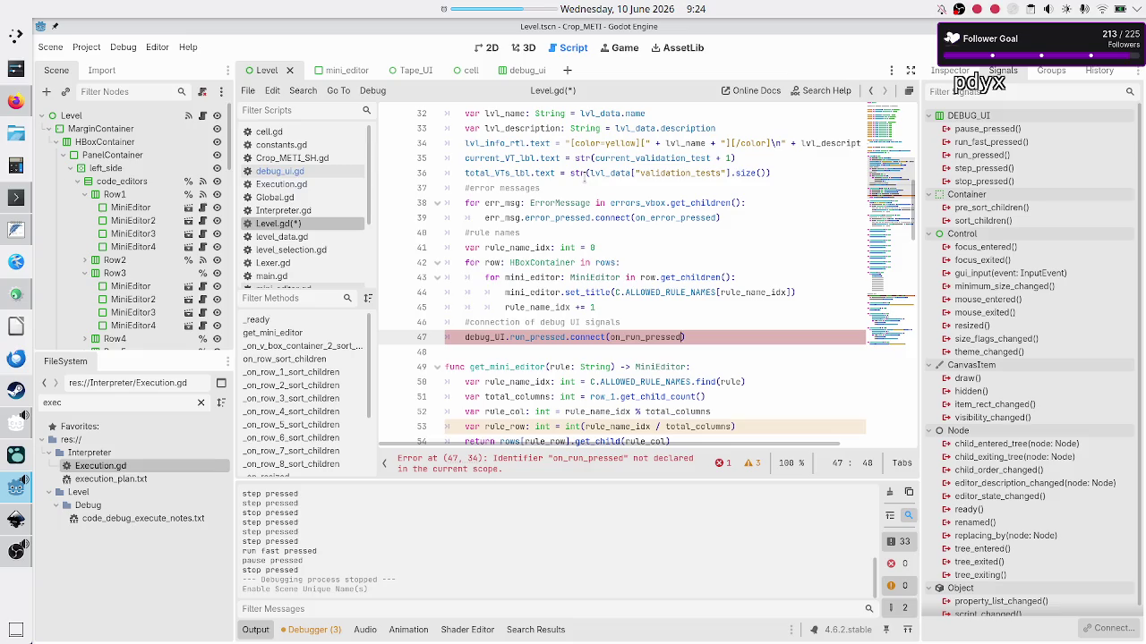
Add func on_run_pressed() -> void: with pass, and append .bind() to the connected handler
{"action": "key", "text": "Return"}
{"action": "key", "text": "Return"}
{"action": "type", "text": "func "}
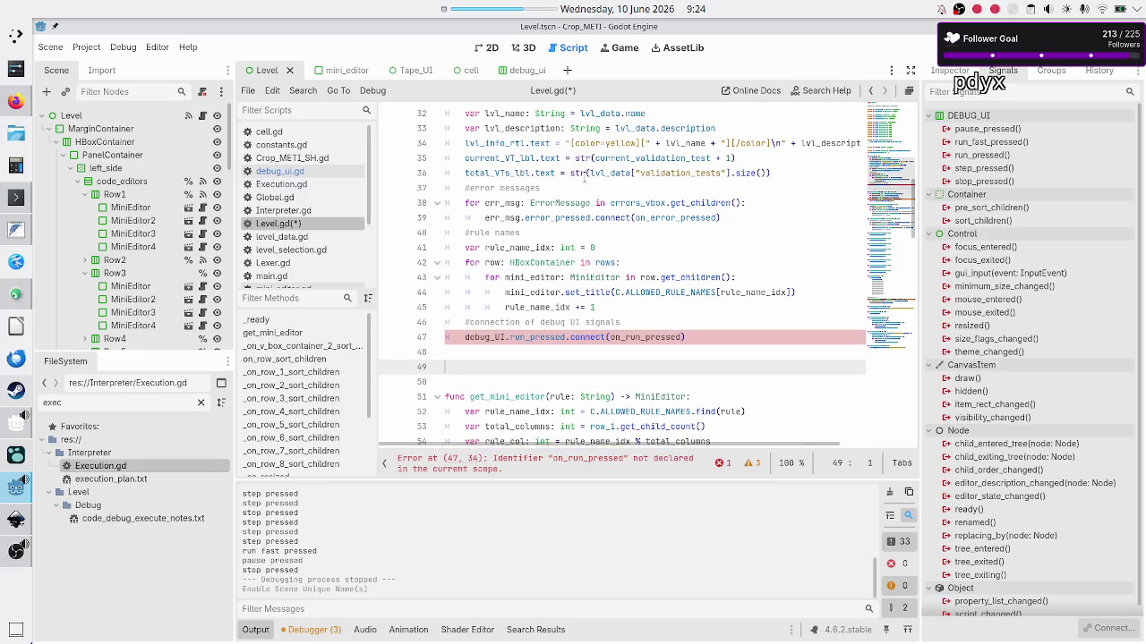
{"action": "type", "text": "o"}
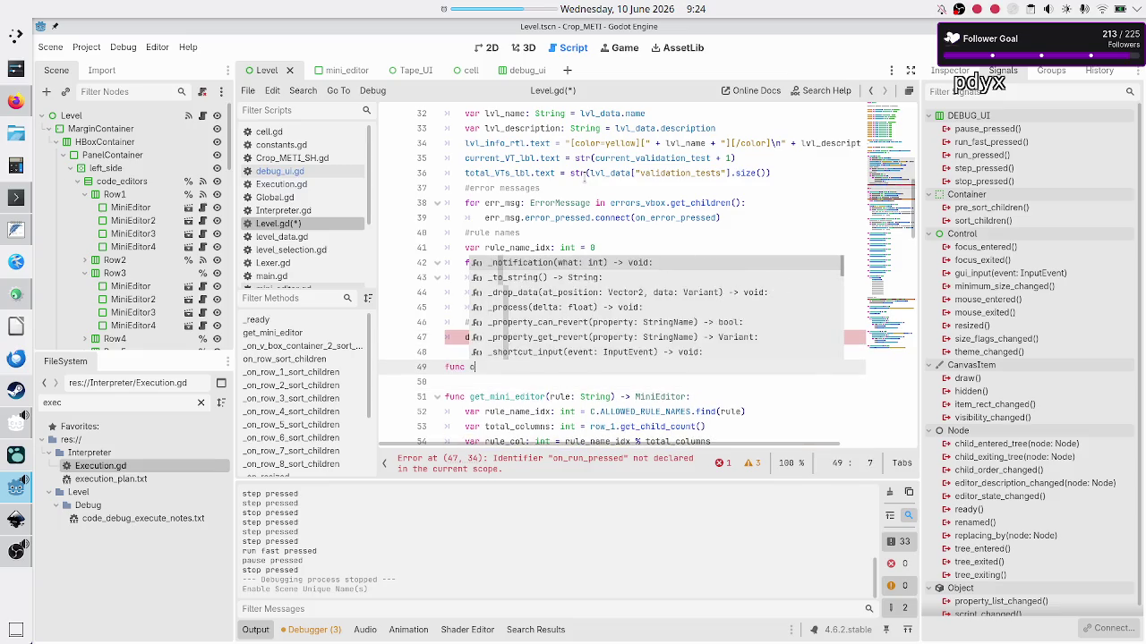
{"action": "type", "text": "n_run_press"}
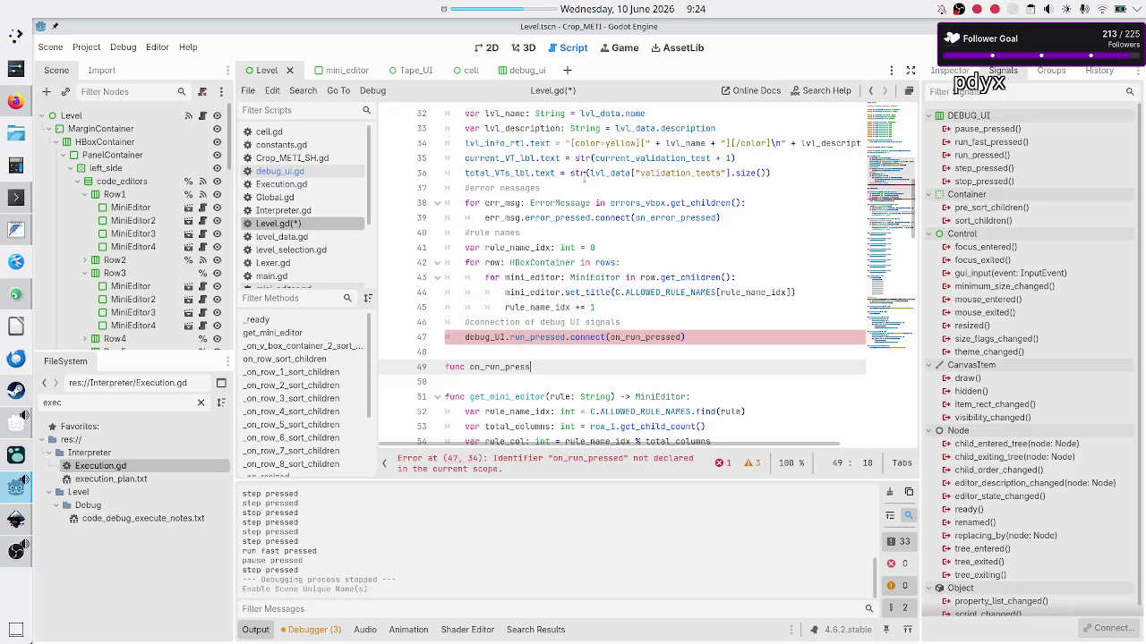
{"action": "type", "text": "ed() -"}
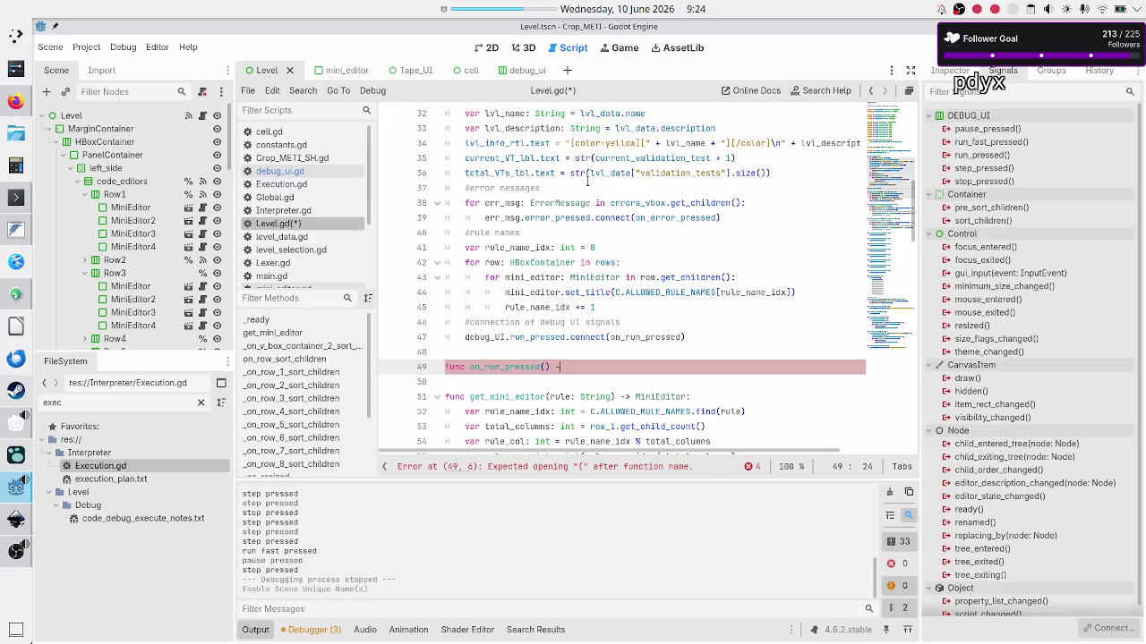
{"action": "type", "text": "> void:"}
{"action": "key", "text": "Return"}
{"action": "type", "text": "pass"}
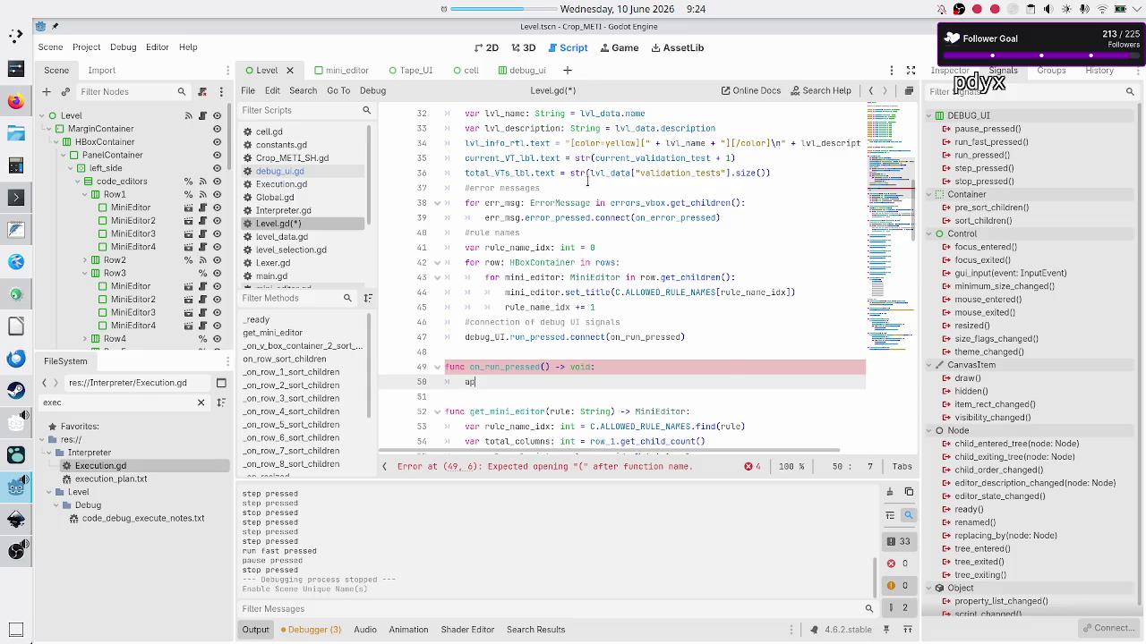
{"action": "key", "text": "Up"}
{"action": "key", "text": "Up"}
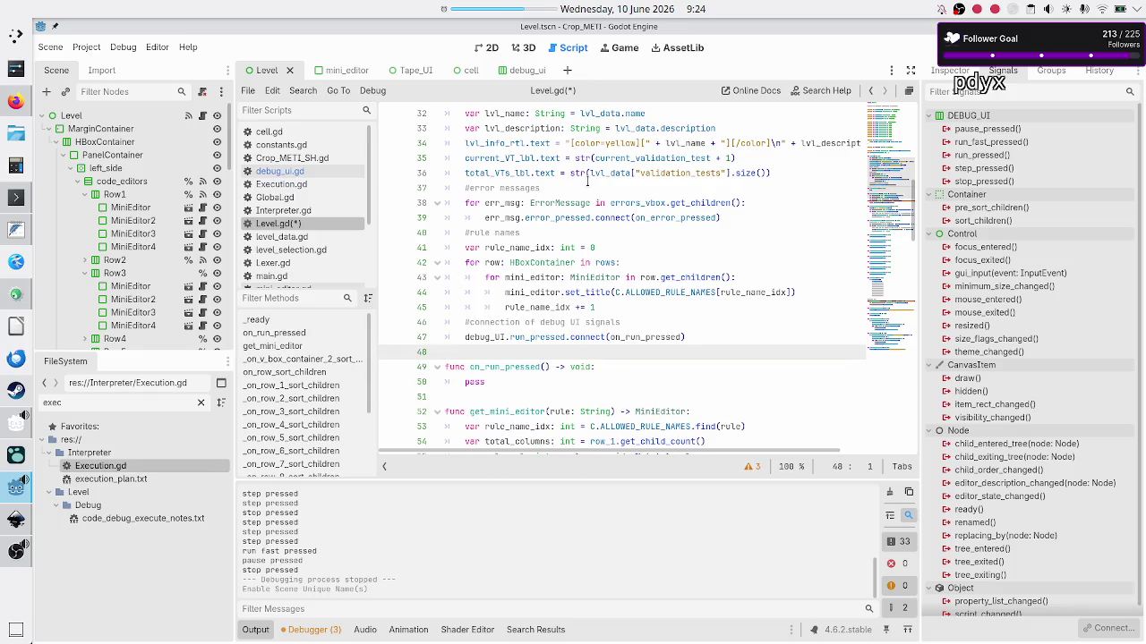
{"action": "key", "text": "Left"}
{"action": "type", "text": ".bind()"}
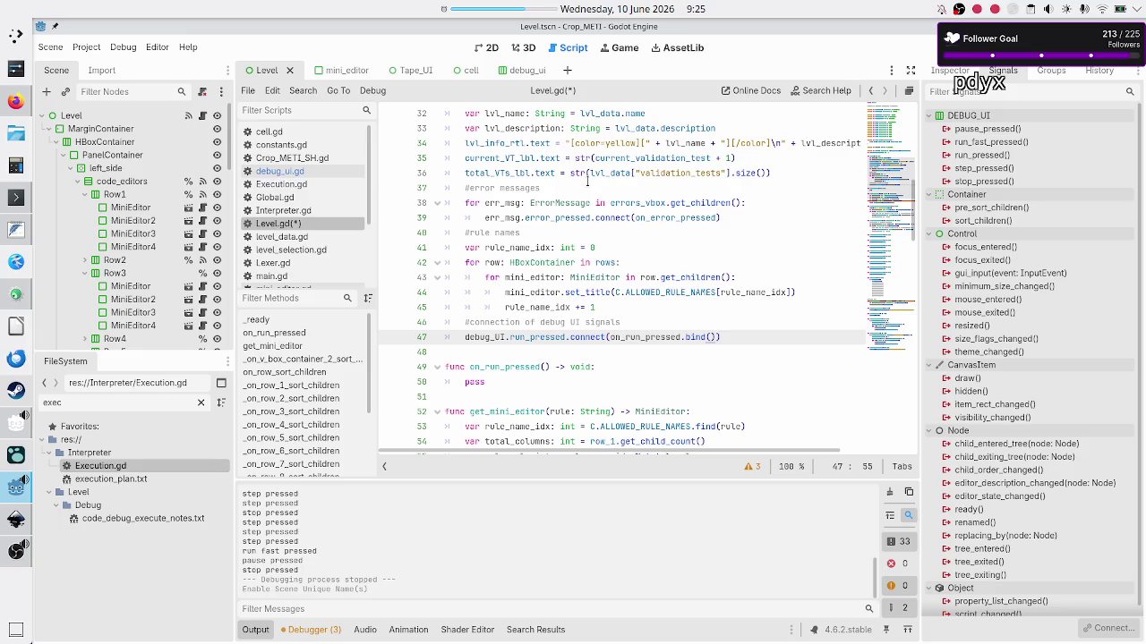
{"action": "double_click", "coordinate": [502, 368]}
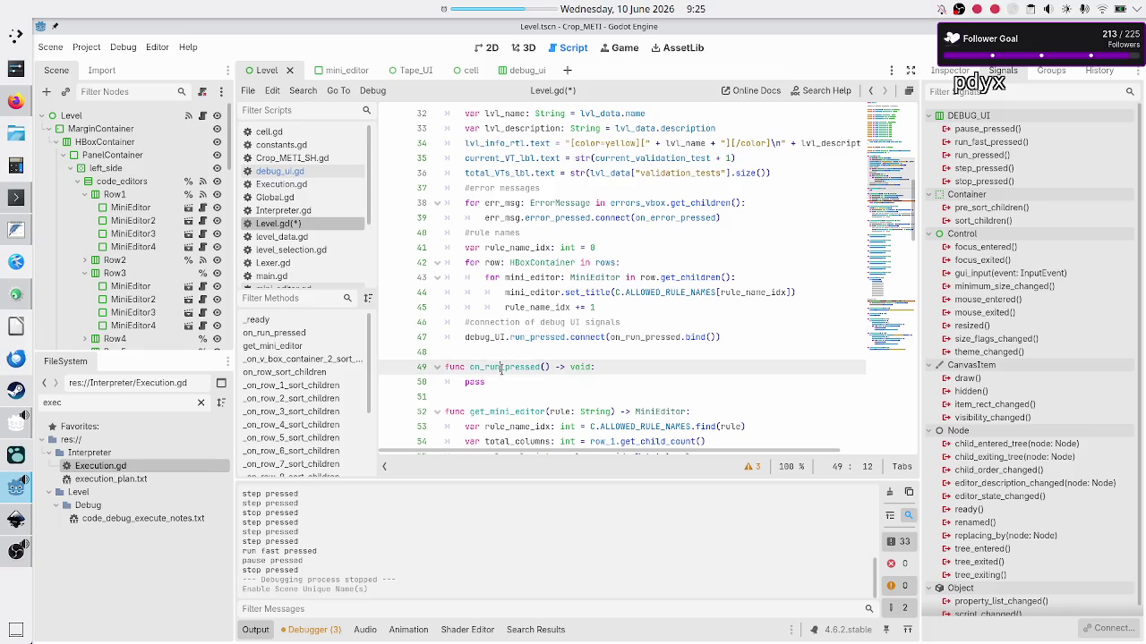
Check the Execution class name in Execution.gd, then open a blank line above _ready in Level.gd
{"action": "left_click", "coordinate": [288, 186]}
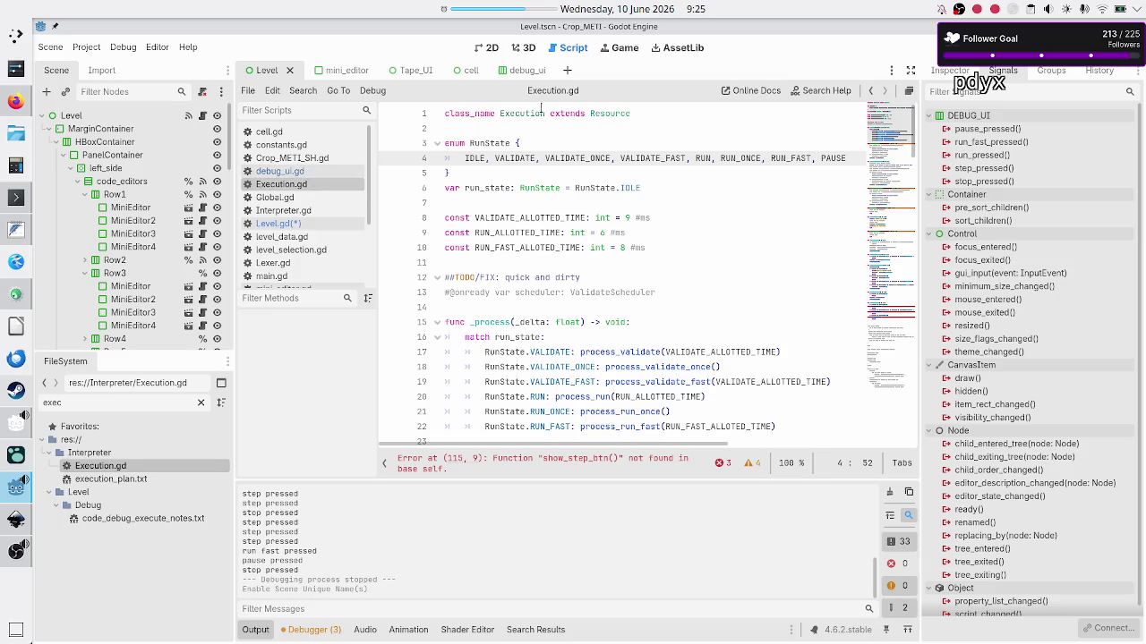
{"action": "double_click", "coordinate": [280, 182]}
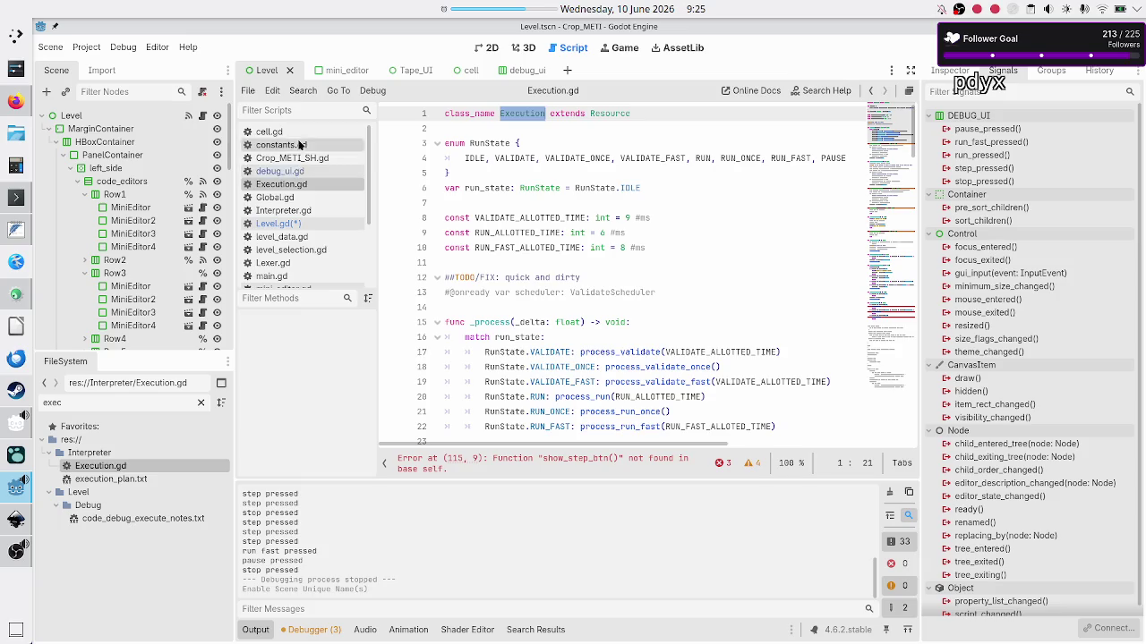
{"action": "left_click", "coordinate": [298, 227]}
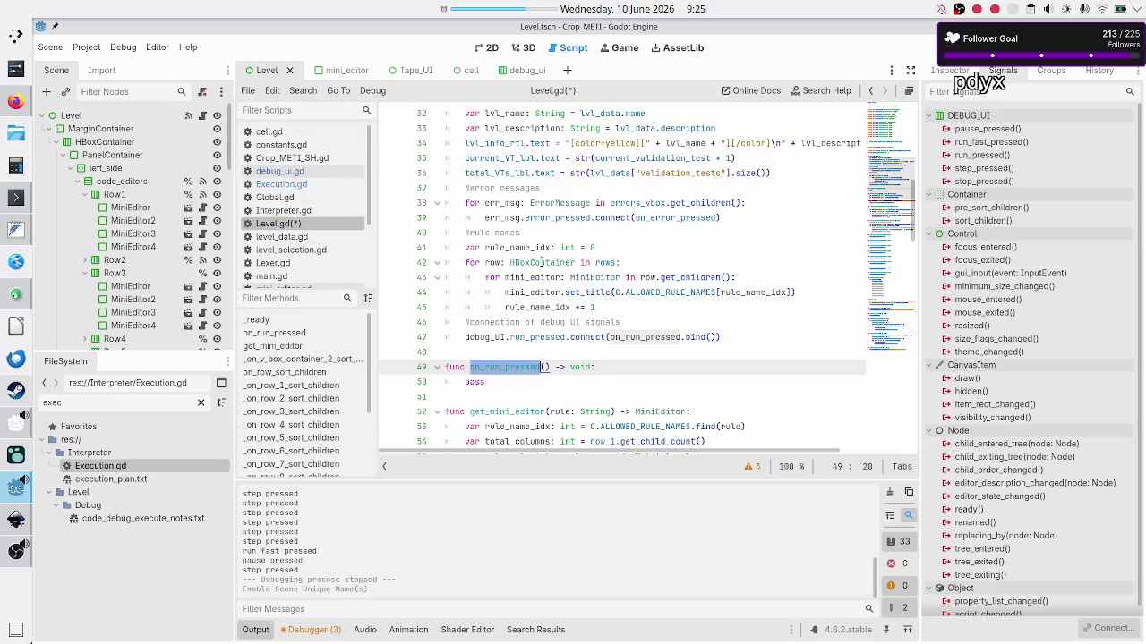
{"action": "scroll", "coordinate": [549, 248], "scroll_direction": "up", "scroll_amount": 10}
{"action": "left_click", "coordinate": [543, 173]}
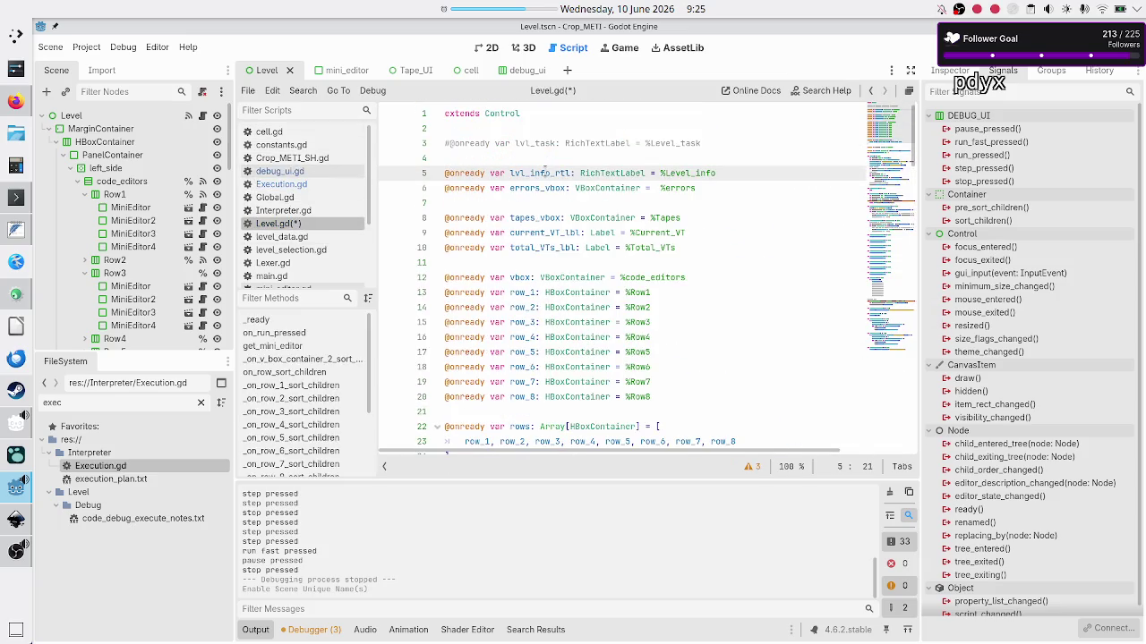
{"action": "key", "text": "Down"}
{"action": "key", "text": "Down"}
{"action": "key", "text": "Down"}
{"action": "key", "text": "Down"}
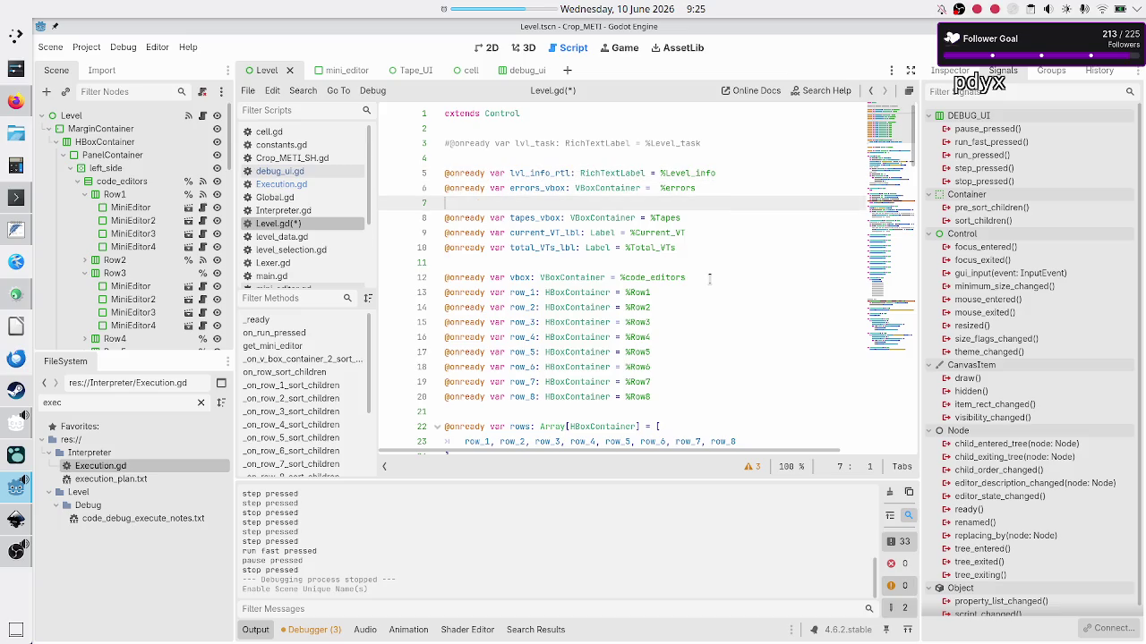
{"action": "key", "text": "Down"}
{"action": "key", "text": "Down"}
{"action": "key", "text": "Down"}
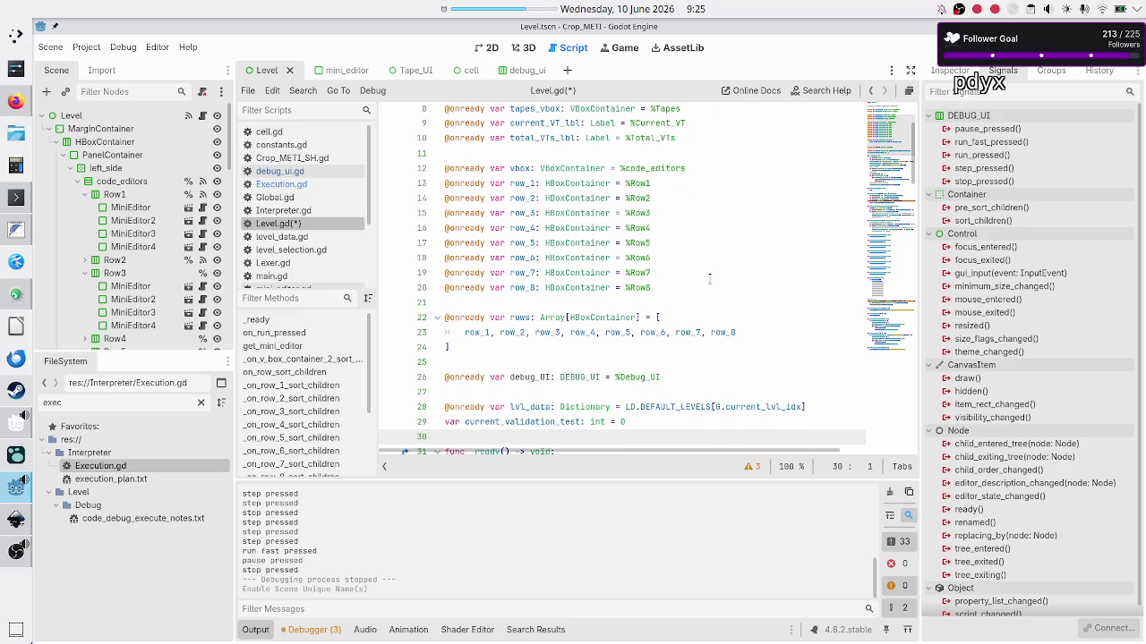
{"action": "key", "text": "Return"}
{"action": "key", "text": "Return"}
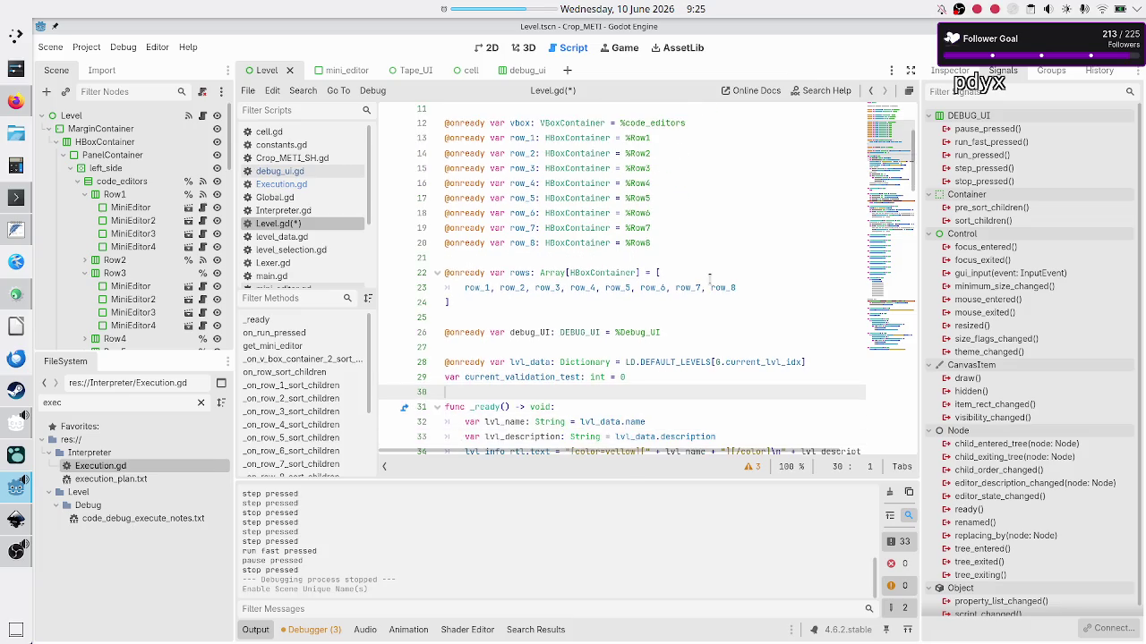
{"action": "key", "text": "Up"}
Declare var execution: Execution = Execution.new() on that line above func _ready()
{"action": "type", "text": "var ex"}
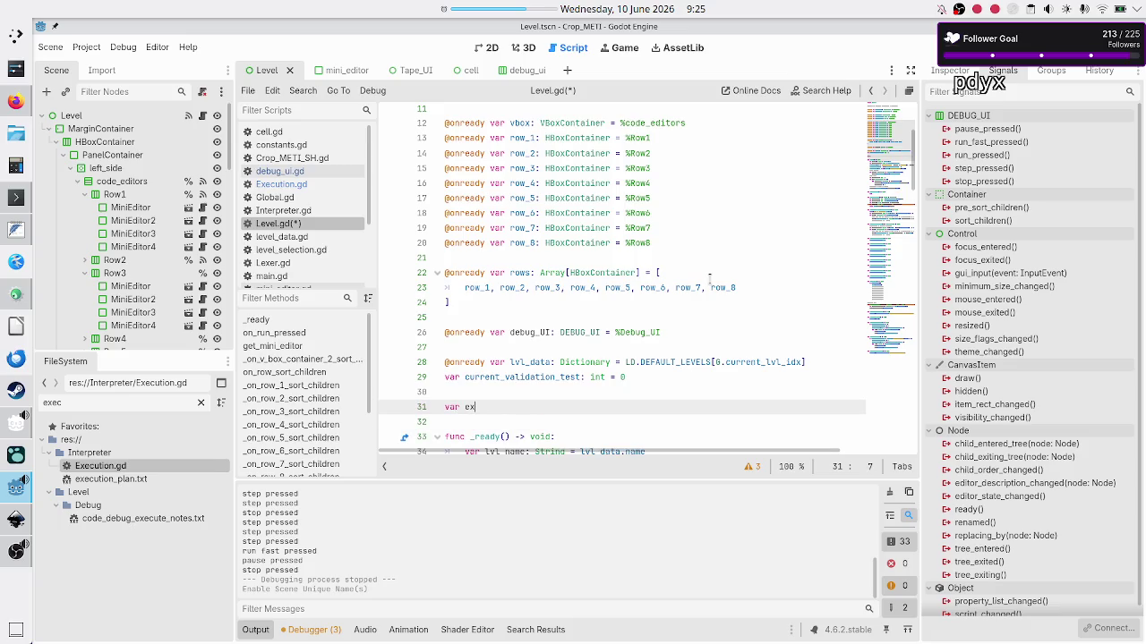
{"action": "type", "text": "ecution"}
{"action": "type", "text": ": Exec"}
{"action": "key", "text": "Return"}
{"action": "type", "text": "Exec"}
{"action": "key", "text": "Return"}
{"action": "type", "text": ".n"}
{"action": "key", "text": "Return"}
{"action": "key", "text": "Down"}
{"action": "key", "text": "Down"}
{"action": "key", "text": "Down"}
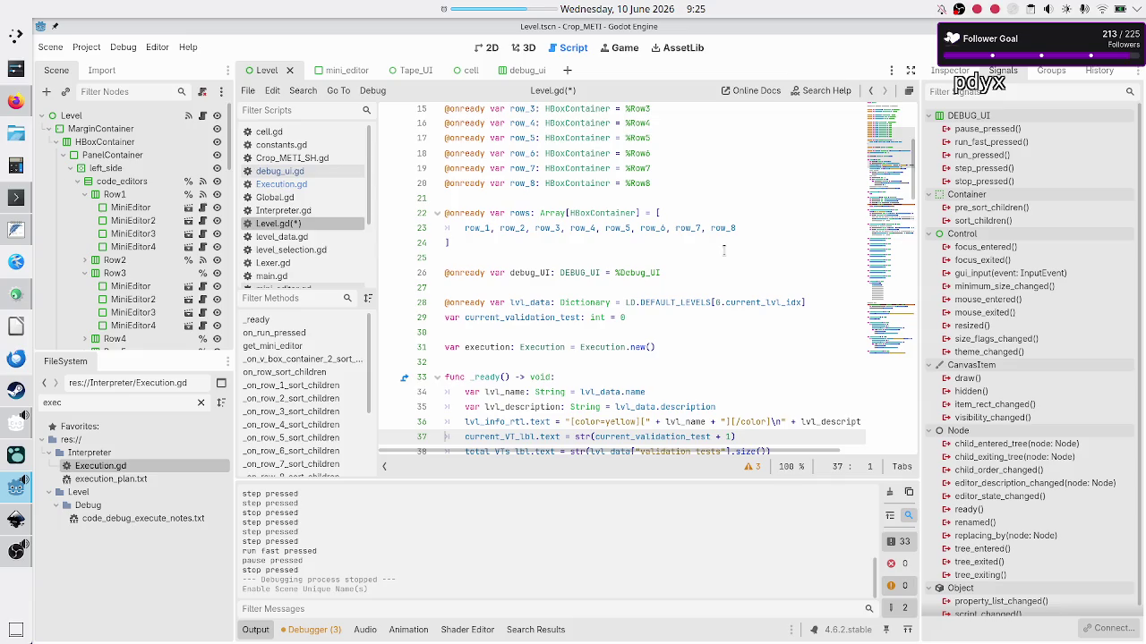
{"action": "key", "text": "Down"}
{"action": "key", "text": "Down"}
{"action": "key", "text": "Down"}
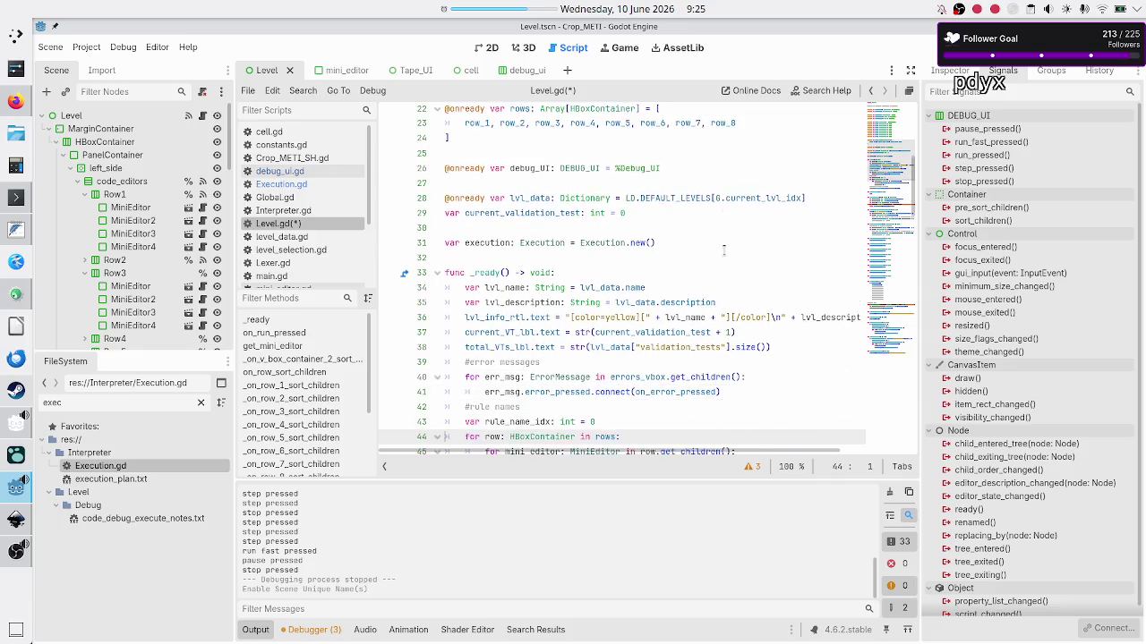
{"action": "key", "text": "Down"}
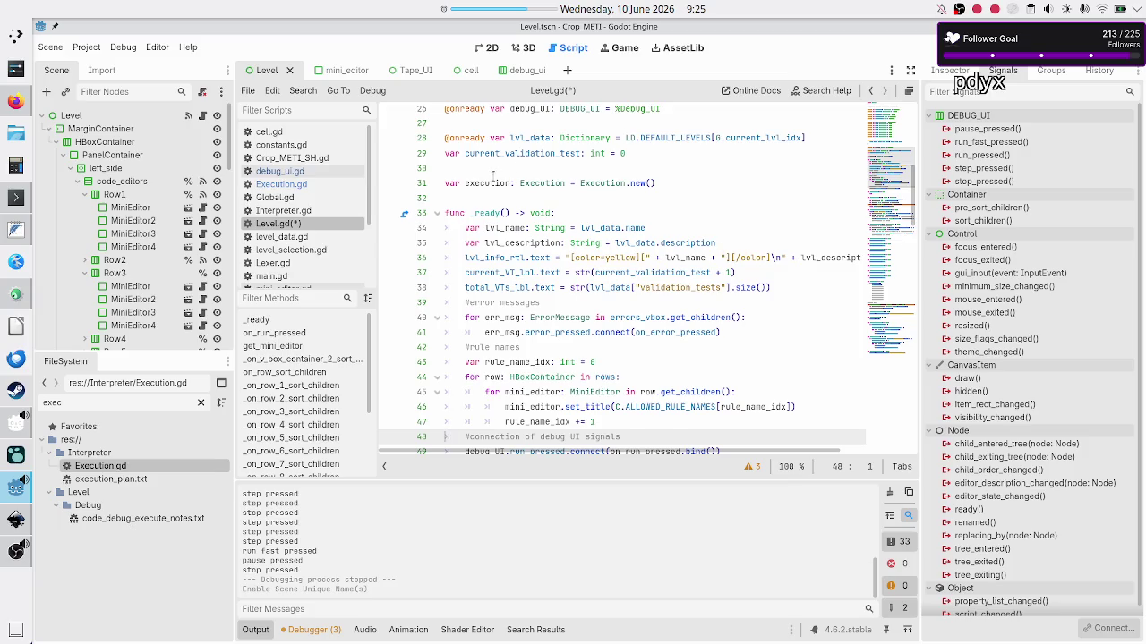
{"action": "double_click", "coordinate": [491, 183]}
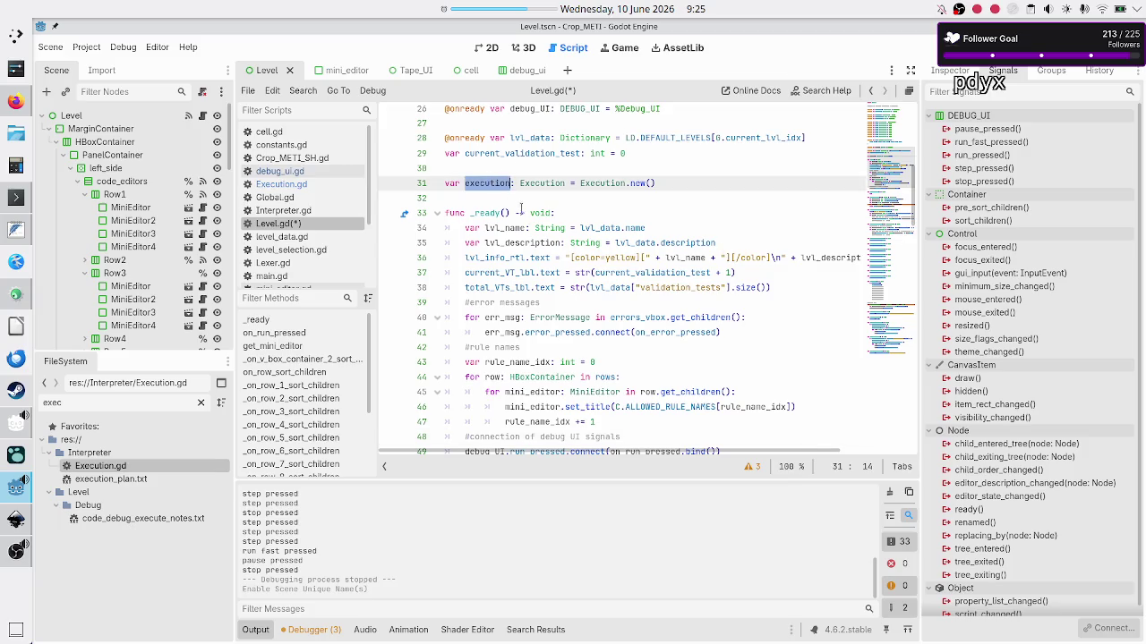
Replace pass in on_run_pressed with a call to execution._on_run_pressed()
{"action": "scroll", "coordinate": [547, 240], "scroll_direction": "down", "scroll_amount": 6}
{"action": "left_click", "coordinate": [636, 213]}
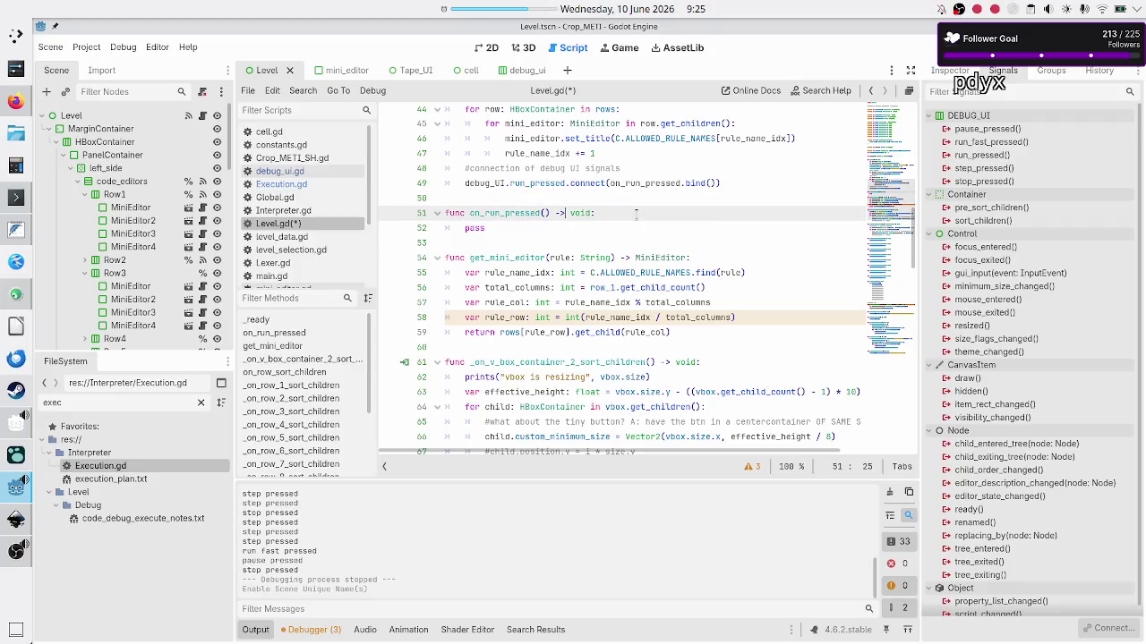
{"action": "key", "text": "Down"}
{"action": "key", "text": "shift+Left"}
{"action": "key", "text": "shift+Left"}
{"action": "key", "text": "shift+Left"}
{"action": "type", "text": "execution."}
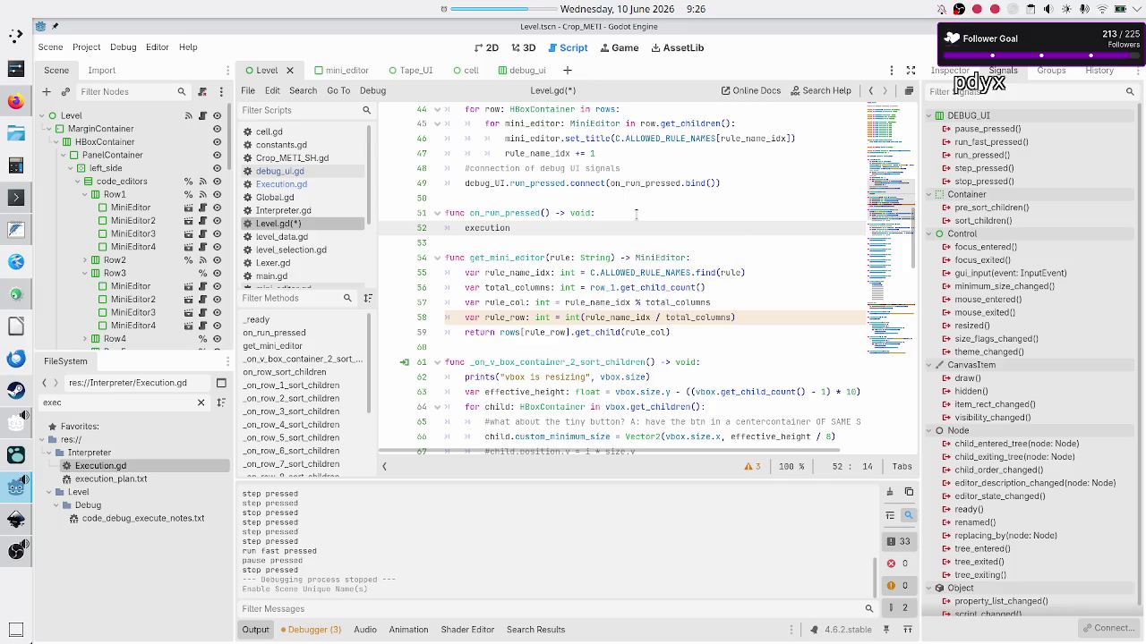
{"action": "type", "text": "on_"}
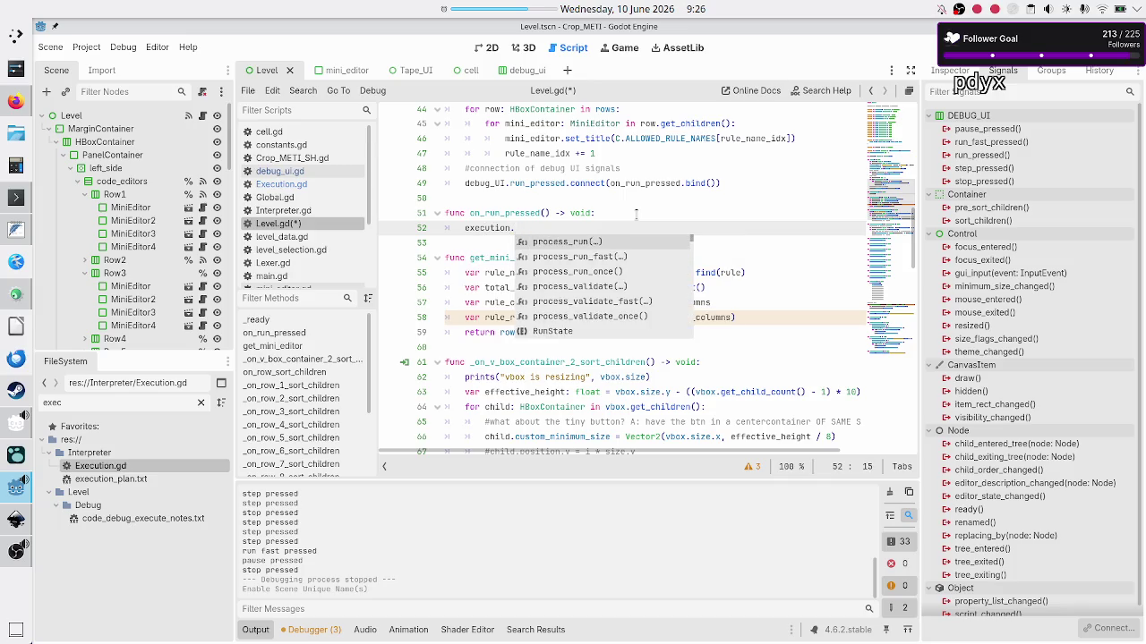
{"action": "type", "text": "run_p"}
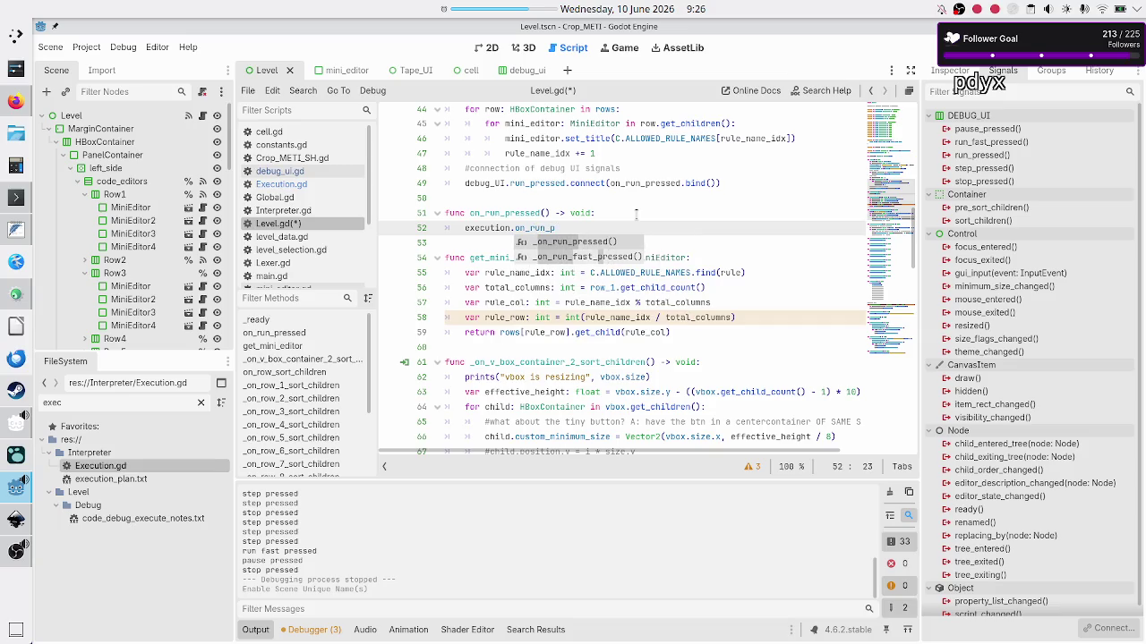
{"action": "key", "text": "Return"}
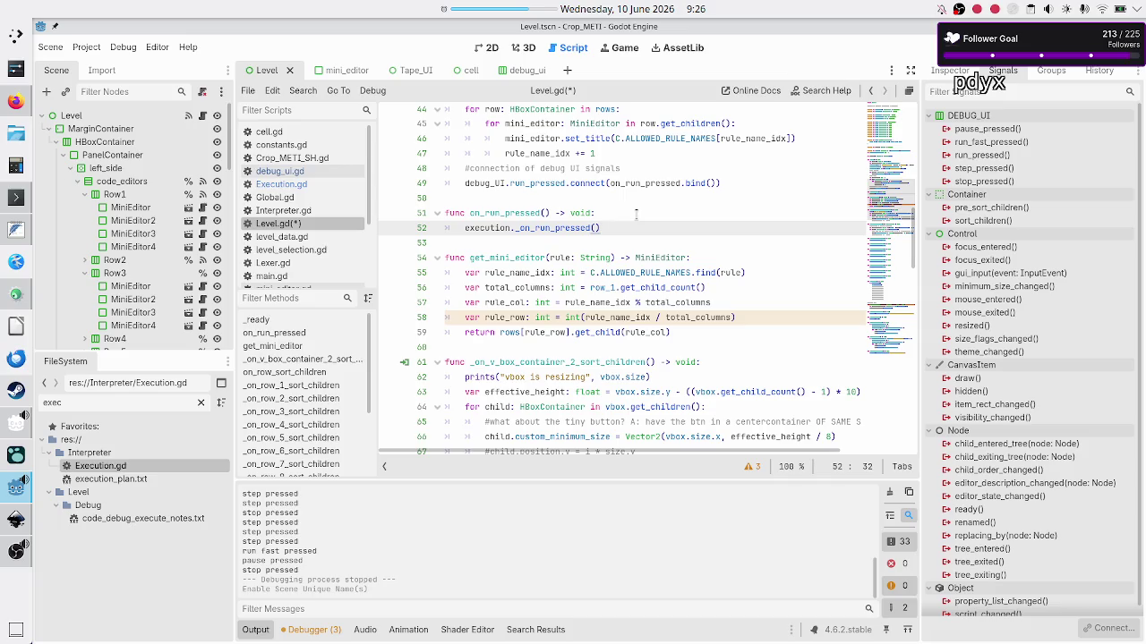
Change the run_pressed connect argument to execution._on_run_pressed.bind() and select the redundant wrapper function
{"action": "key", "text": "Up"}
{"action": "key", "text": "Up"}
{"action": "key", "text": "Up"}
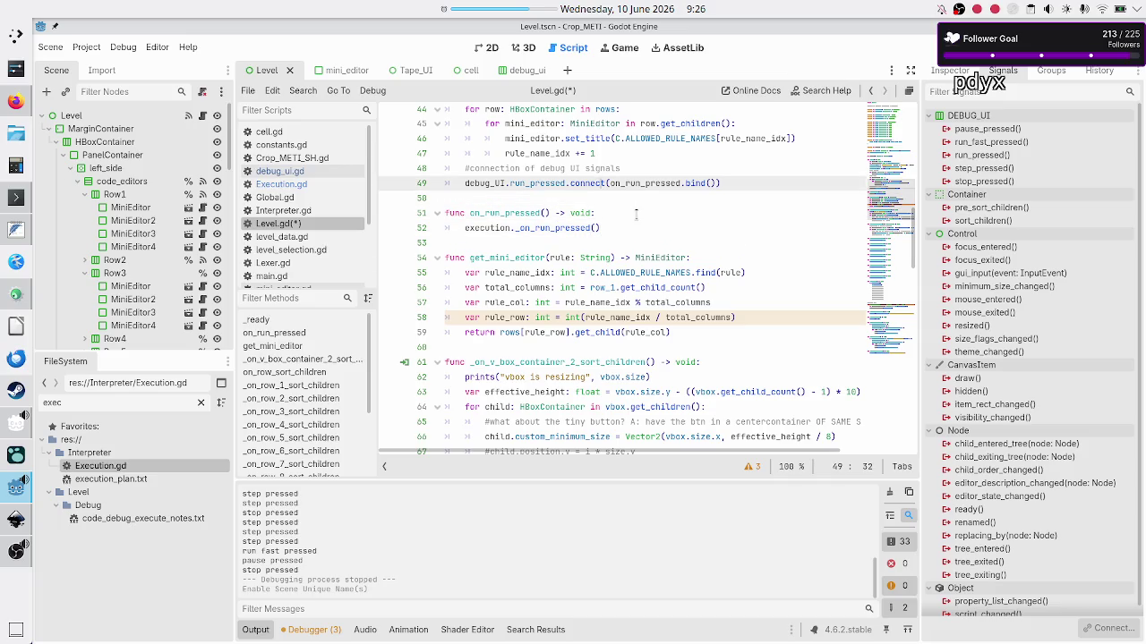
{"action": "key", "text": "Right"}
{"action": "key", "text": "Right"}
{"action": "key", "text": "shift+Right"}
{"action": "key", "text": "shift+Right"}
{"action": "key", "text": "shift+Right"}
{"action": "type", "text": "exec"}
{"action": "key", "text": "Return"}
{"action": "type", "text": ".on"}
{"action": "key", "text": "Down"}
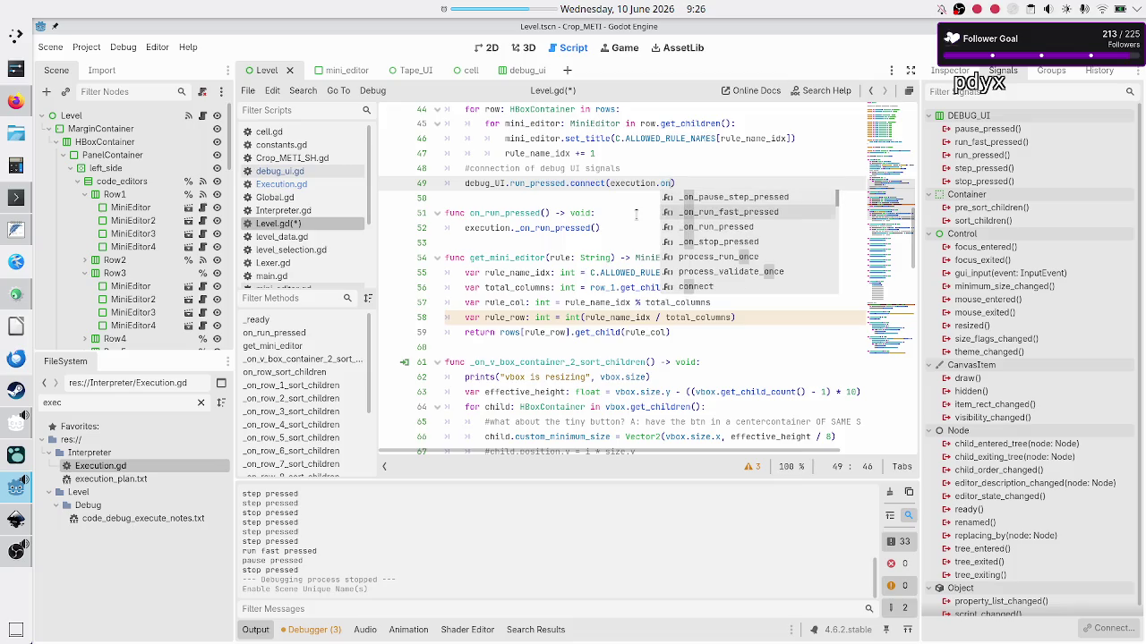
{"action": "key", "text": "Down"}
{"action": "key", "text": "Return"}
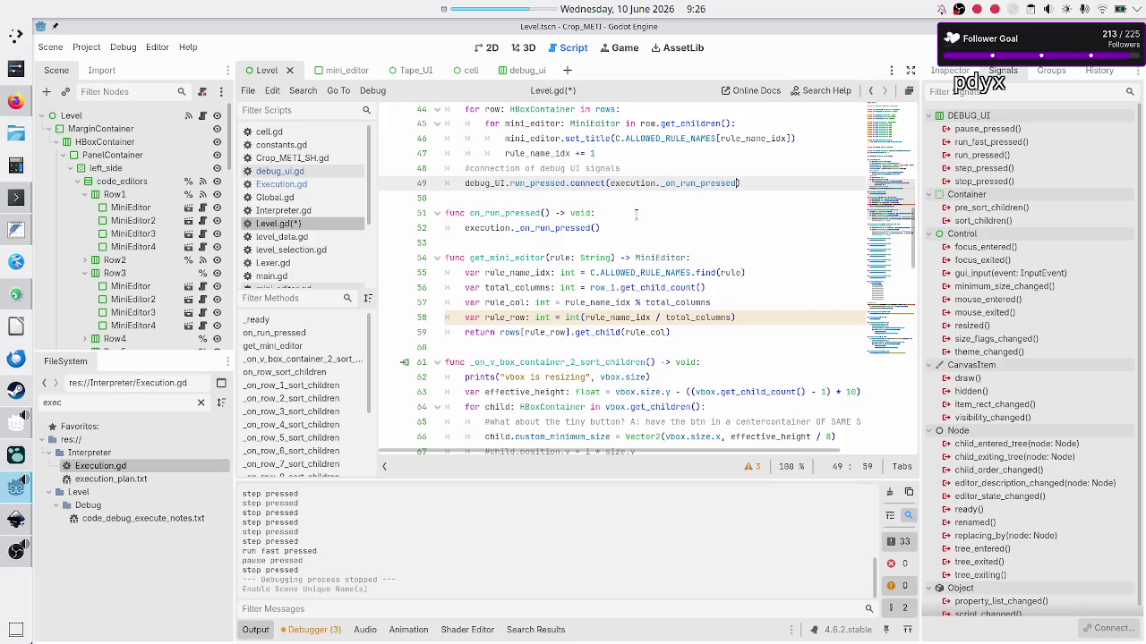
{"action": "type", "text": ".bind())"}
{"action": "key", "text": "Down"}
{"action": "key", "text": "Down"}
{"action": "key", "text": "shift+Down"}
{"action": "key", "text": "shift+Down"}
{"action": "key", "text": "shift+Left"}
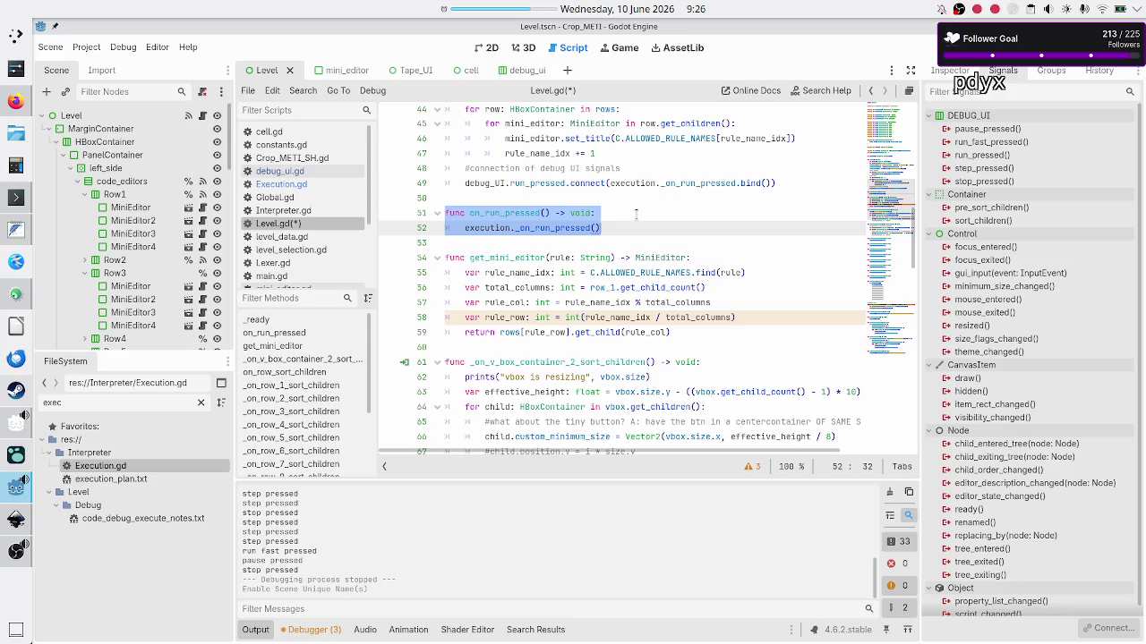
Delete the on_run_pressed function (lines 51–52) from Level.gd
{"action": "left_click", "coordinate": [636, 214]}
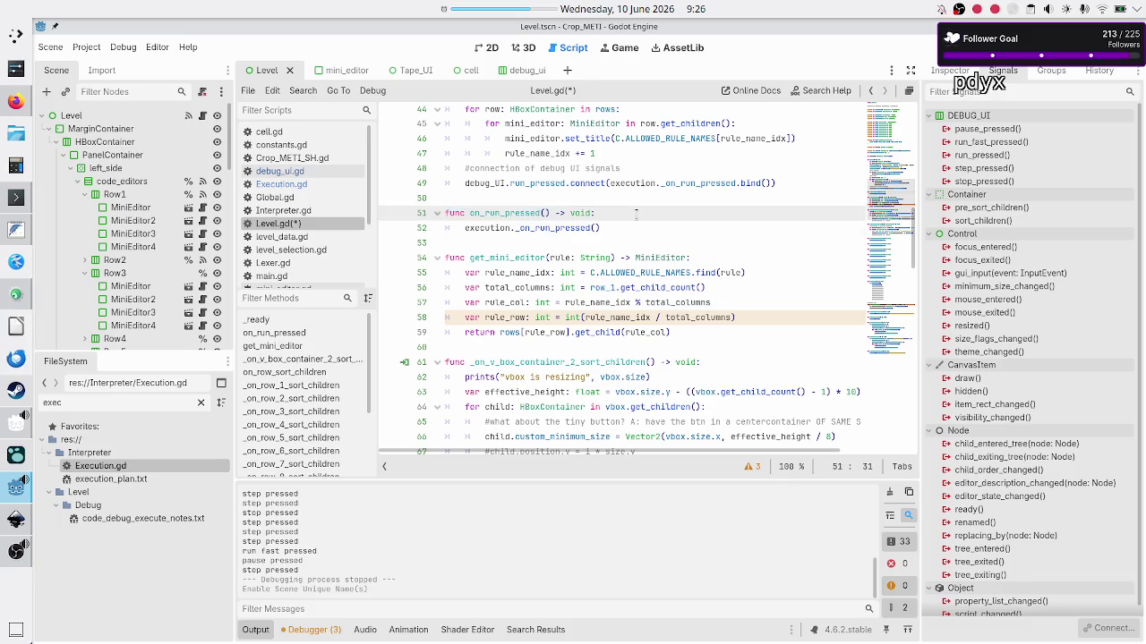
{"action": "key", "text": "shift+Down"}
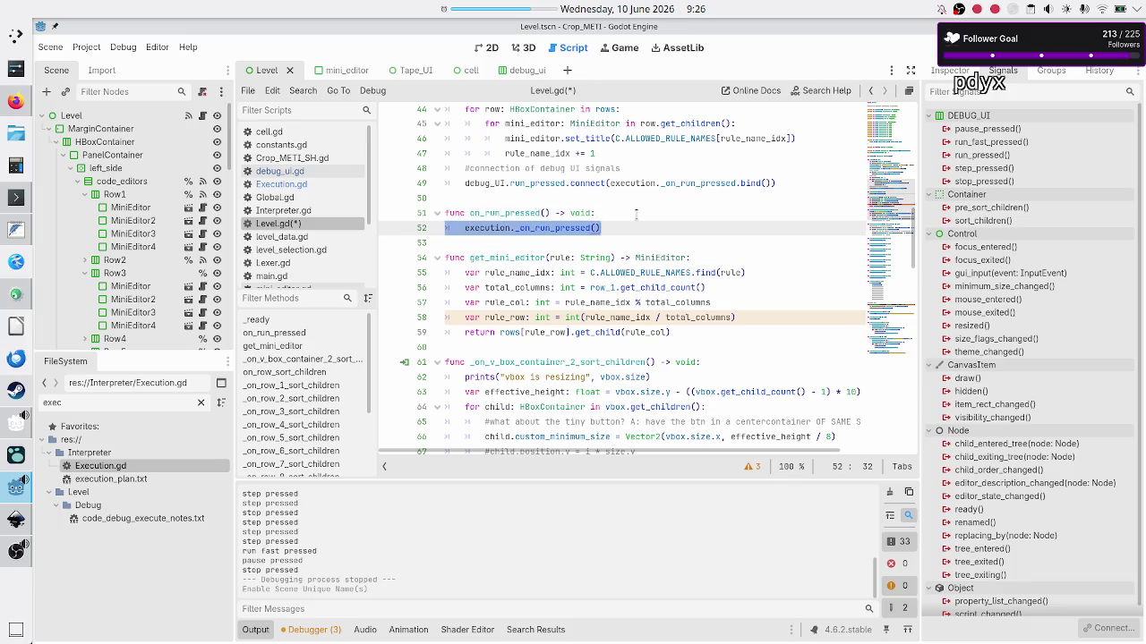
{"action": "key", "text": "Up"}
{"action": "key", "text": "Up"}
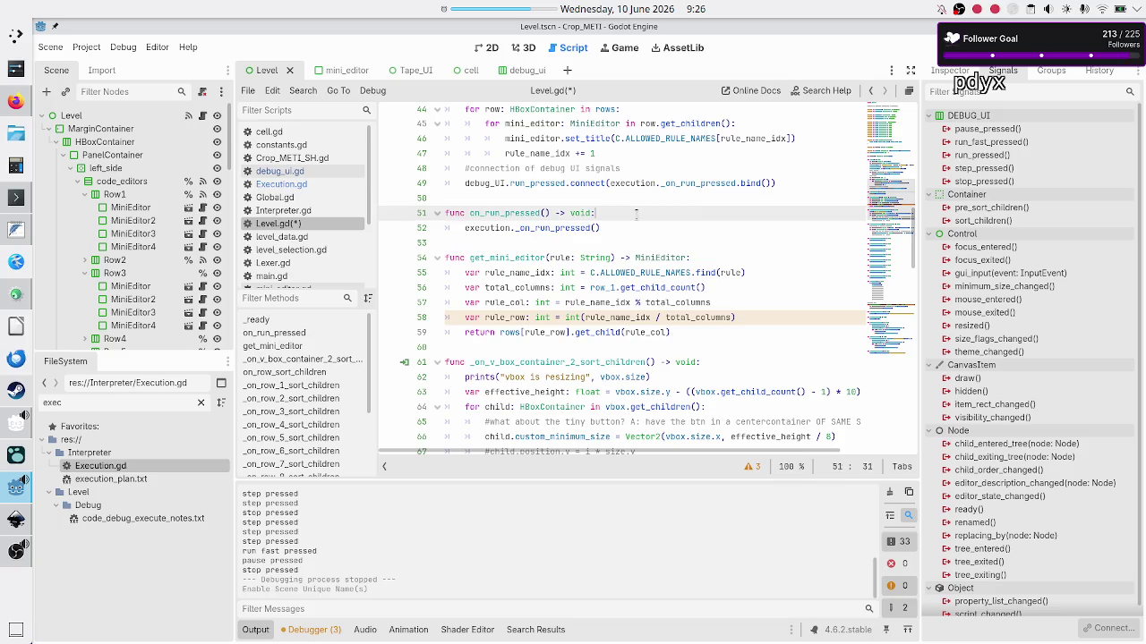
{"action": "key", "text": "Down"}
{"action": "key", "text": "shift+Down"}
{"action": "key", "text": "shift+Down"}
{"action": "key", "text": "BackSpace"}
{"action": "key", "text": "BackSpace"}
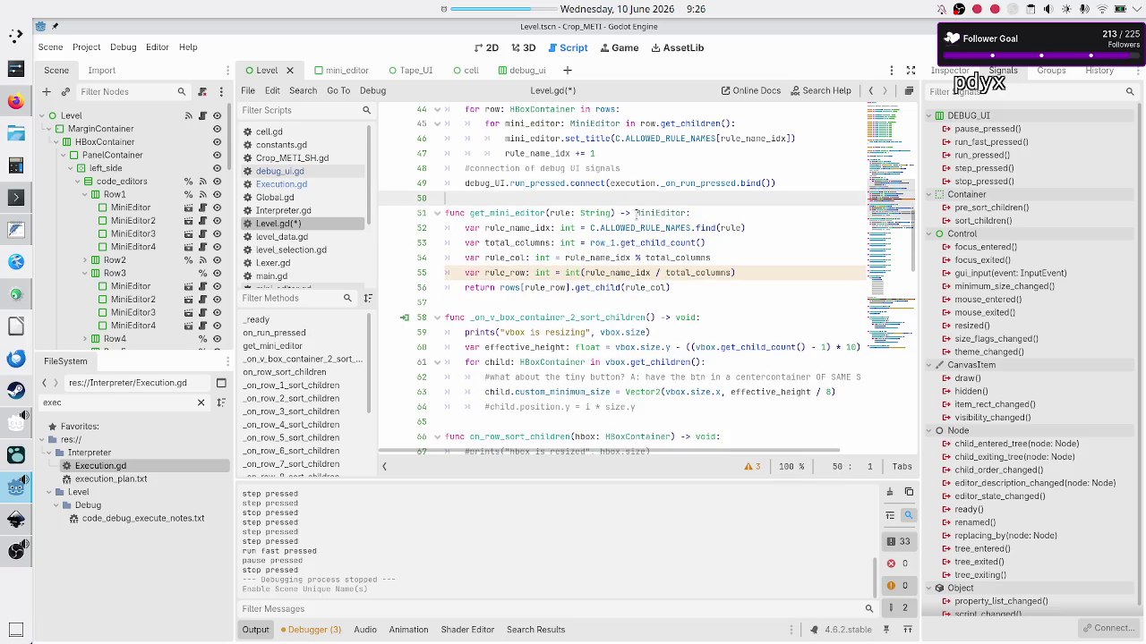
Check the run_pressed connection's bind() call, then switch to the execution_plan.txt notes
{"action": "key", "text": "Up"}
{"action": "key", "text": "Home"}
{"action": "key", "text": "ctrl+Right"}
{"action": "key", "text": "ctrl+Right"}
{"action": "key", "text": "ctrl+Right"}
{"action": "key", "text": "ctrl+Right"}
{"action": "key", "text": "ctrl+Right"}
{"action": "key", "text": "Left"}
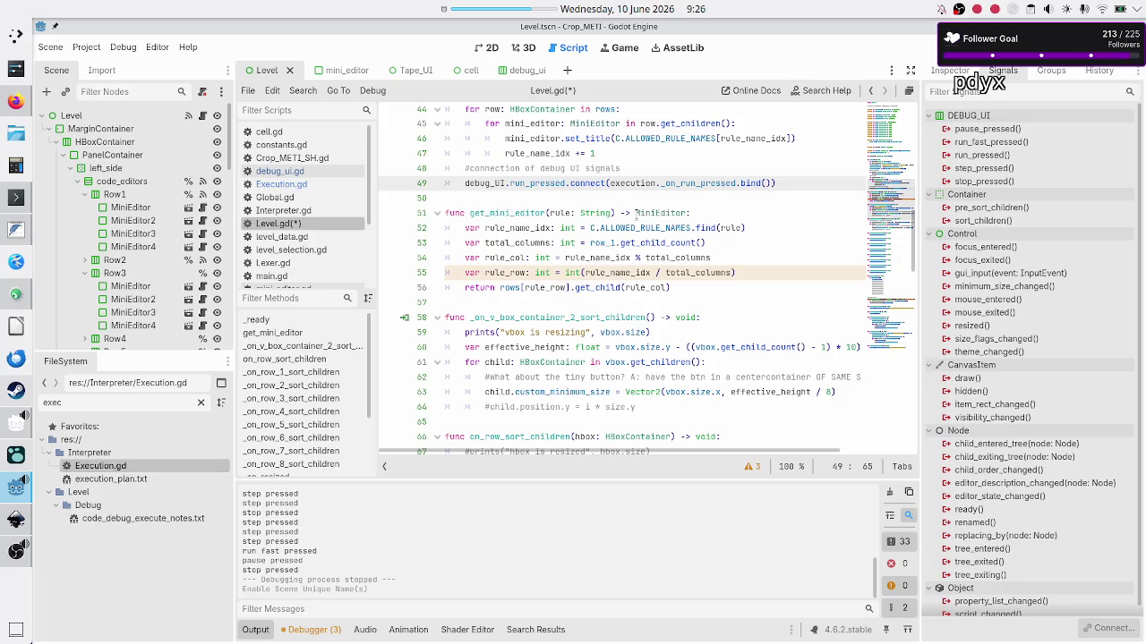
{"action": "left_click", "coordinate": [12, 235]}
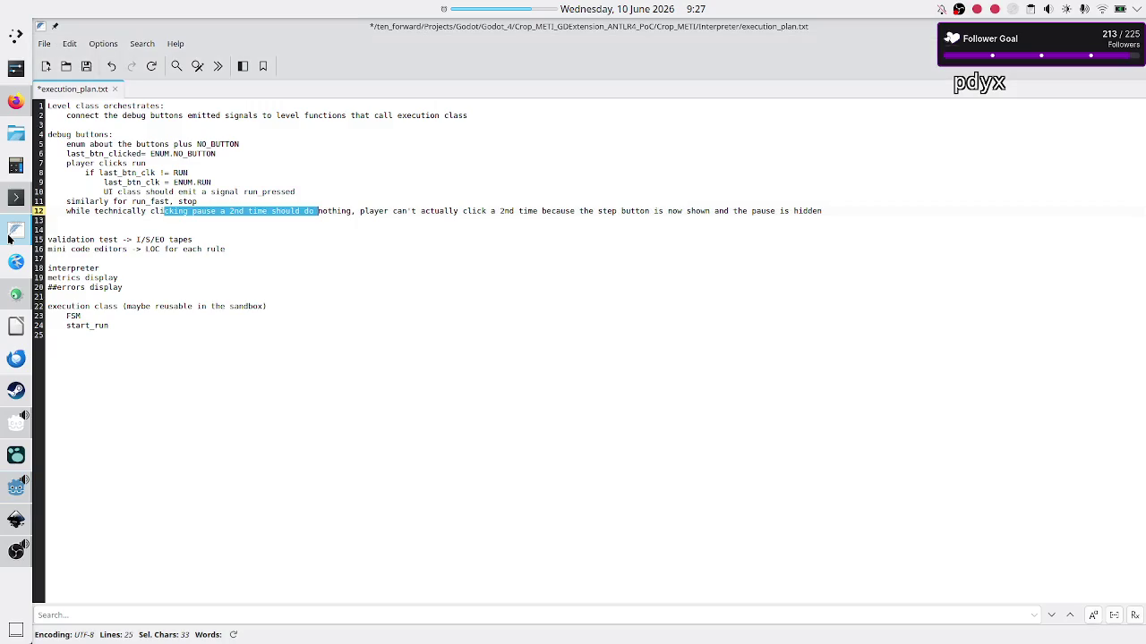
Review the debug buttons notes, selecting the validation test and mini code editors lines
{"action": "left_click", "coordinate": [195, 143]}
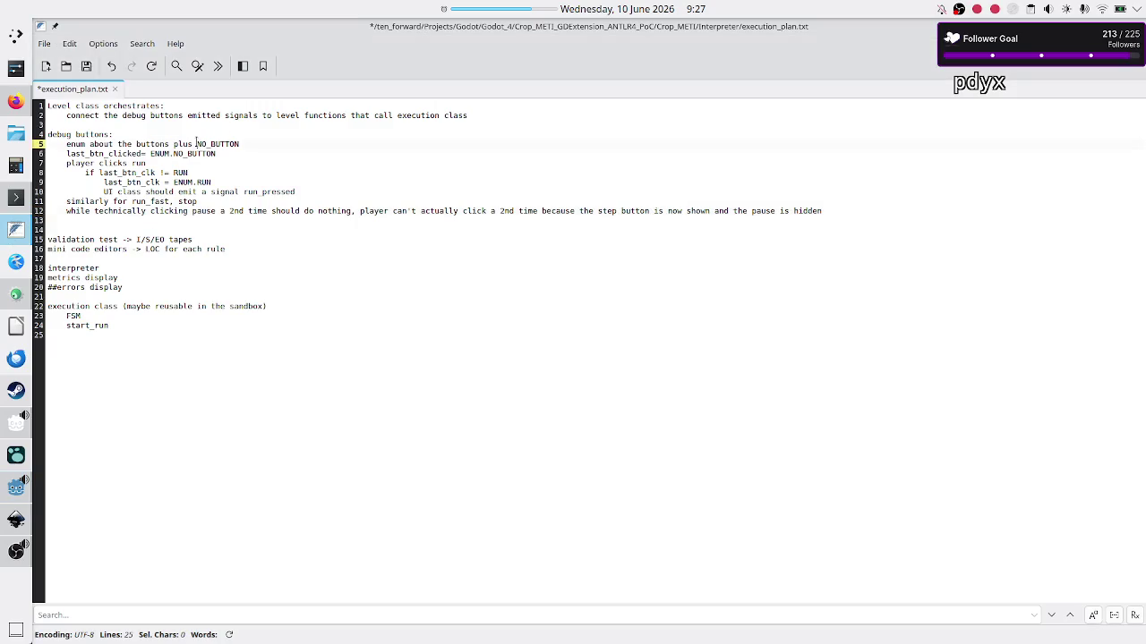
{"action": "key", "text": "Up"}
{"action": "key", "text": "Up"}
{"action": "key", "text": "Down"}
{"action": "key", "text": "Down"}
{"action": "key", "text": "Down"}
{"action": "key", "text": "Down"}
{"action": "key", "text": "Down"}
{"action": "key", "text": "Down"}
{"action": "key", "text": "shift+Right"}
{"action": "key", "text": "shift+Right"}
{"action": "key", "text": "shift+Right"}
{"action": "key", "text": "shift+Right"}
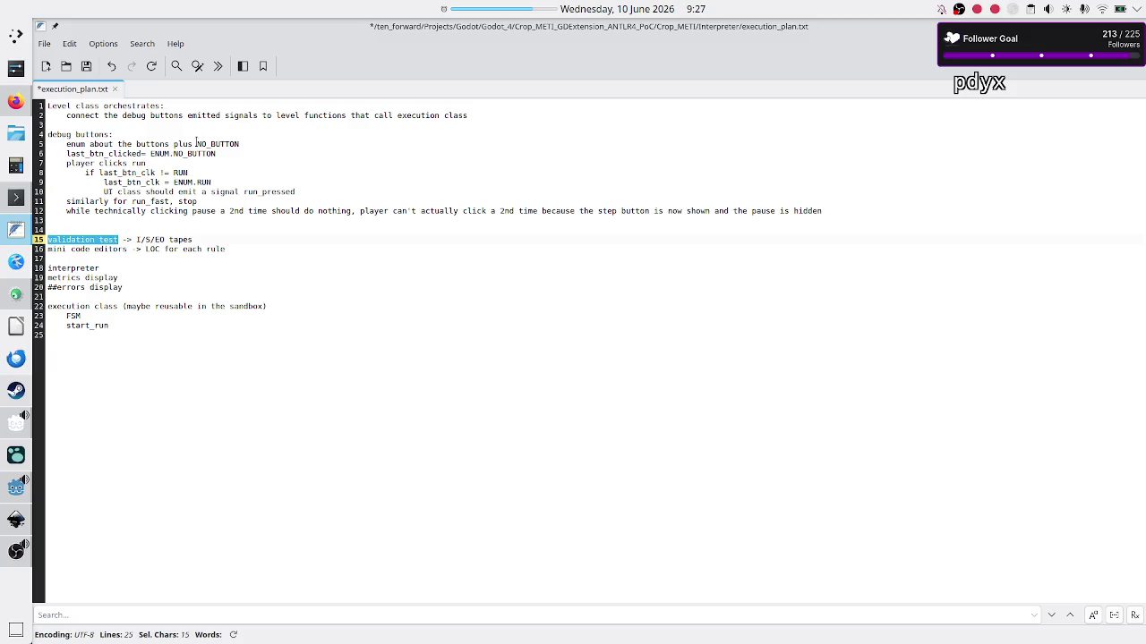
{"action": "key", "text": "Left"}
{"action": "key", "text": "shift+End"}
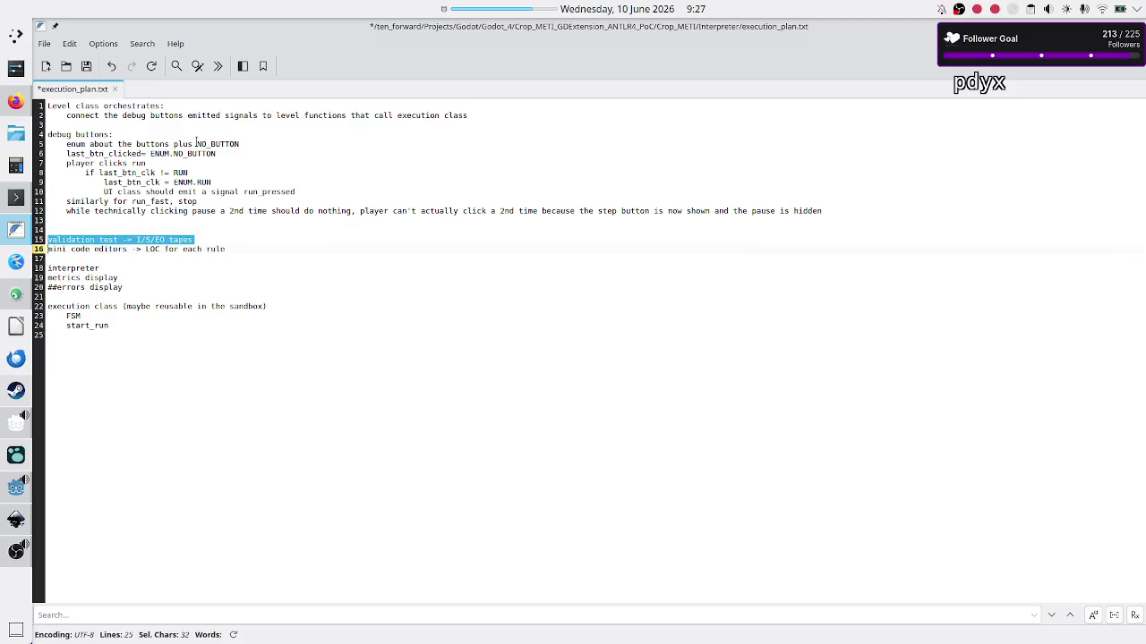
{"action": "key", "text": "Left"}
{"action": "key", "text": "Down"}
{"action": "key", "text": "shift+End"}
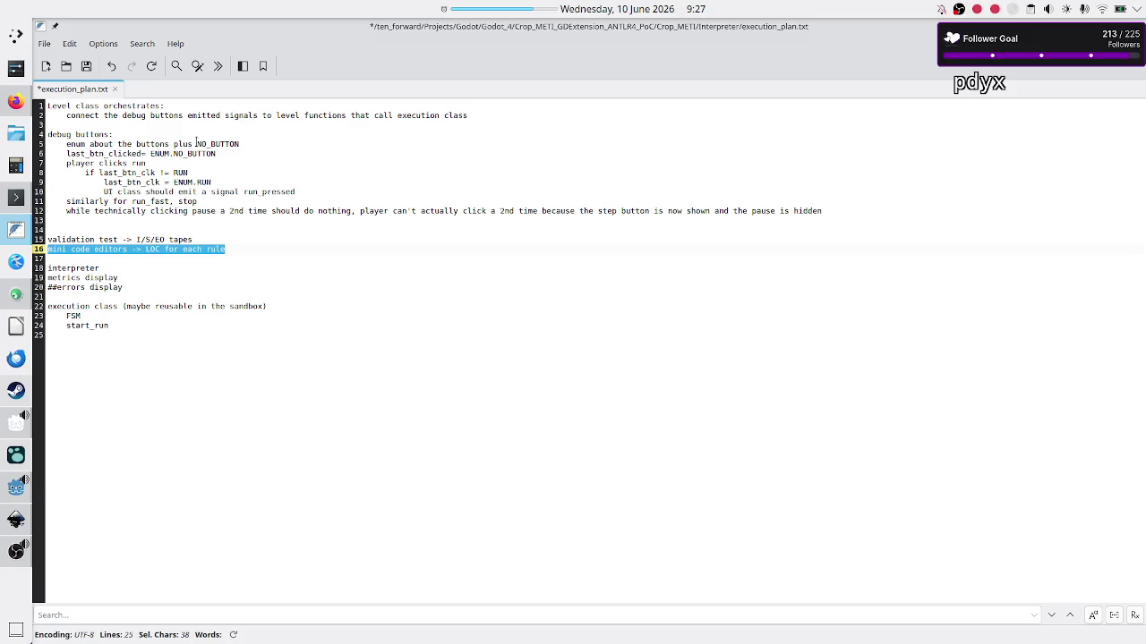
Select the validation and editors lines and the interpreter line 18, then return to Godot
{"action": "key", "text": "Up"}
{"action": "key", "text": "Home"}
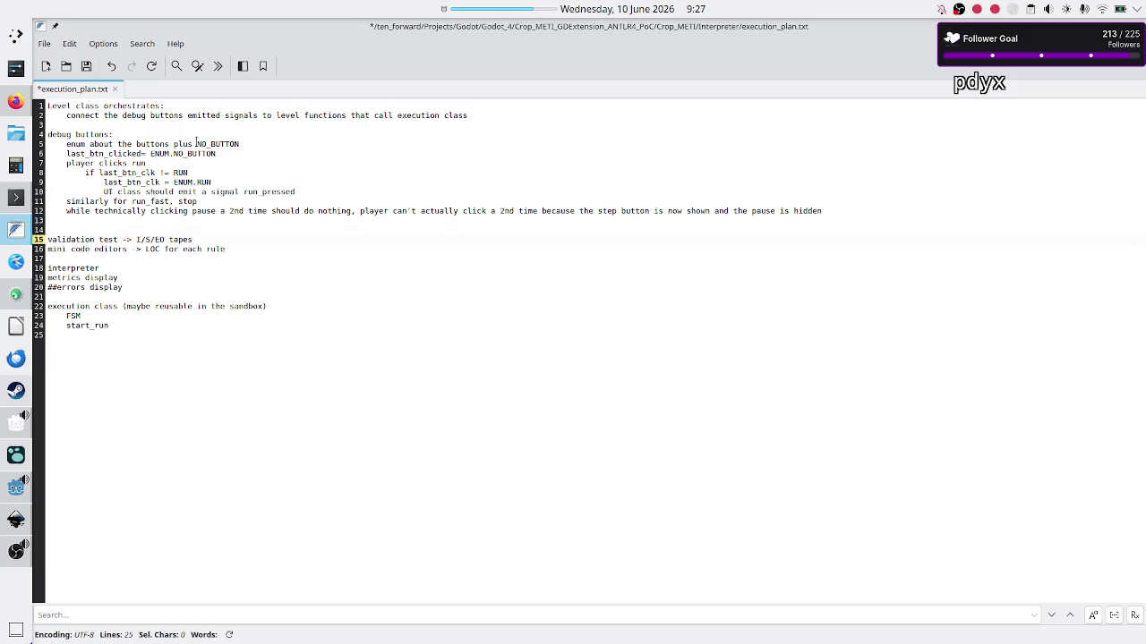
{"action": "key", "text": "shift+End"}
{"action": "key", "text": "shift+Down"}
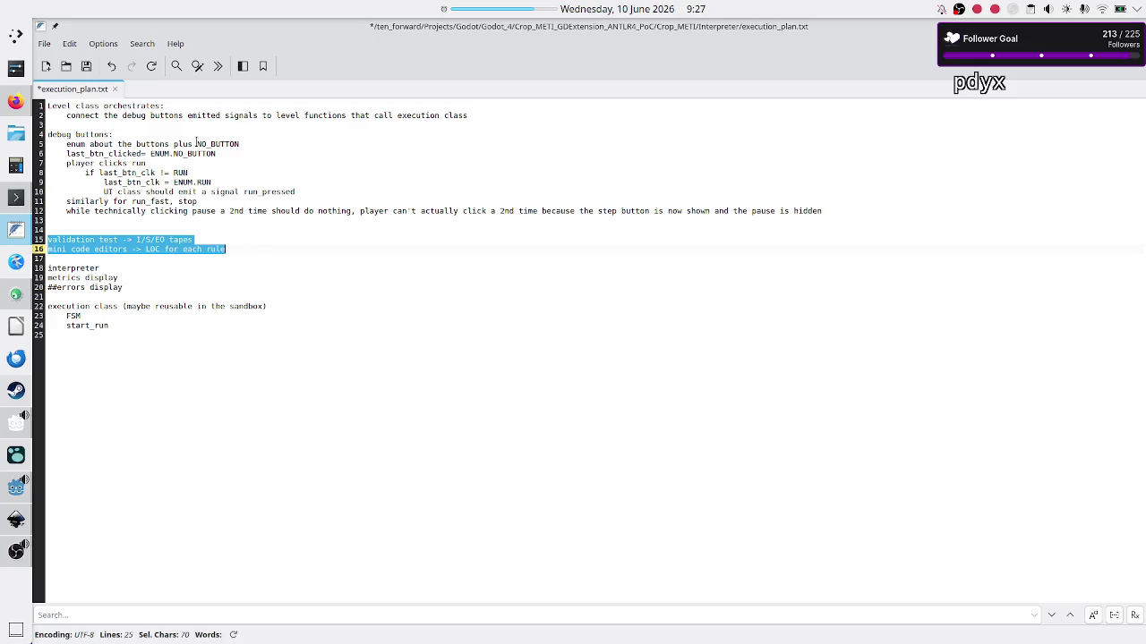
{"action": "key", "text": "Down"}
{"action": "key", "text": "Down"}
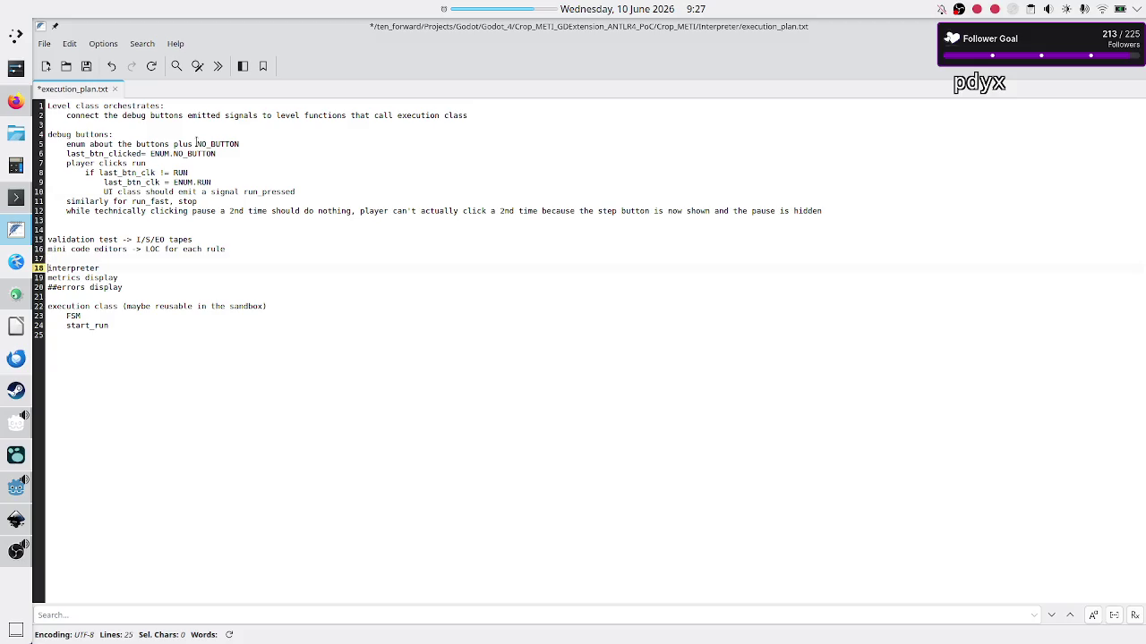
{"action": "key", "text": "shift+End"}
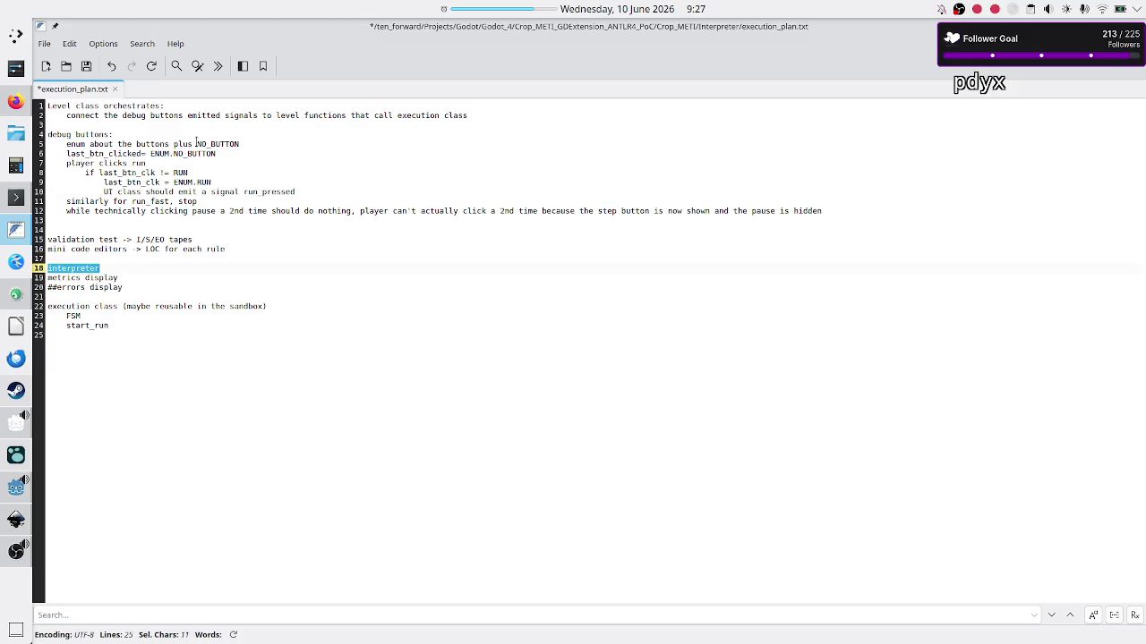
{"action": "key", "text": "Up"}
{"action": "key", "text": "Down"}
{"action": "key", "text": "shift+End"}
{"action": "key", "text": "alt+Tab"}
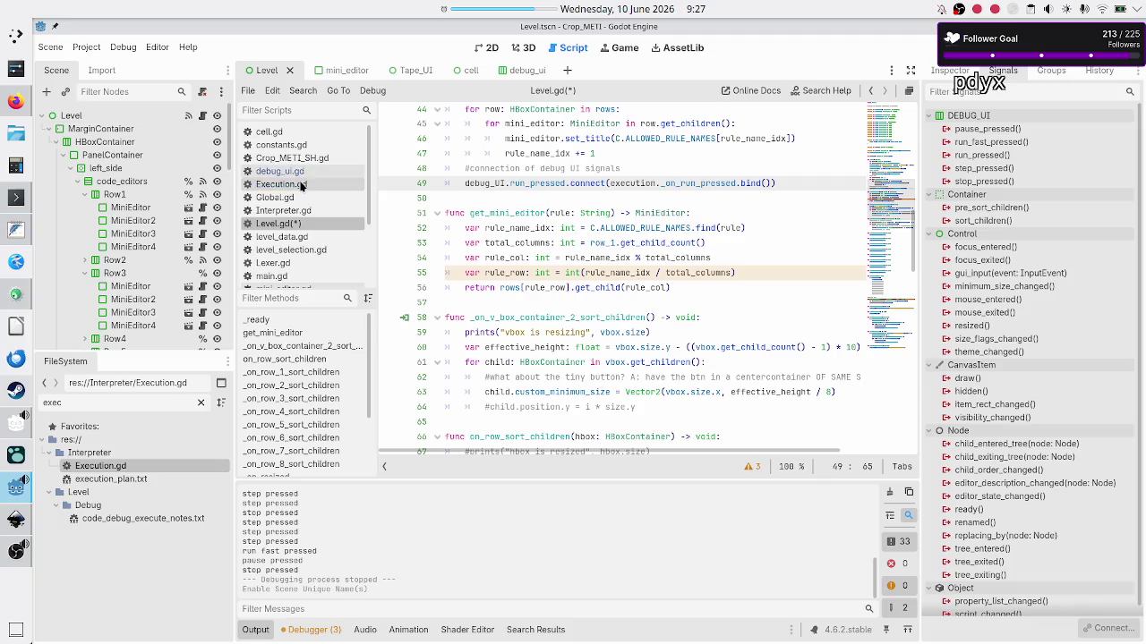
In Execution.gd, add a new line below the commented scheduler line 13
{"action": "left_click", "coordinate": [300, 186]}
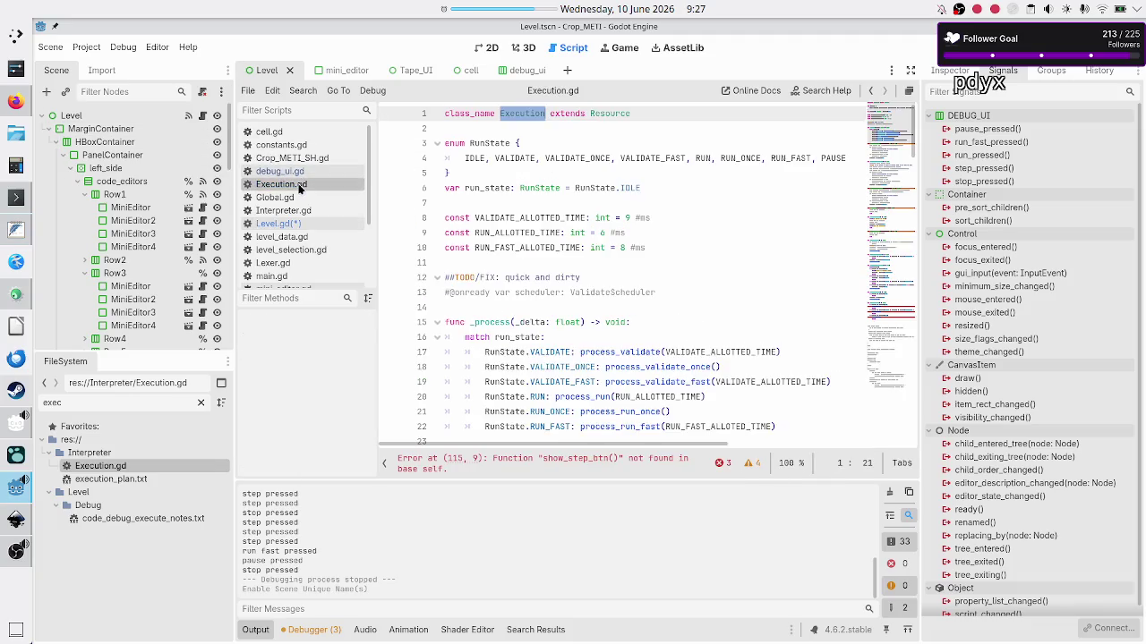
{"action": "left_click", "coordinate": [546, 141]}
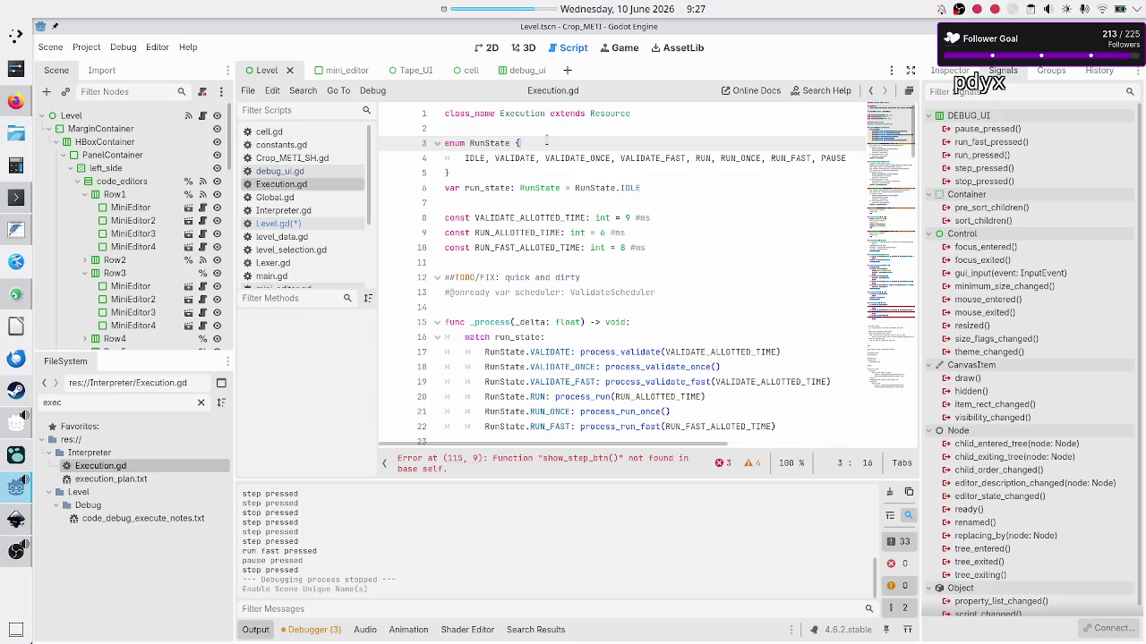
{"action": "key", "text": "Down"}
{"action": "key", "text": "Down"}
{"action": "key", "text": "Down"}
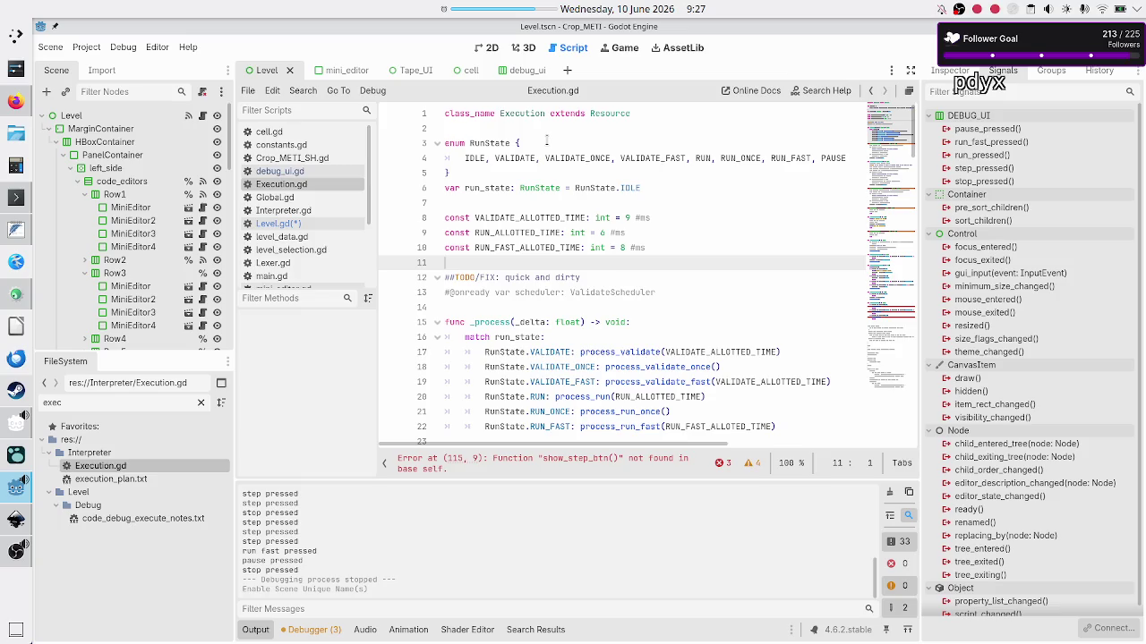
{"action": "key", "text": "Down"}
{"action": "key", "text": "Down"}
{"action": "key", "text": "Down"}
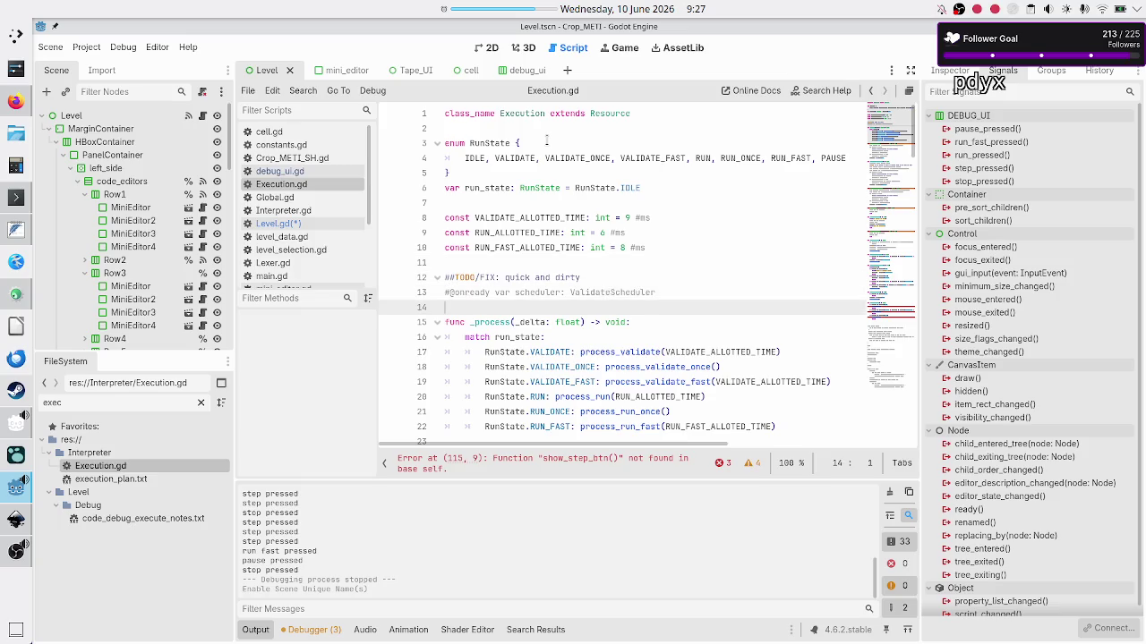
{"action": "key", "text": "Up"}
{"action": "key", "text": "shift+End"}
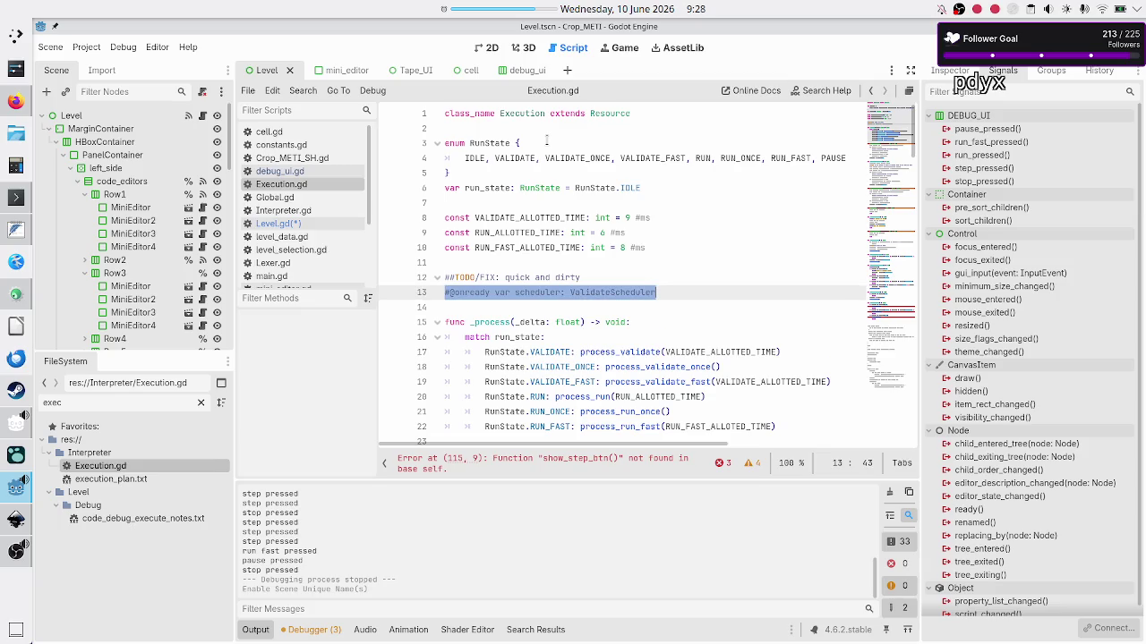
{"action": "key", "text": "End"}
{"action": "key", "text": "Return"}
{"action": "key", "text": "Return"}
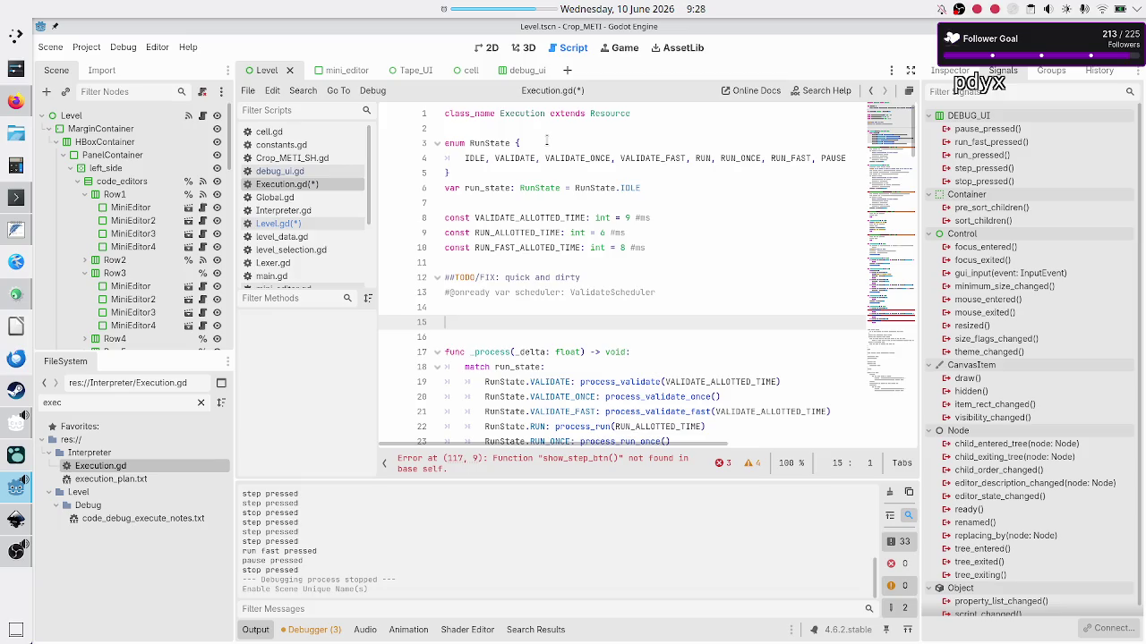
Declare var interpreter: Interpreter = Interpreter.new() using autocompletion
{"action": "type", "text": "var interprete"}
{"action": "type", "text": "r: Inter"}
{"action": "key", "text": "Return"}
{"action": "type", "text": "= Inter"}
{"action": "key", "text": "Return"}
{"action": "type", "text": ".new"}
{"action": "key", "text": "Return"}
Add the comment '#TODO: once we bring C++ code, use the schedulers (somehow)' above the interpreter variable
{"action": "key", "text": "Home"}
{"action": "key", "text": "Return"}
{"action": "key", "text": "Up"}
{"action": "type", "text": "#TOD"}
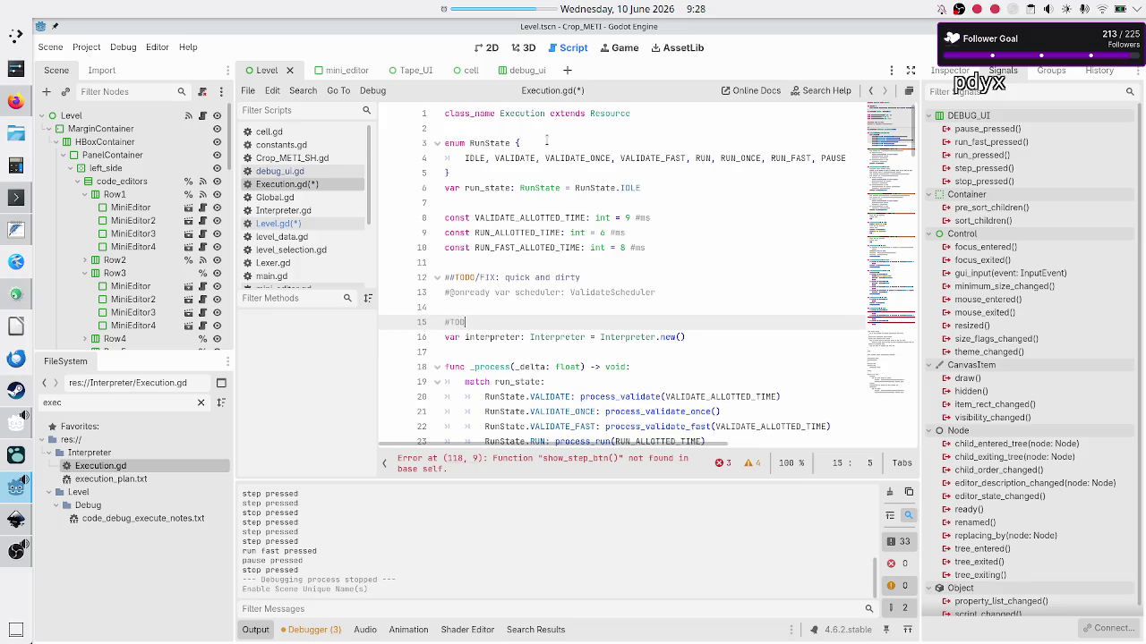
{"action": "type", "text": "O: once we bring C++ code,"}
{"action": "type", "text": " use the sc"}
{"action": "type", "text": "hedulers"}
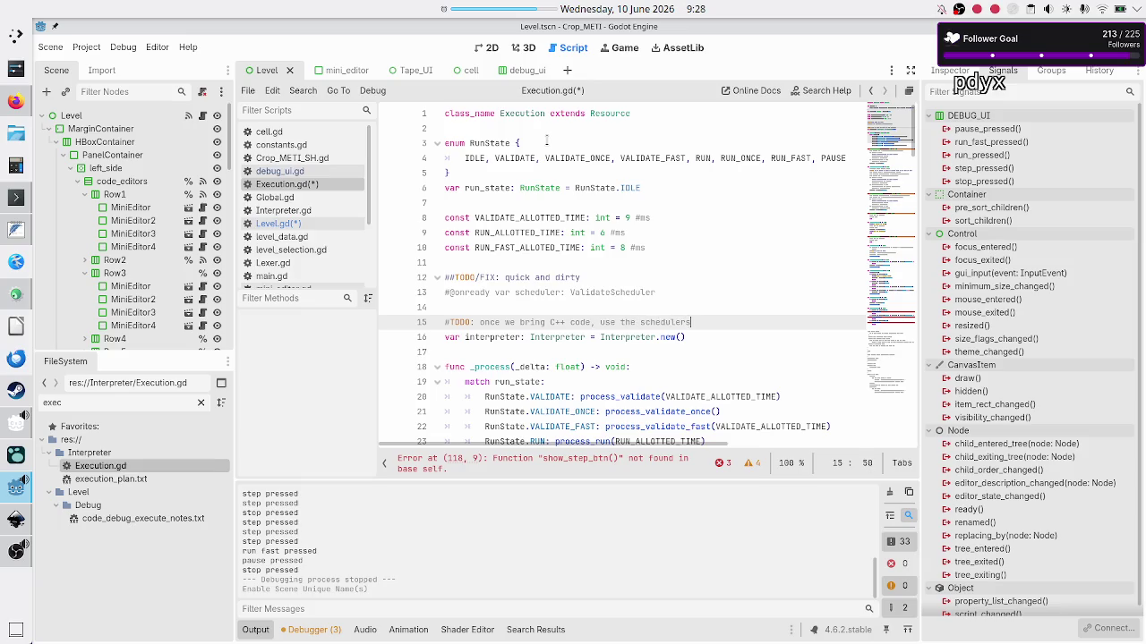
{"action": "type", "text": ", whi"}
{"action": "key", "text": "BackSpace"}
{"action": "key", "text": "BackSpace"}
{"action": "key", "text": "BackSpace"}
{"action": "type", "text": "(som"}
{"action": "type", "text": "w"}
{"action": "type", "text": "how)"}
Switch to the execution plan notes and delete the interpreter note
{"action": "key", "text": "Down"}
{"action": "key", "text": "Down"}
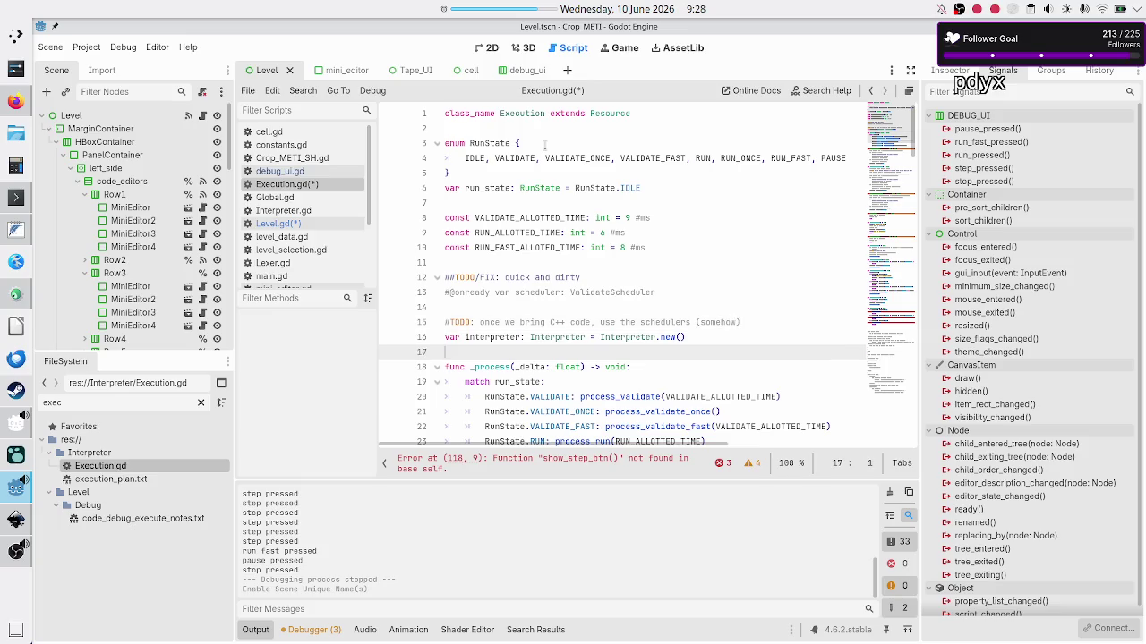
{"action": "key", "text": "Up"}
{"action": "key", "text": "shift+End"}
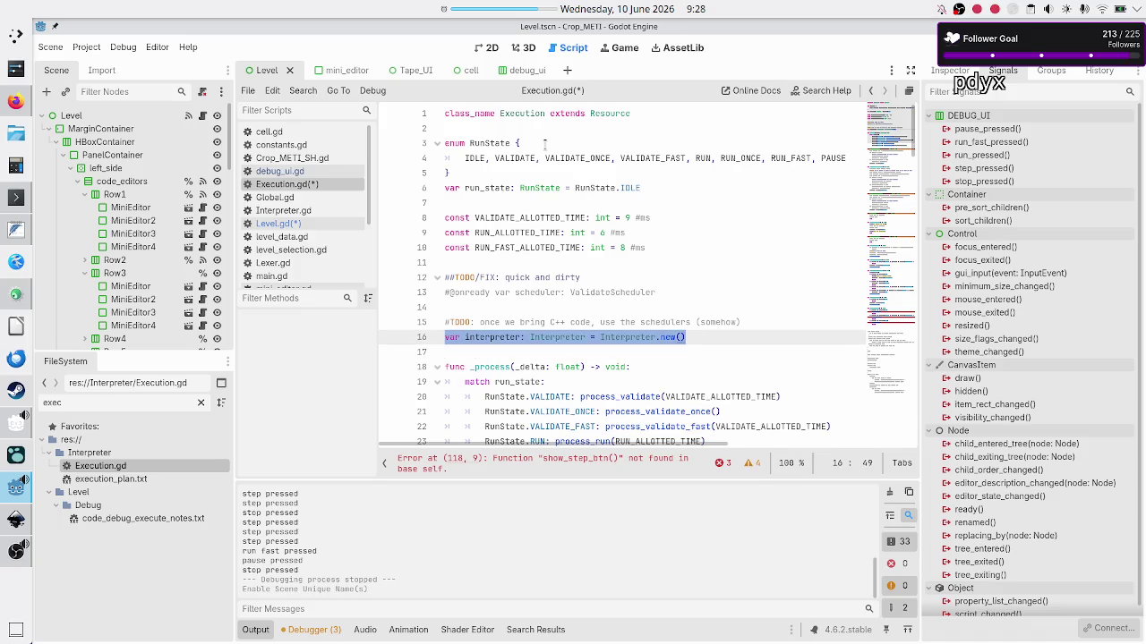
{"action": "key", "text": "alt+Tab"}
{"action": "key", "text": "Delete"}
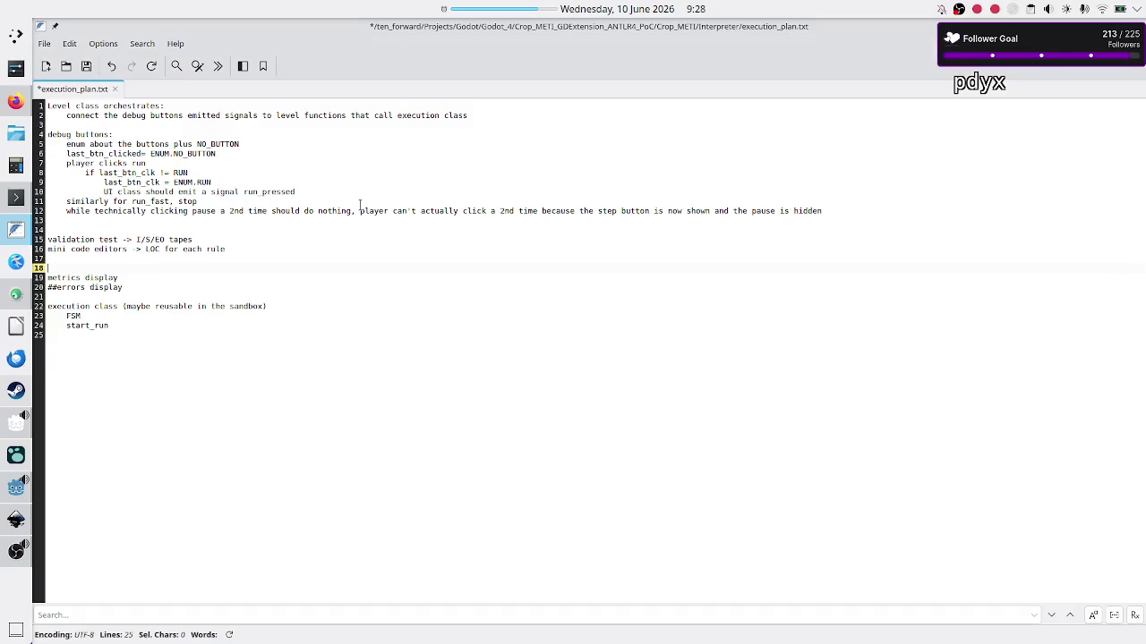
Remove the emptied interpreter note line from execution_plan.txt and return to Godot
{"action": "key", "text": "Delete"}
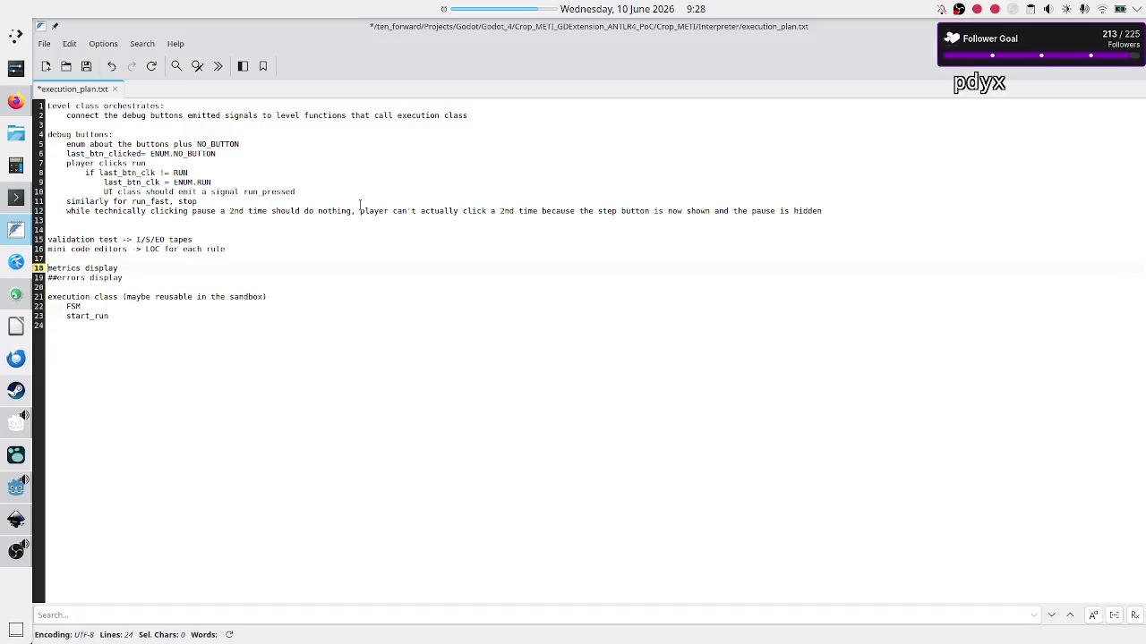
{"action": "key", "text": "shift+End"}
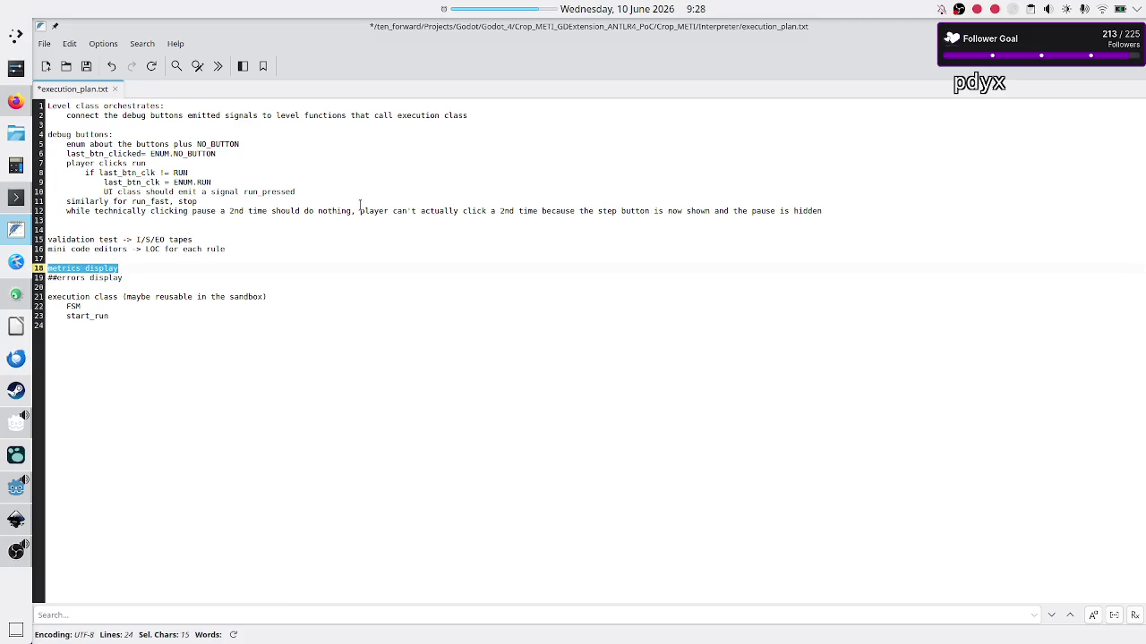
{"action": "key", "text": "Left"}
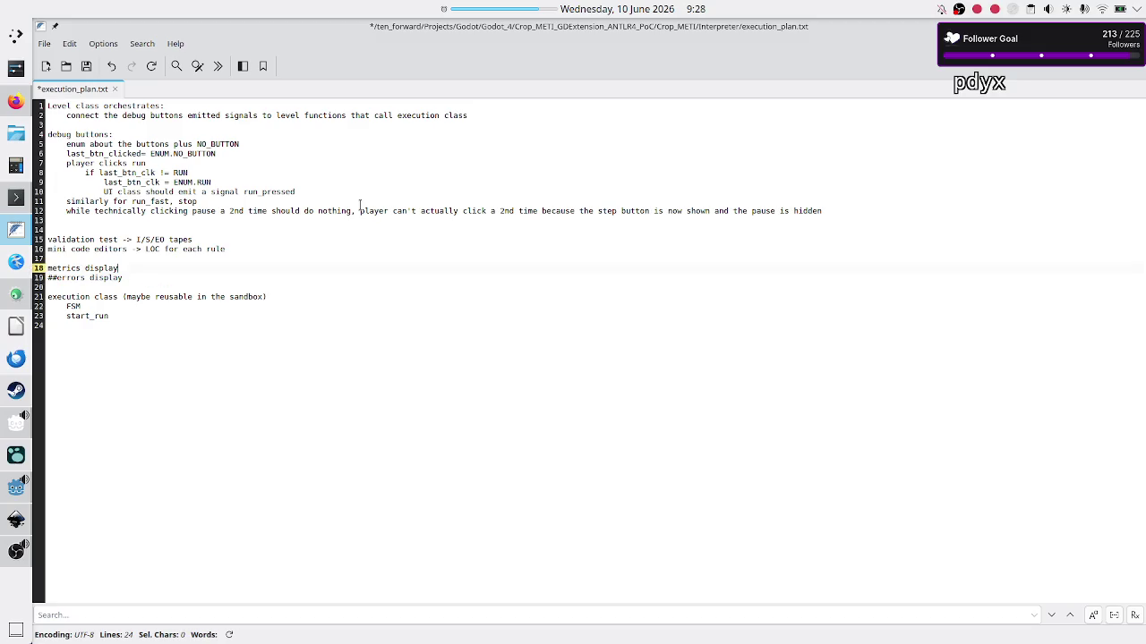
{"action": "key", "text": "Down"}
{"action": "key", "text": "alt+Tab"}
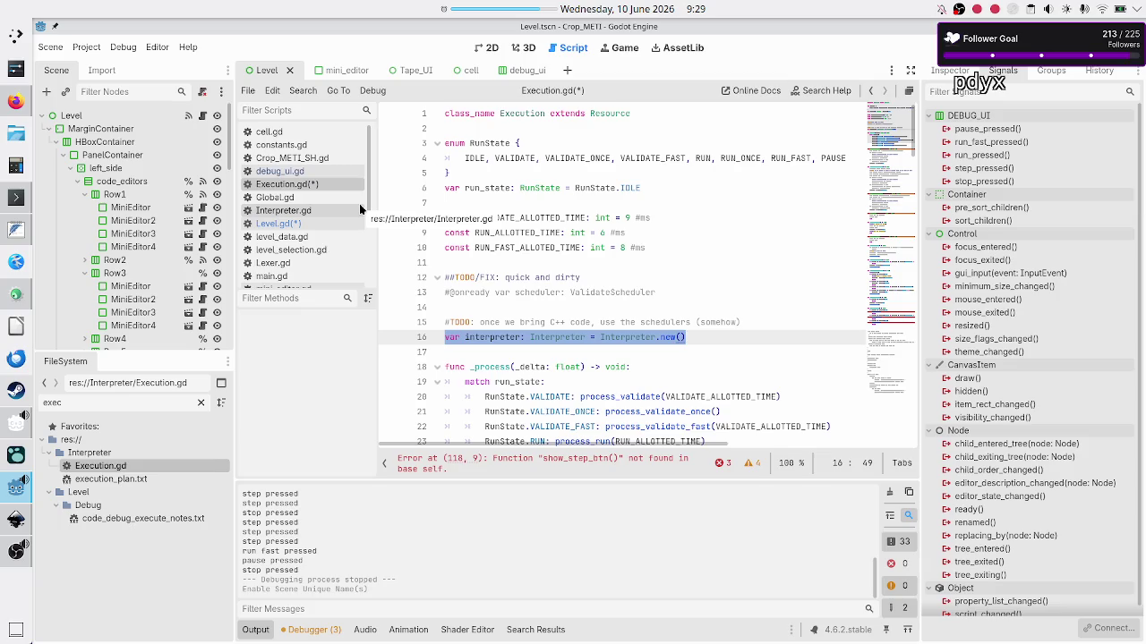
Deselect the interpreter line and save and run the project with F5
{"action": "key", "text": "Down"}
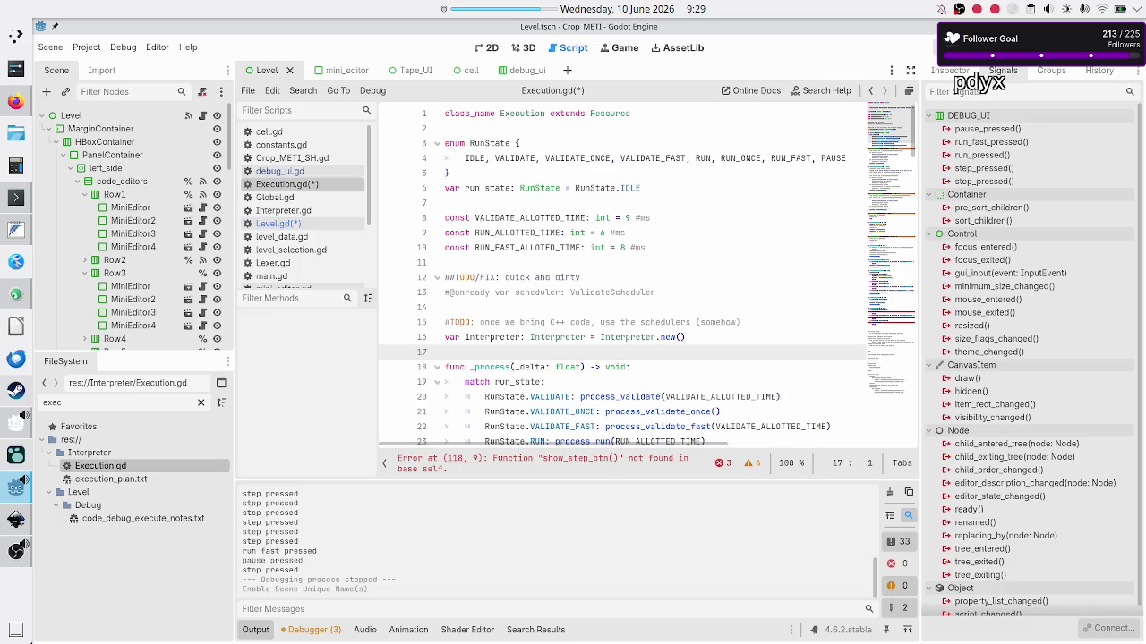
{"action": "key", "text": "F5"}
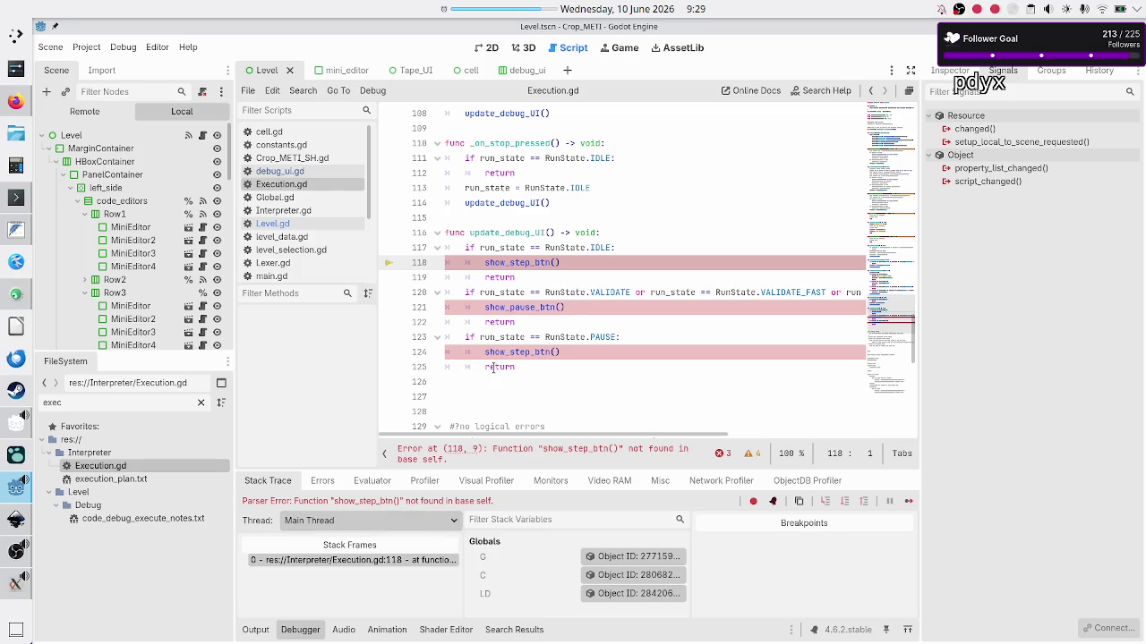
Delete the update_debug_UI function (lines 116–127) from Execution.gd
{"action": "right_click", "coordinate": [495, 219]}
{"action": "left_click", "coordinate": [479, 222]}
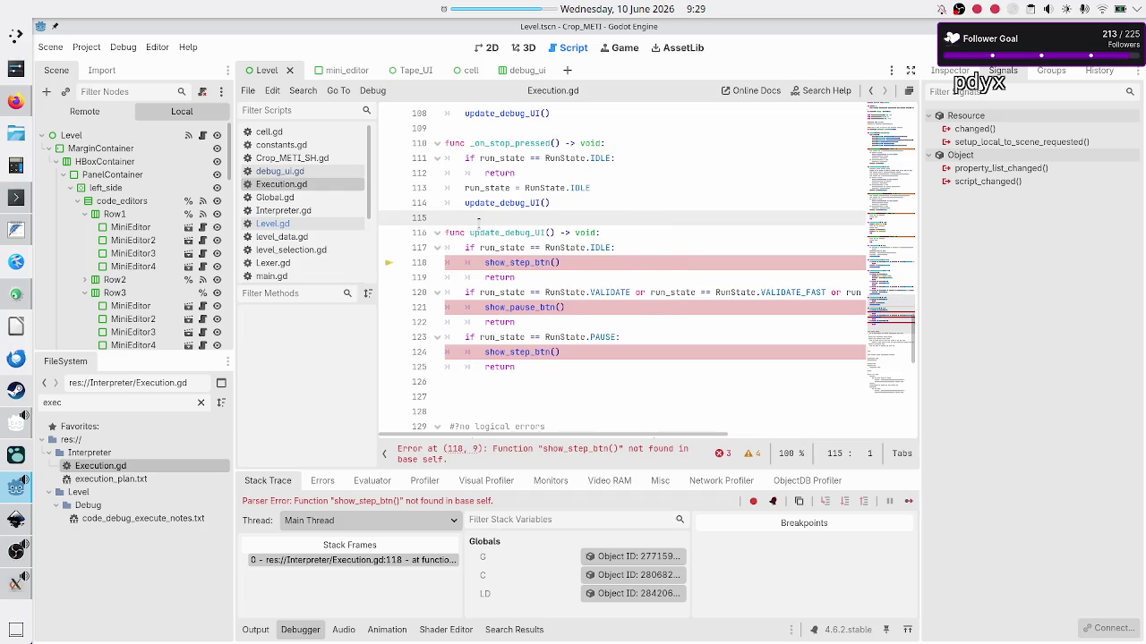
{"action": "key", "text": "Down"}
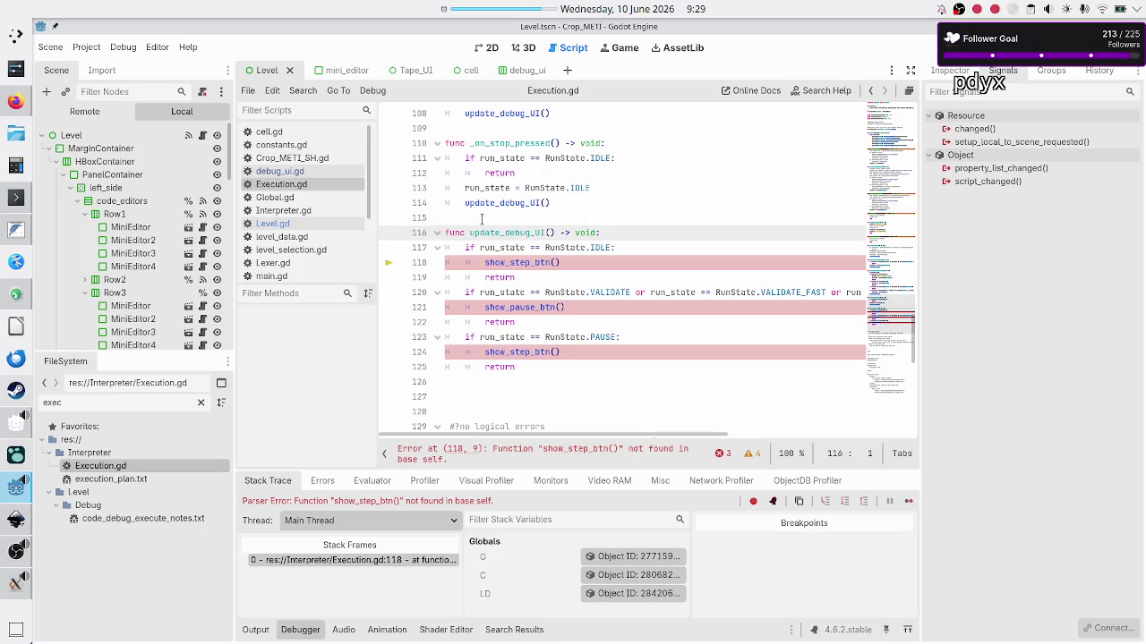
{"action": "key", "text": "shift+Down"}
{"action": "key", "text": "shift+Down"}
{"action": "key", "text": "shift+Down"}
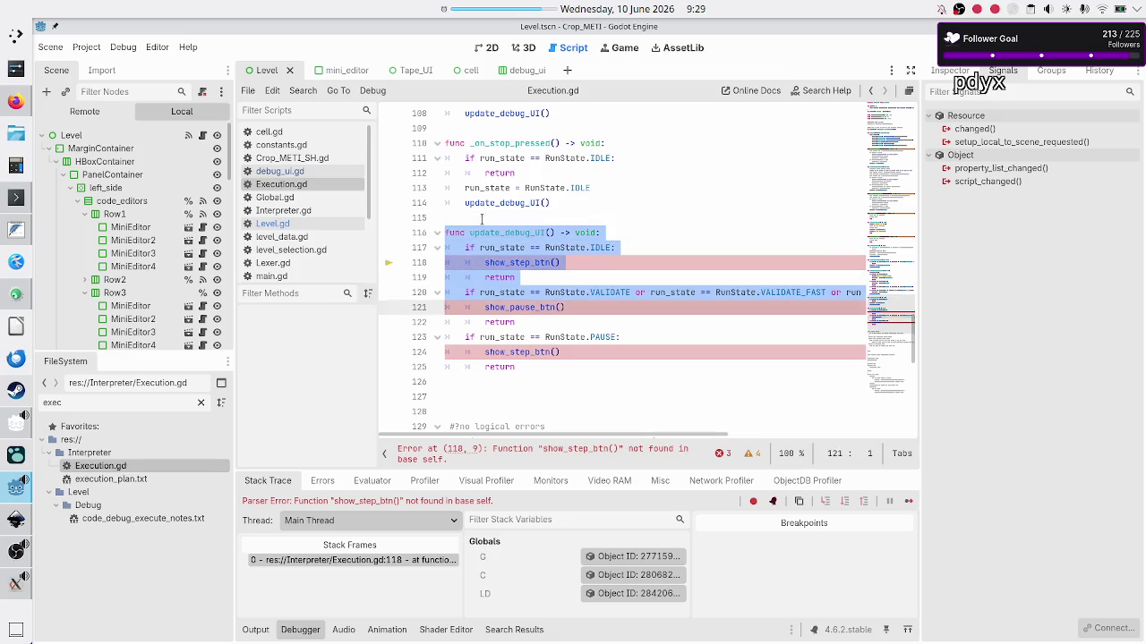
{"action": "key", "text": "shift+Up"}
{"action": "key", "text": "shift+Up"}
{"action": "key", "text": "shift+Up"}
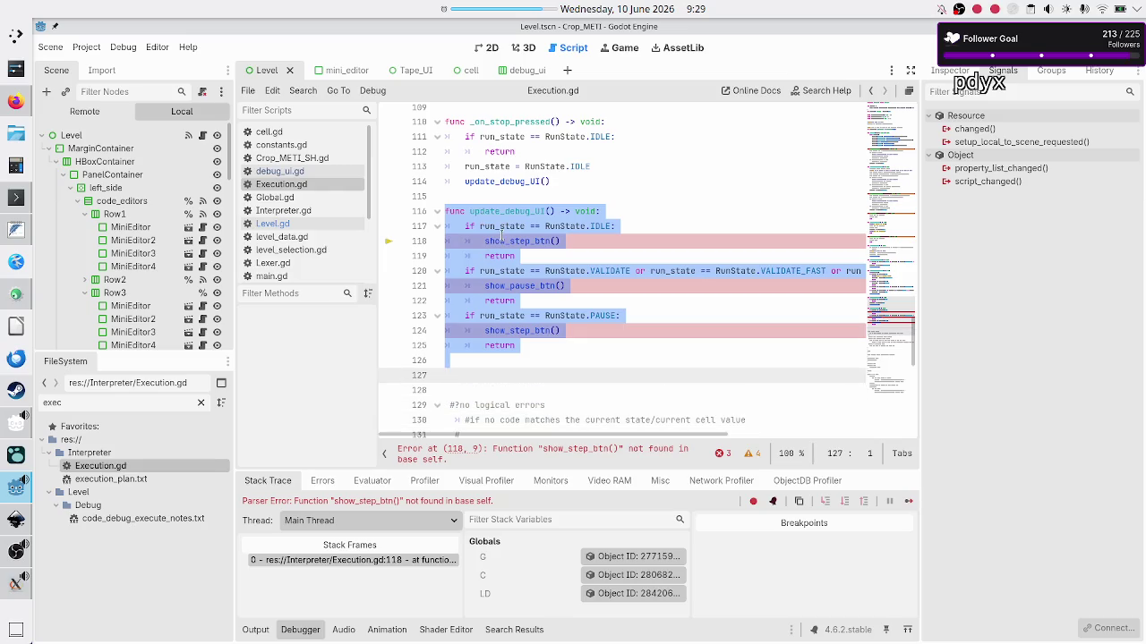
{"action": "scroll", "coordinate": [501, 240], "scroll_direction": "up", "scroll_amount": 20}
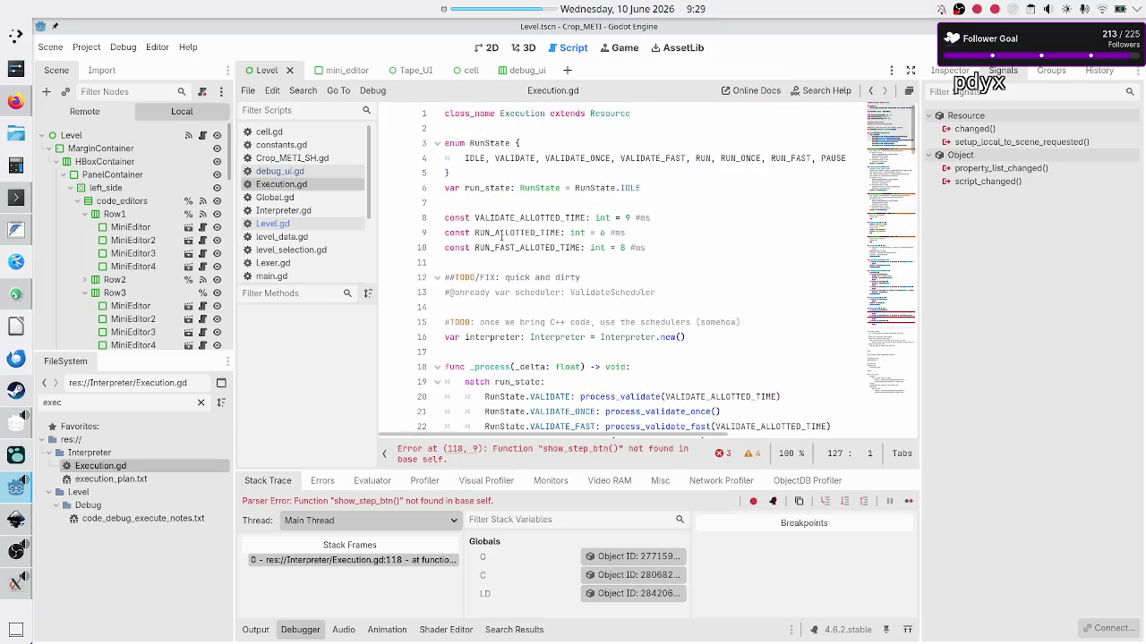
{"action": "scroll", "coordinate": [501, 237], "scroll_direction": "down", "scroll_amount": 20}
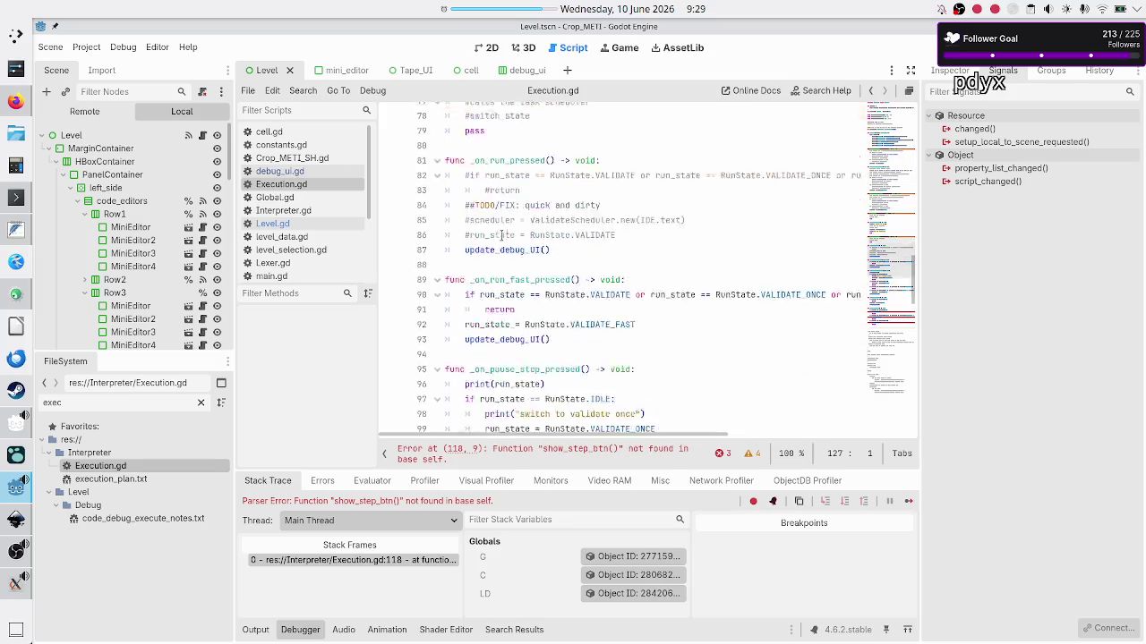
{"action": "scroll", "coordinate": [502, 235], "scroll_direction": "up", "scroll_amount": 3}
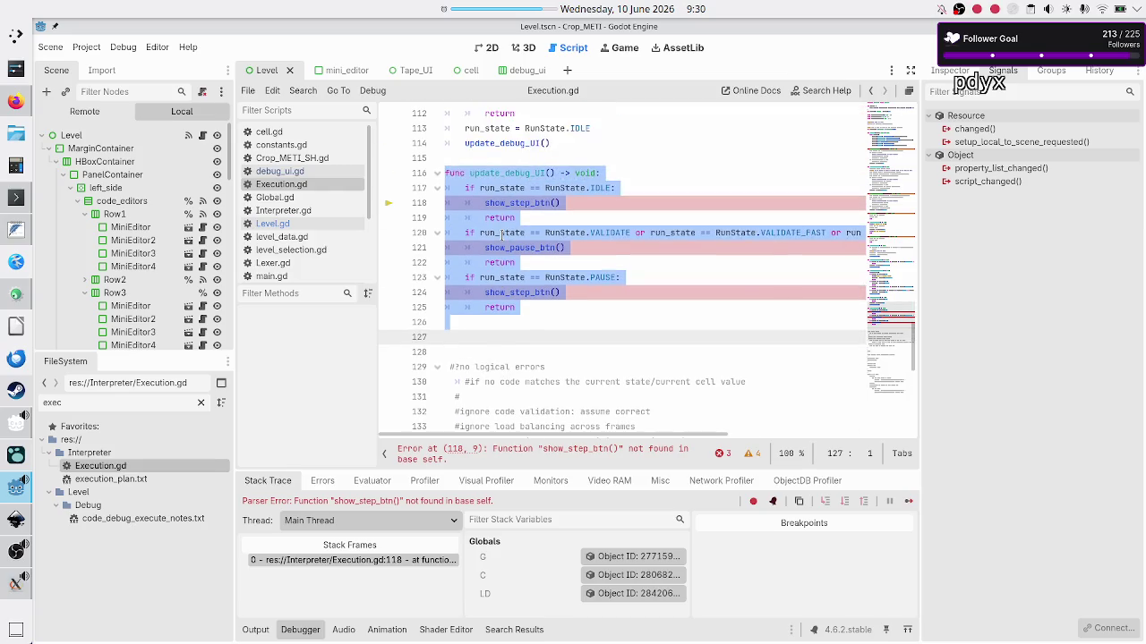
{"action": "key", "text": "BackSpace"}
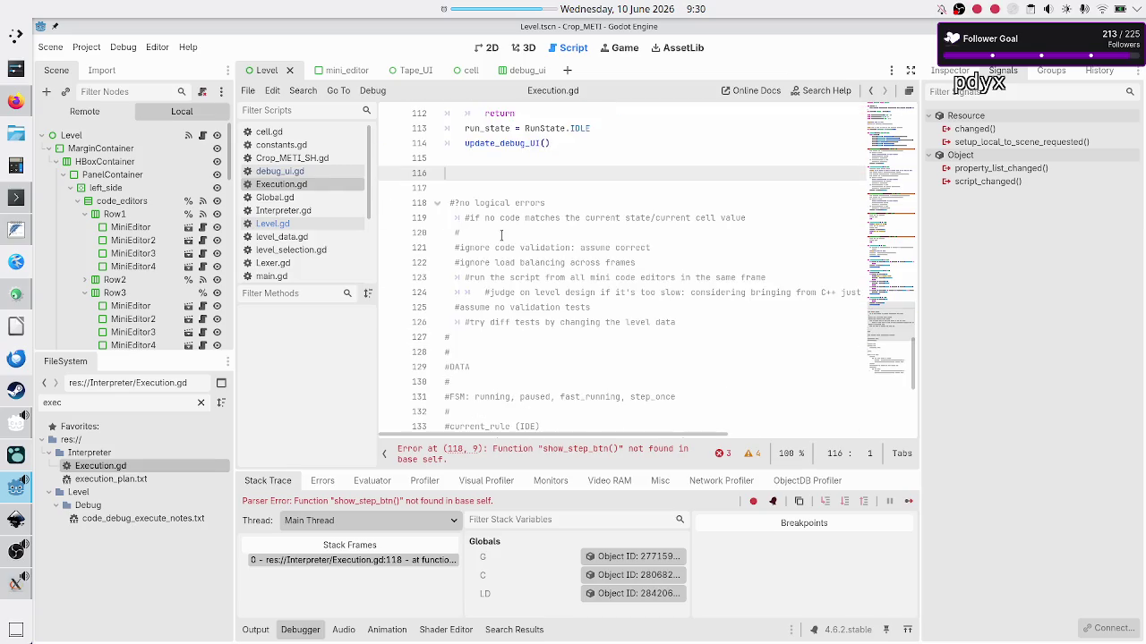
{"action": "key", "text": "BackSpace"}
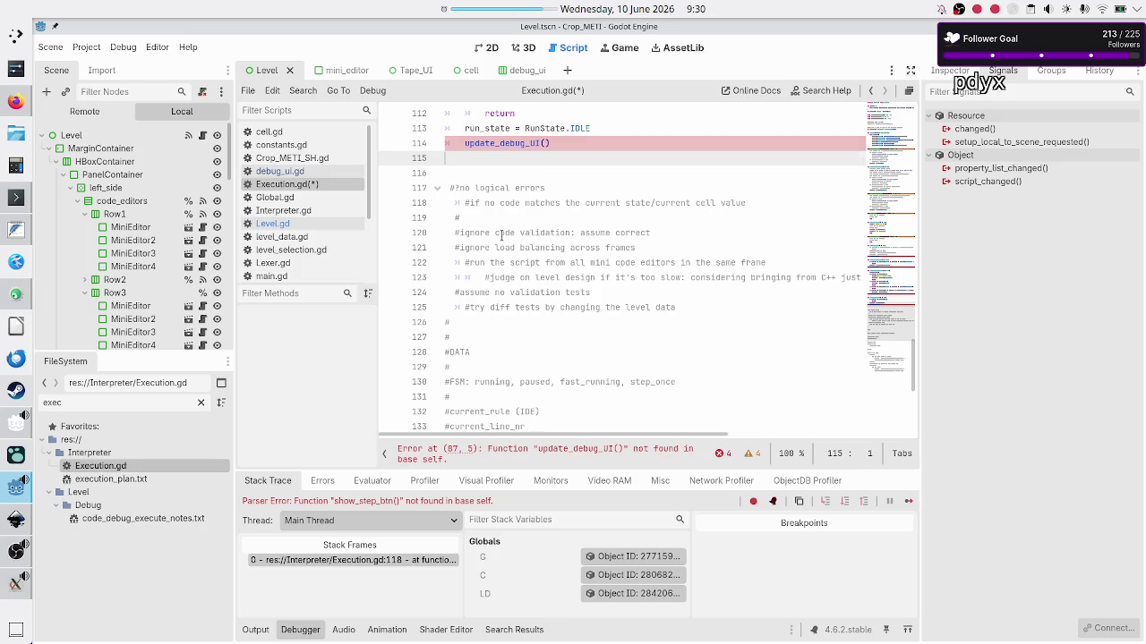
Remove the update_debug_UI() calls from the stop and pause-step handlers
{"action": "key", "text": "shift+Up"}
{"action": "key", "text": "BackSpace"}
{"action": "key", "text": "Up"}
{"action": "key", "text": "Up"}
{"action": "key", "text": "Up"}
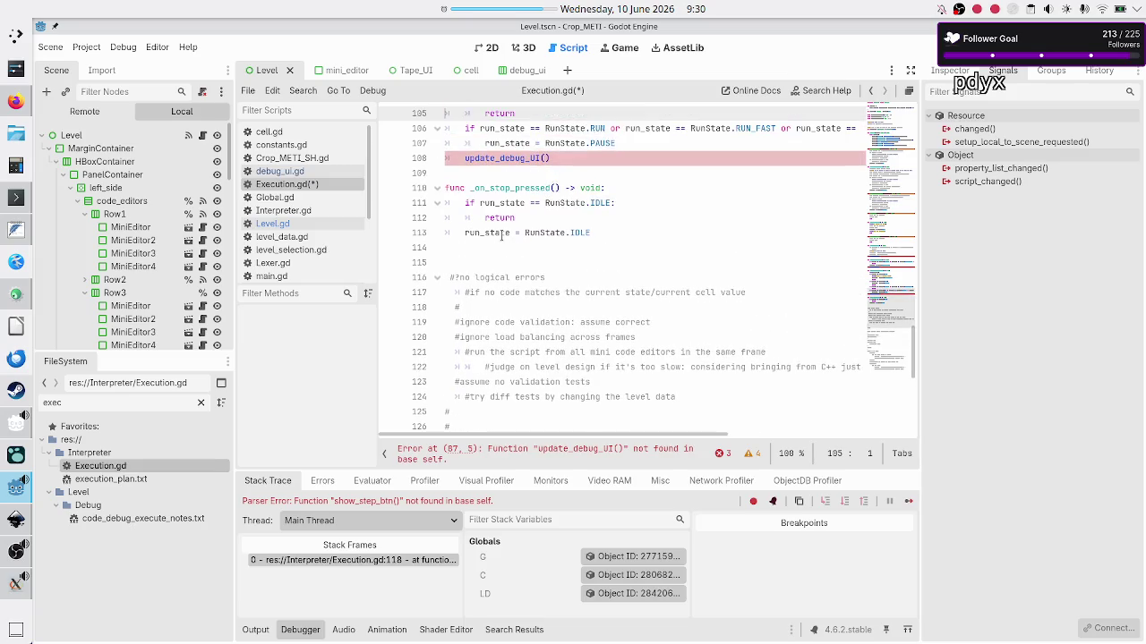
{"action": "key", "text": "Down"}
{"action": "key", "text": "Down"}
{"action": "key", "text": "Down"}
{"action": "key", "text": "shift+End"}
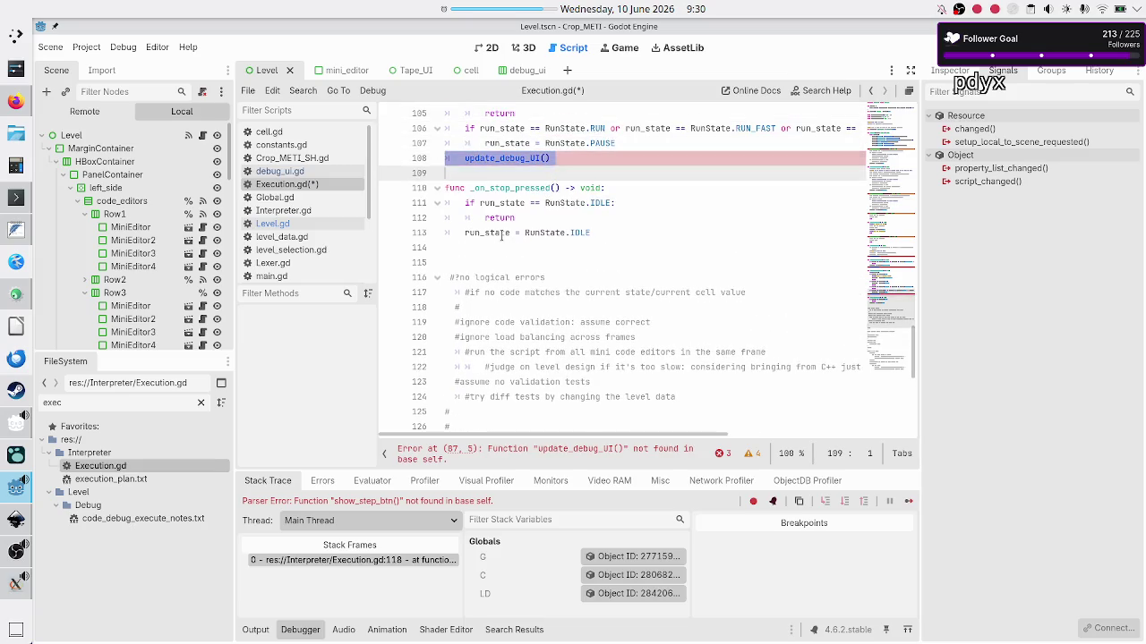
{"action": "key", "text": "BackSpace"}
{"action": "key", "text": "BackSpace"}
Remove the update_debug_UI() calls from the run-fast and run handlers
{"action": "key", "text": "Up"}
{"action": "key", "text": "Up"}
{"action": "key", "text": "Up"}
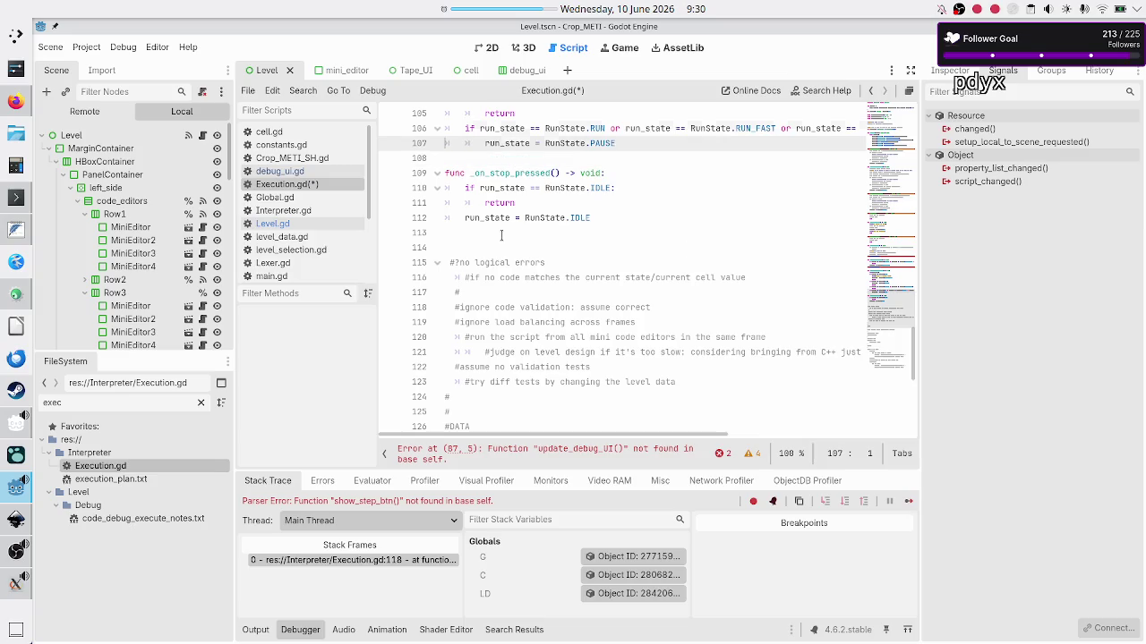
{"action": "key", "text": "Home"}
{"action": "key", "text": "Up"}
{"action": "key", "text": "Up"}
{"action": "key", "text": "Up"}
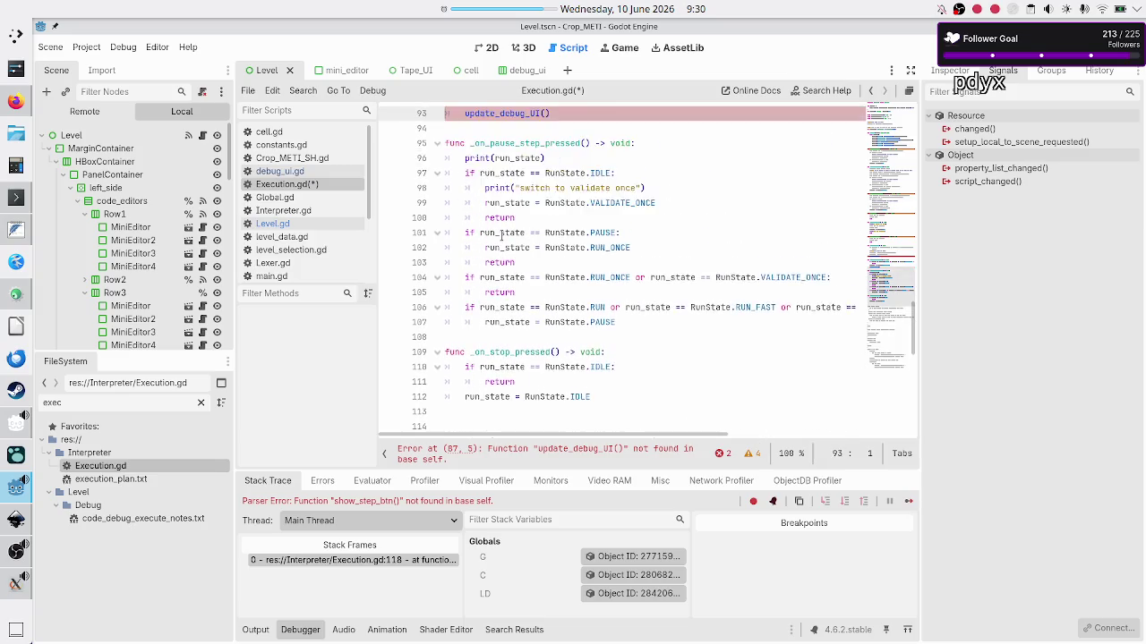
{"action": "key", "text": "shift+End"}
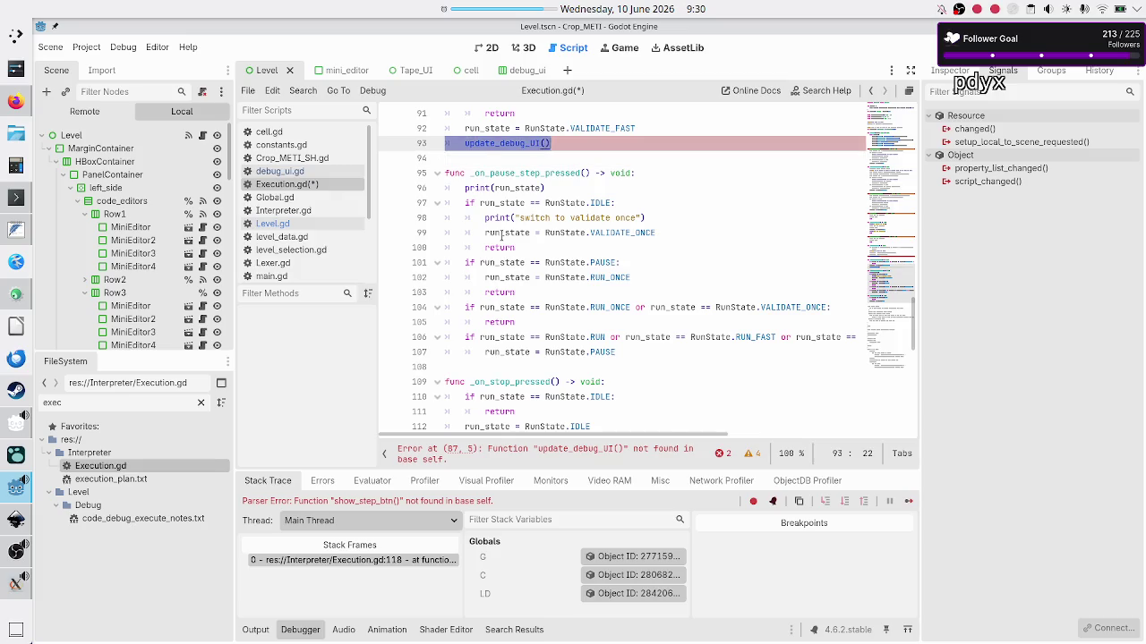
{"action": "key", "text": "BackSpace"}
{"action": "key", "text": "ctrl+shift+k"}
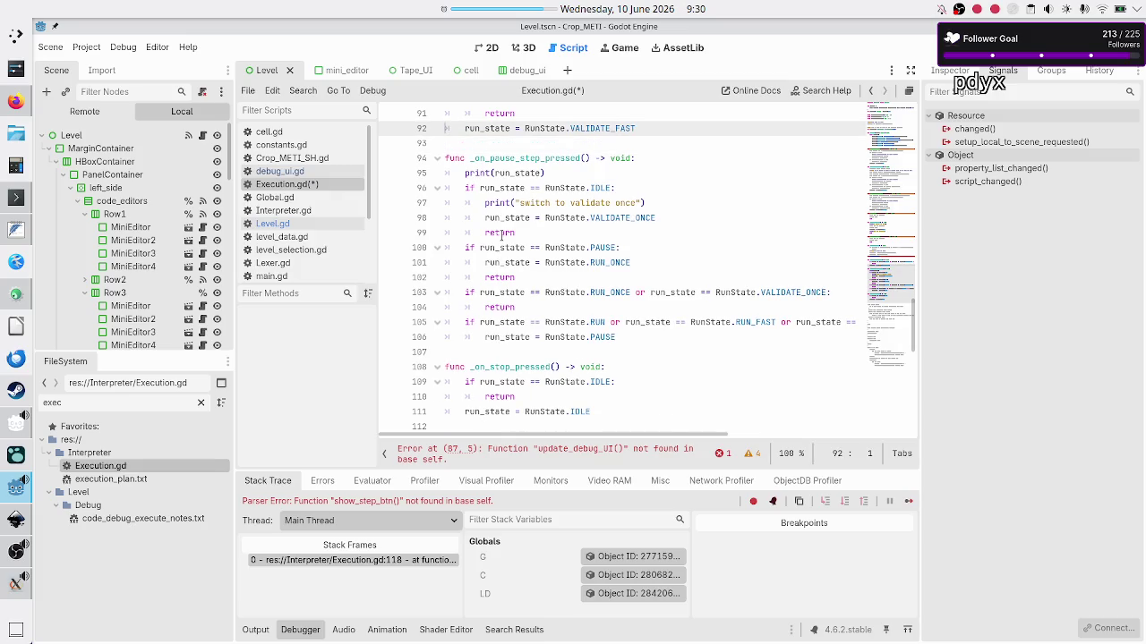
{"action": "key", "text": "Up"}
{"action": "key", "text": "Up"}
{"action": "key", "text": "Up"}
{"action": "key", "text": "Down"}
{"action": "key", "text": "Down"}
{"action": "key", "text": "Down"}
{"action": "key", "text": "shift+Down"}
{"action": "key", "text": "BackSpace"}
Add a pass statement to the now-empty run handler
{"action": "key", "text": "Up"}
{"action": "key", "text": "Up"}
{"action": "key", "text": "Up"}
{"action": "key", "text": "Up"}
{"action": "key", "text": "Up"}
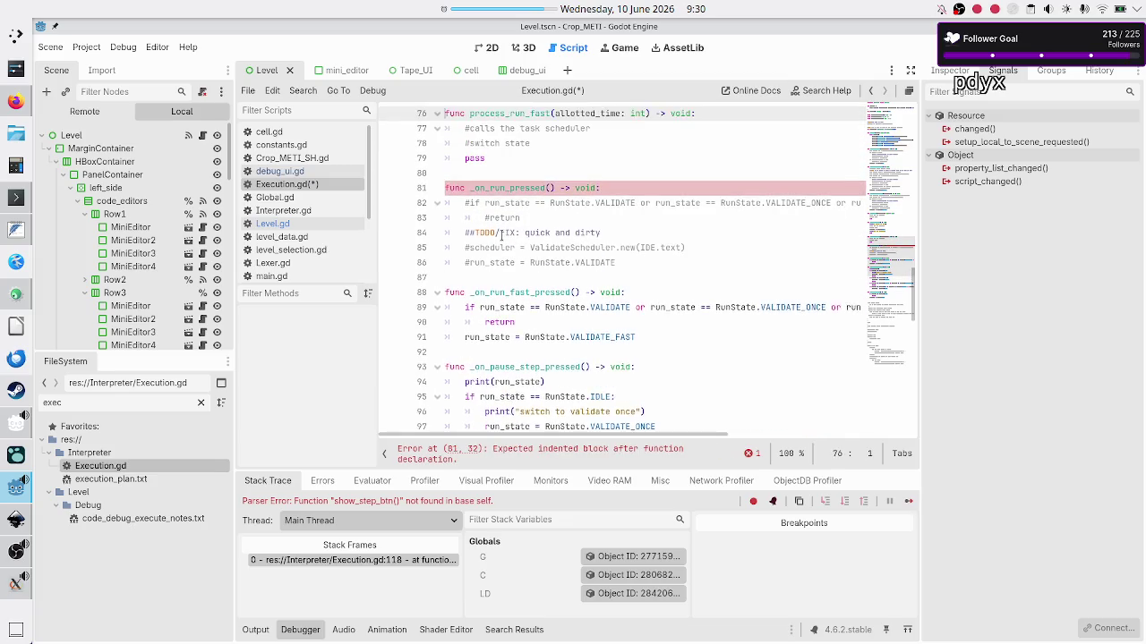
{"action": "key", "text": "Up"}
{"action": "key", "text": "Up"}
{"action": "key", "text": "Up"}
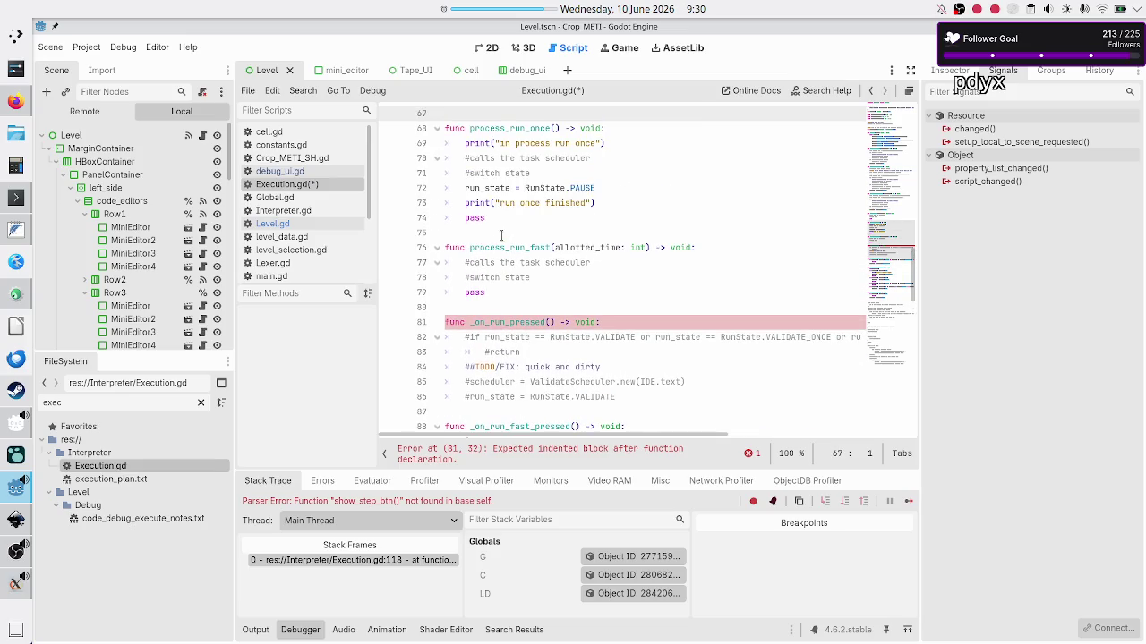
{"action": "key", "text": "Down"}
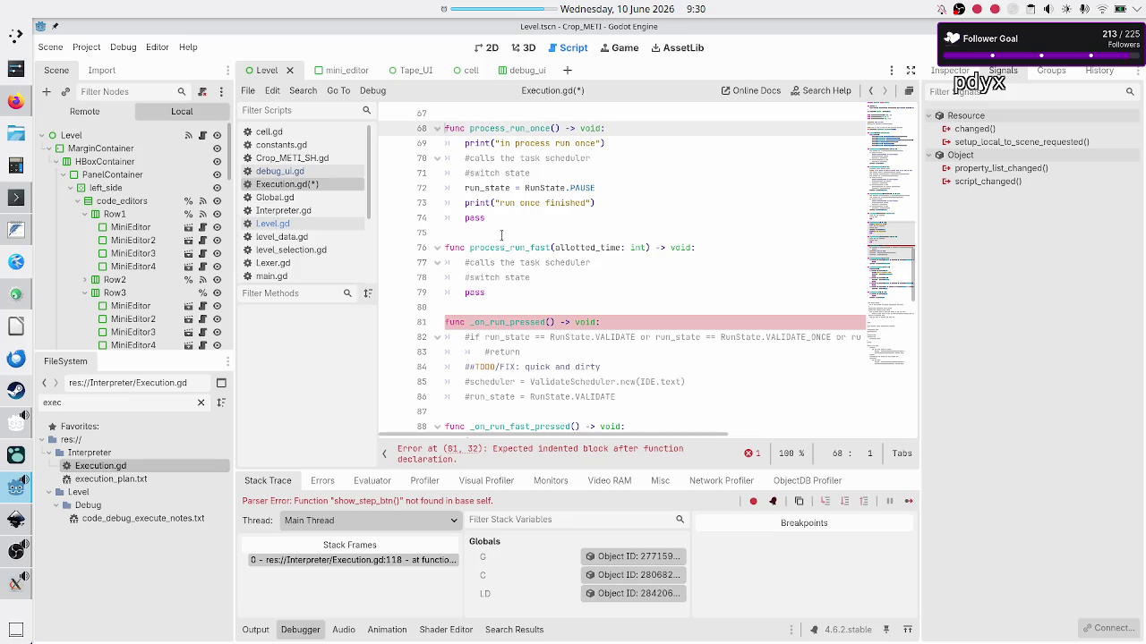
{"action": "key", "text": "Down"}
{"action": "key", "text": "Down"}
{"action": "key", "text": "Down"}
{"action": "key", "text": "End"}
{"action": "key", "text": "Return"}
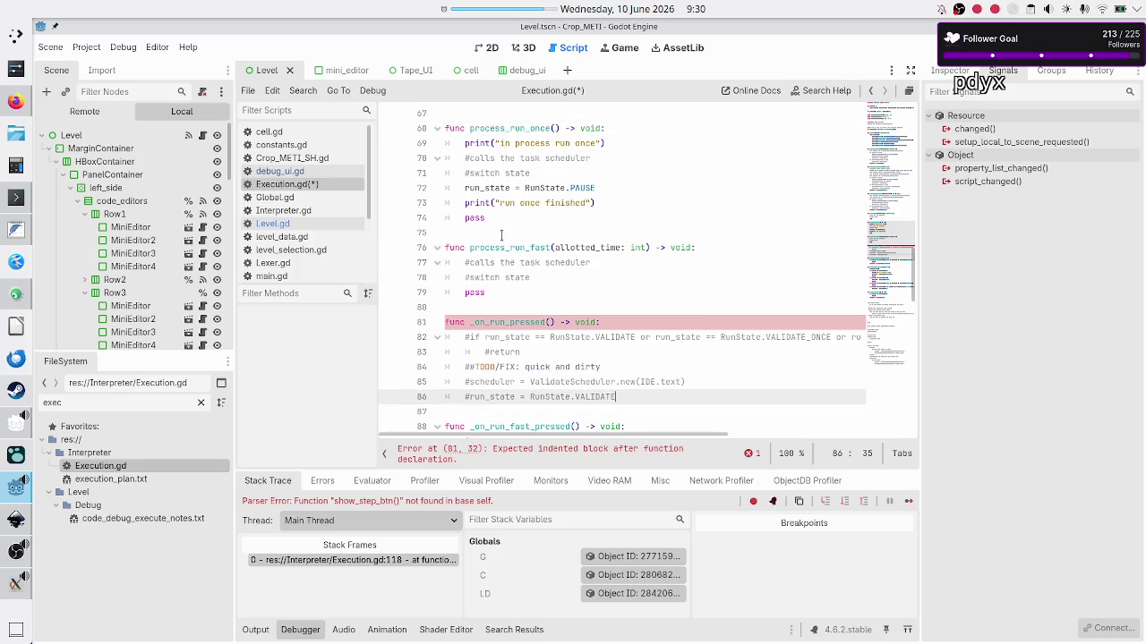
{"action": "type", "text": "pass"}
{"action": "key", "text": "Return"}
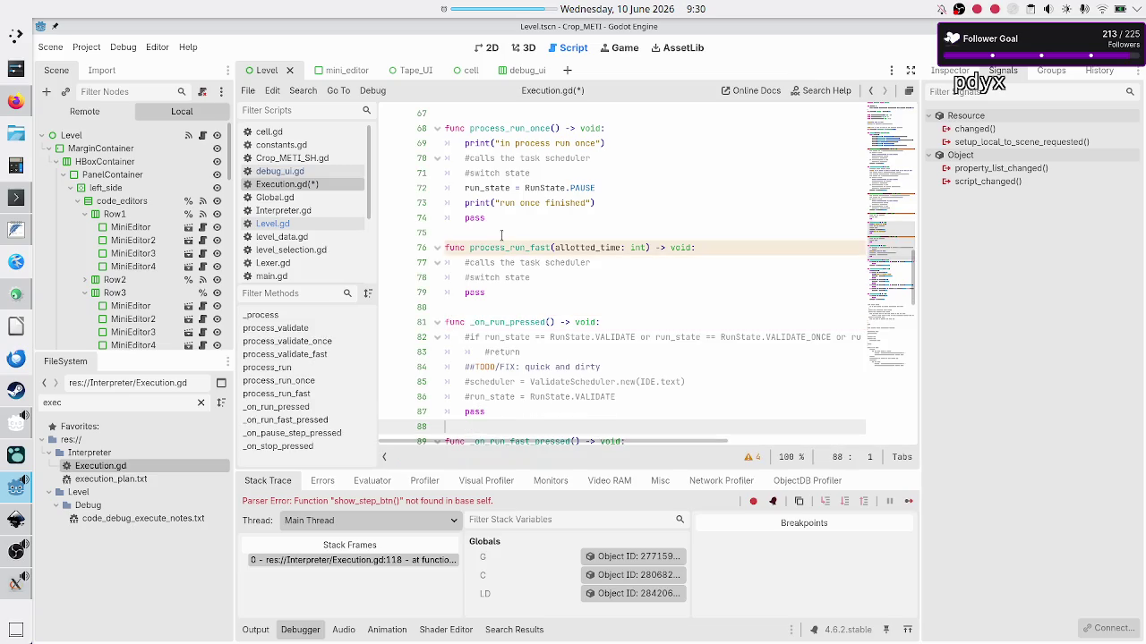
Save Execution.gd and run the project with F6
{"action": "scroll", "coordinate": [528, 329], "scroll_direction": "down", "scroll_amount": 20}
{"action": "scroll", "coordinate": [528, 329], "scroll_direction": "right", "scroll_amount": 2}
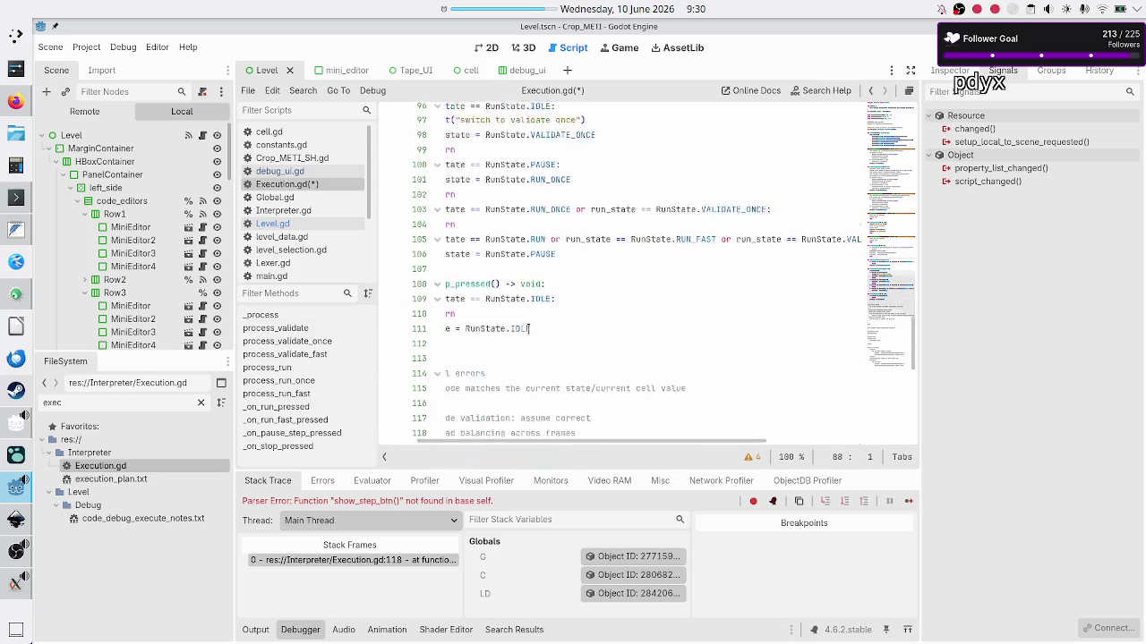
{"action": "scroll", "coordinate": [528, 328], "scroll_direction": "left", "scroll_amount": 2}
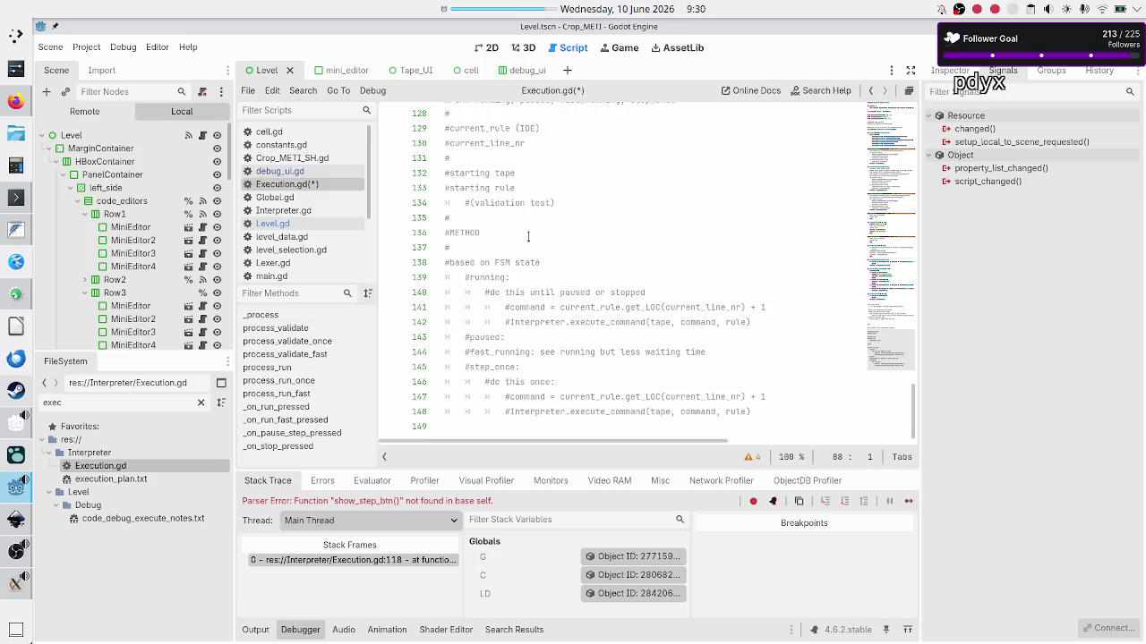
{"action": "scroll", "coordinate": [528, 254], "scroll_direction": "up", "scroll_amount": 12}
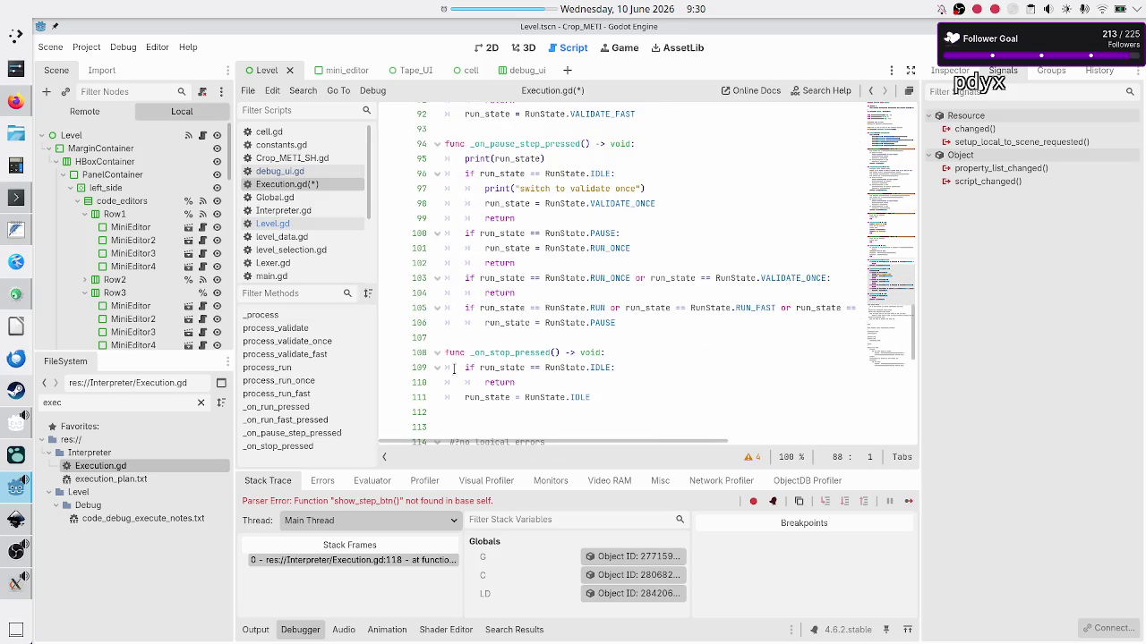
{"action": "left_click", "coordinate": [455, 417]}
{"action": "key", "text": "ctrl+s"}
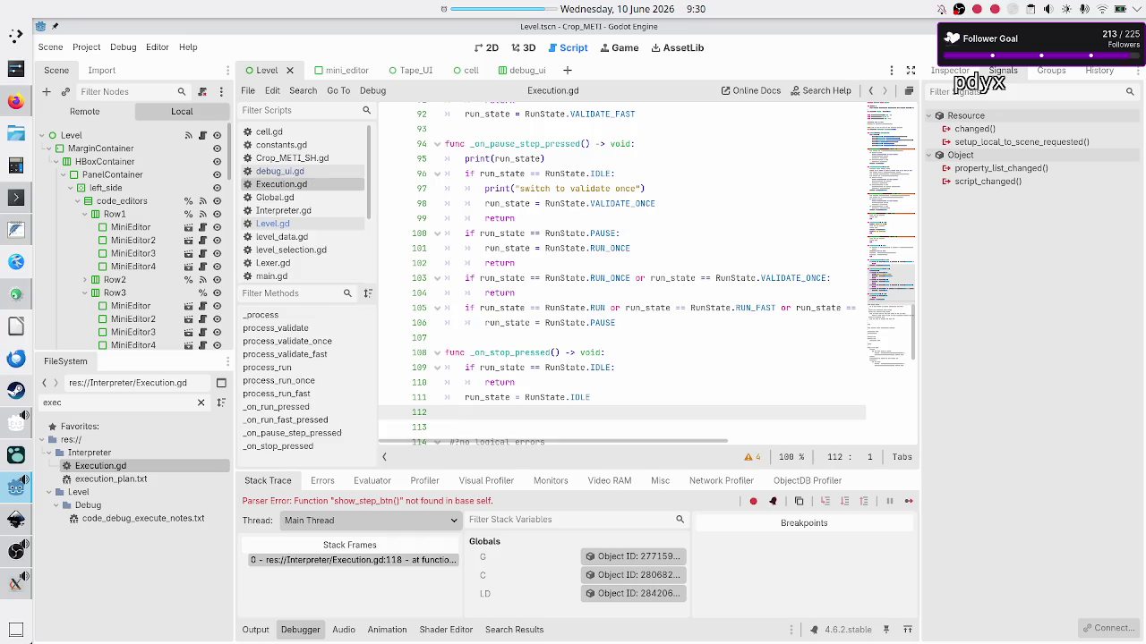
{"action": "key", "text": "F6"}
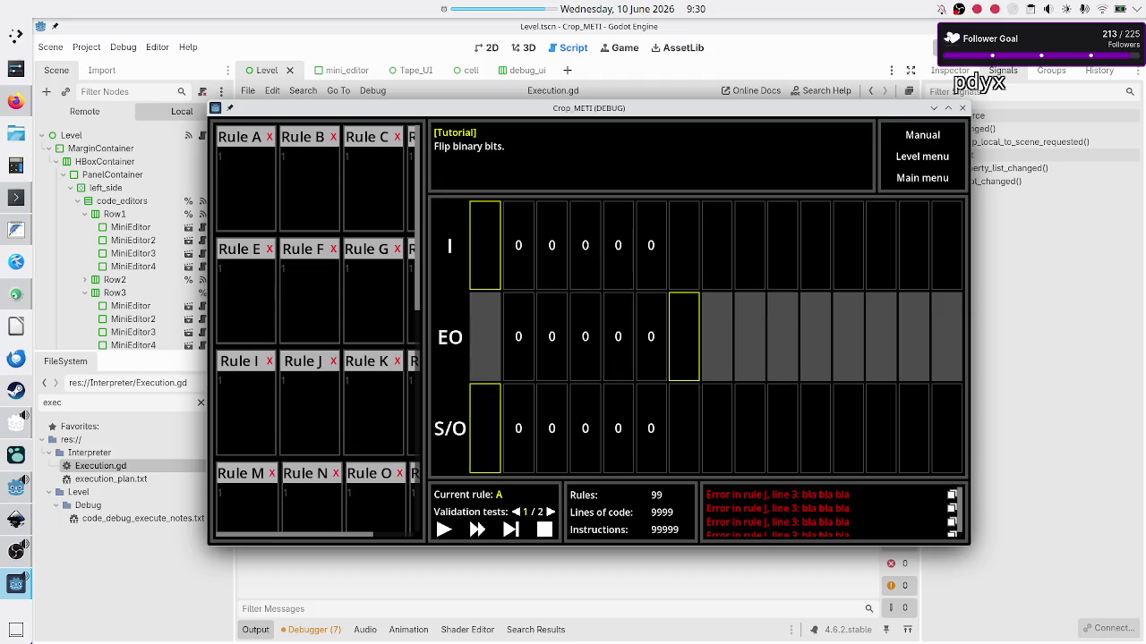
Play the Flip binary bits level, test focus in the Rule J, F and B editors, then close the game
{"action": "left_click", "coordinate": [446, 530]}
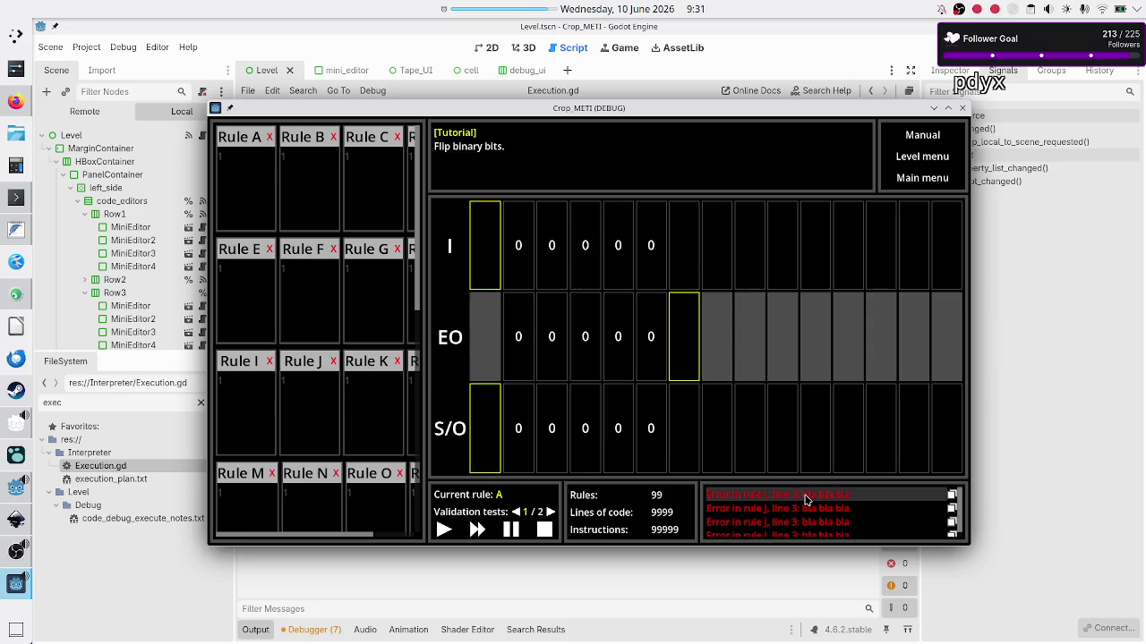
{"action": "left_click", "coordinate": [294, 380]}
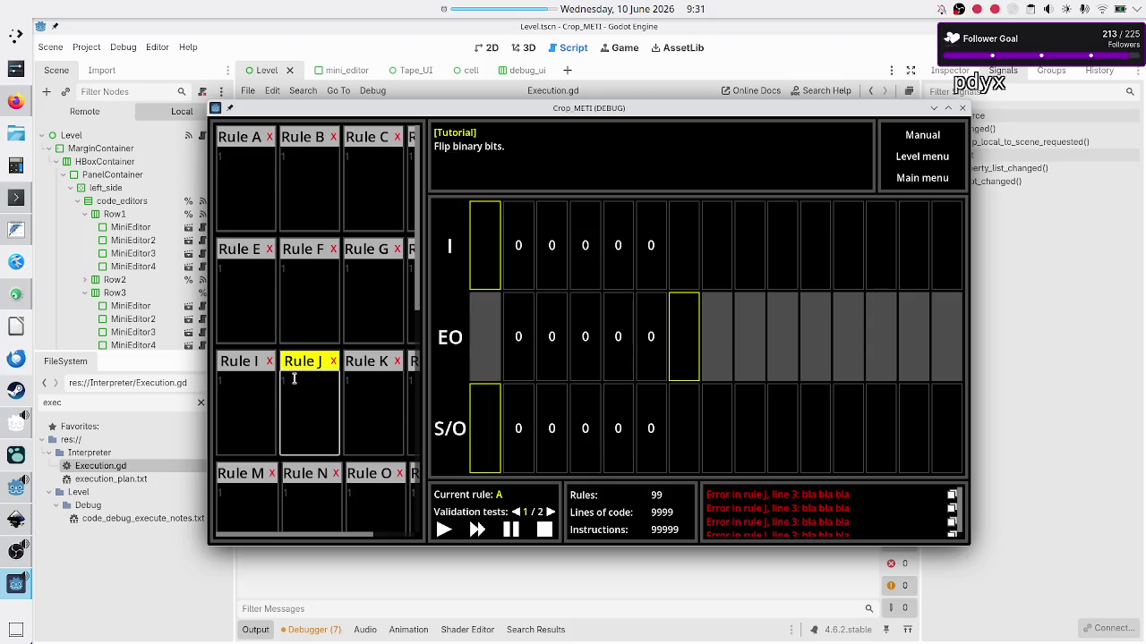
{"action": "left_click", "coordinate": [313, 301]}
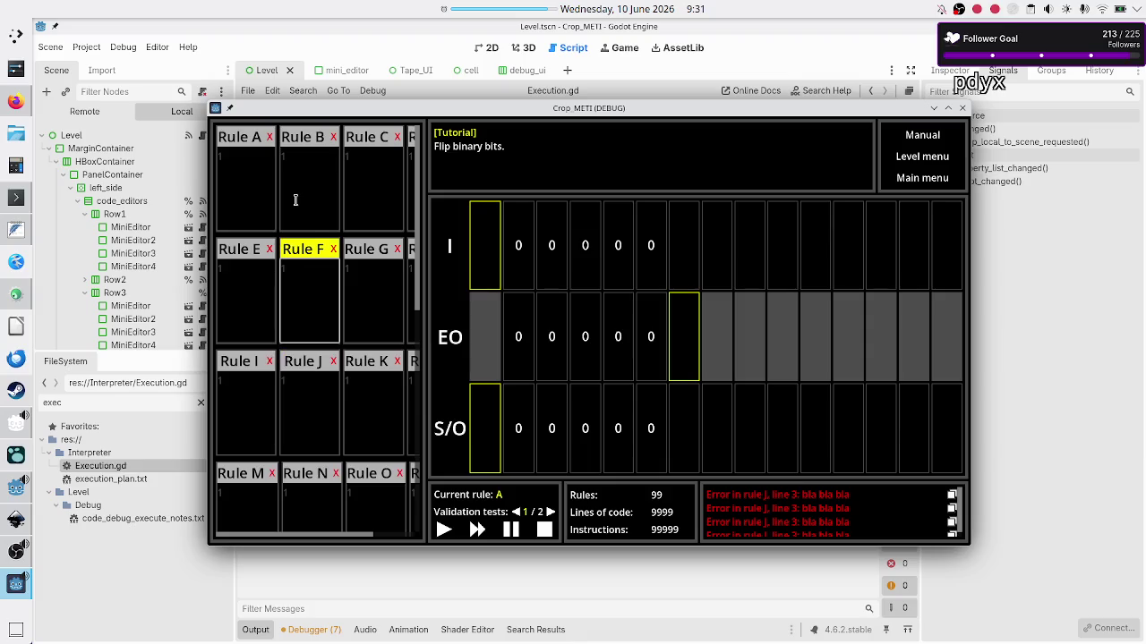
{"action": "left_click", "coordinate": [295, 200]}
{"action": "left_click", "coordinate": [295, 296]}
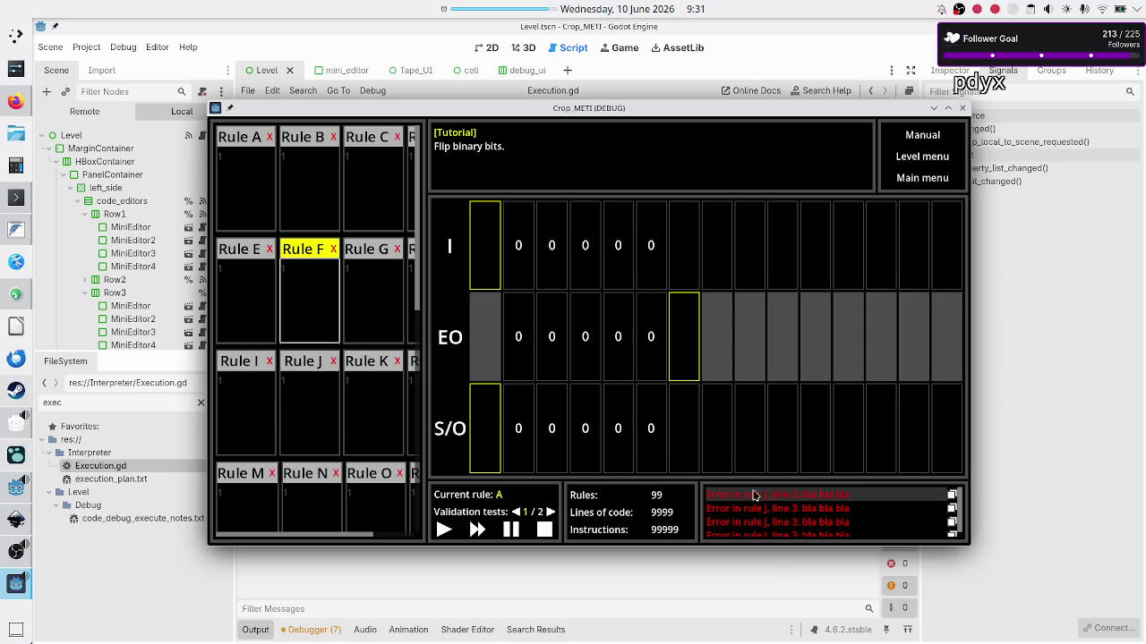
{"action": "left_click", "coordinate": [314, 389]}
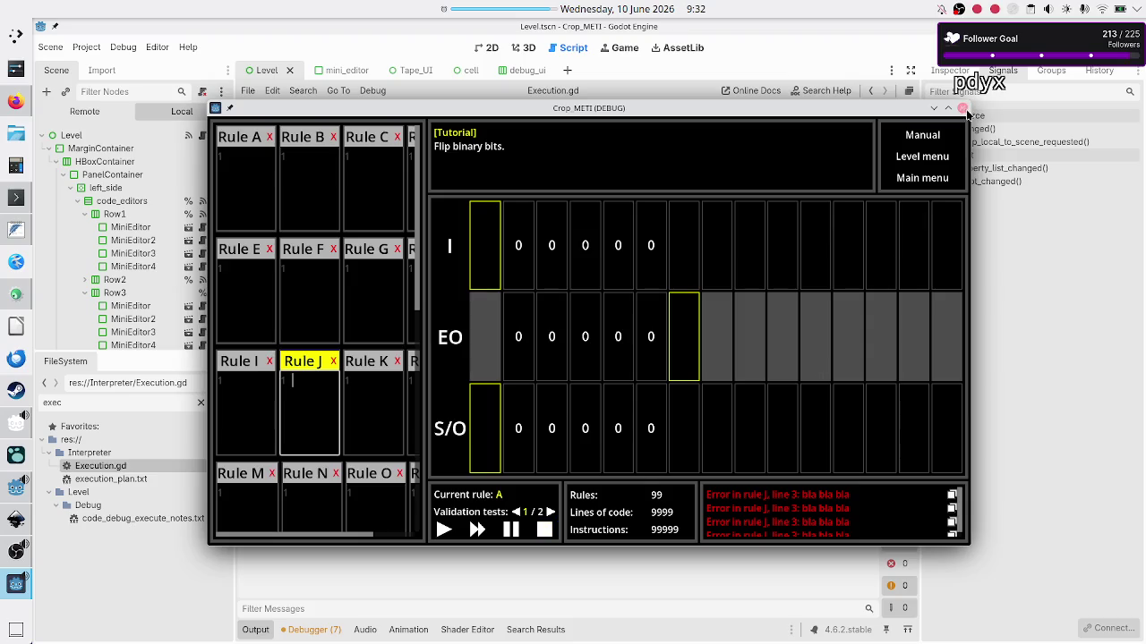
{"action": "left_click", "coordinate": [962, 109]}
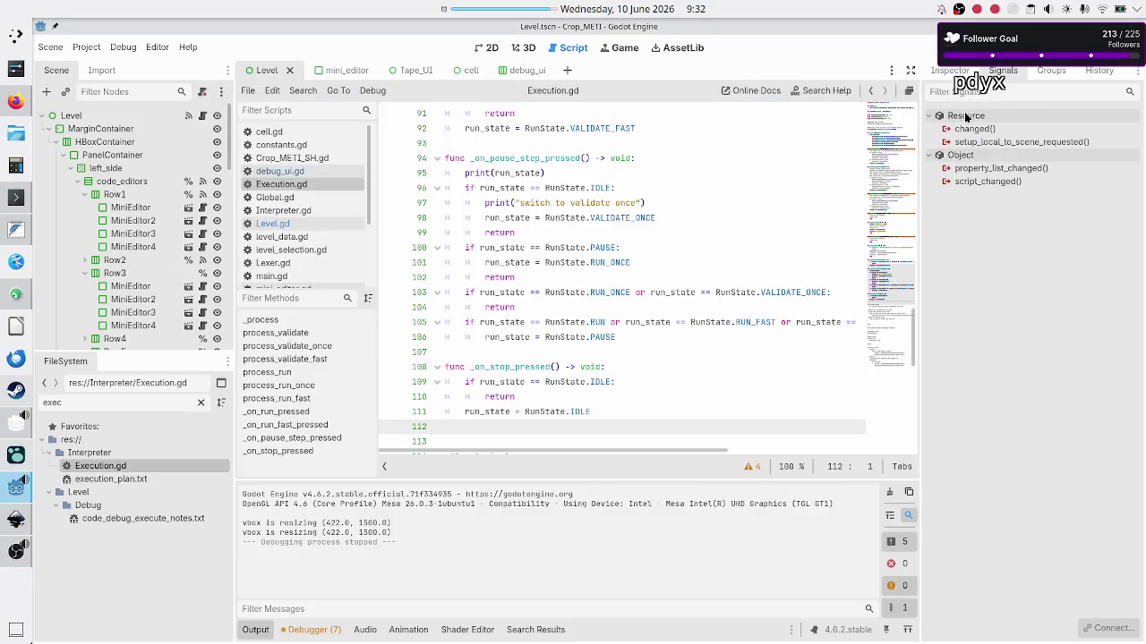
Open debug_ui.gd and scroll through its button-press handler functions
{"action": "left_click", "coordinate": [614, 216]}
{"action": "left_click", "coordinate": [684, 203]}
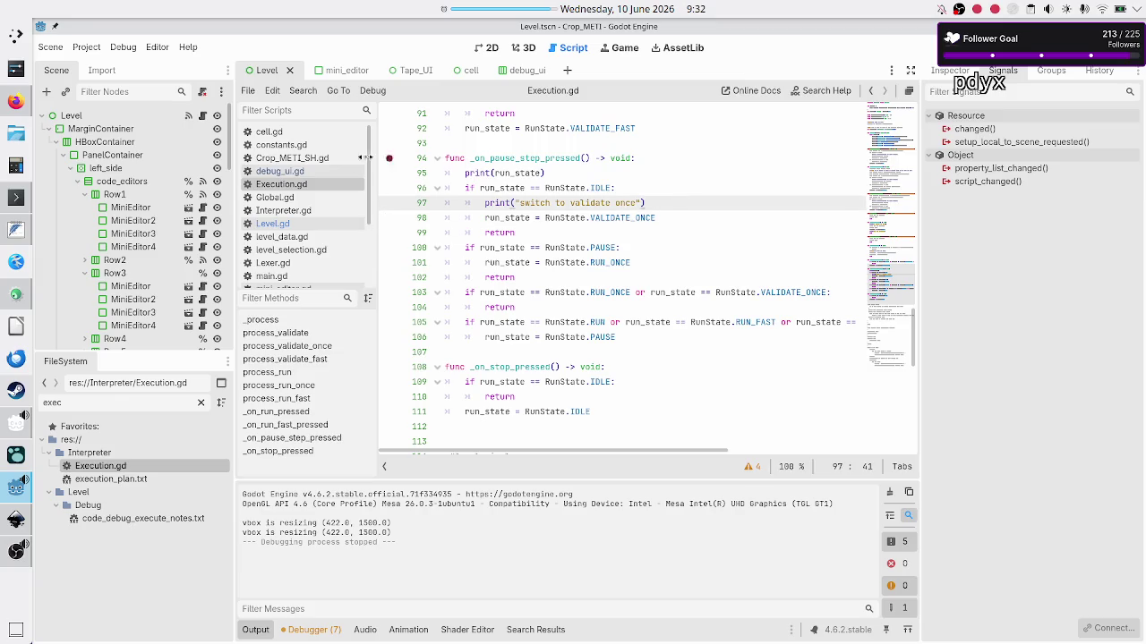
{"action": "left_click", "coordinate": [297, 172]}
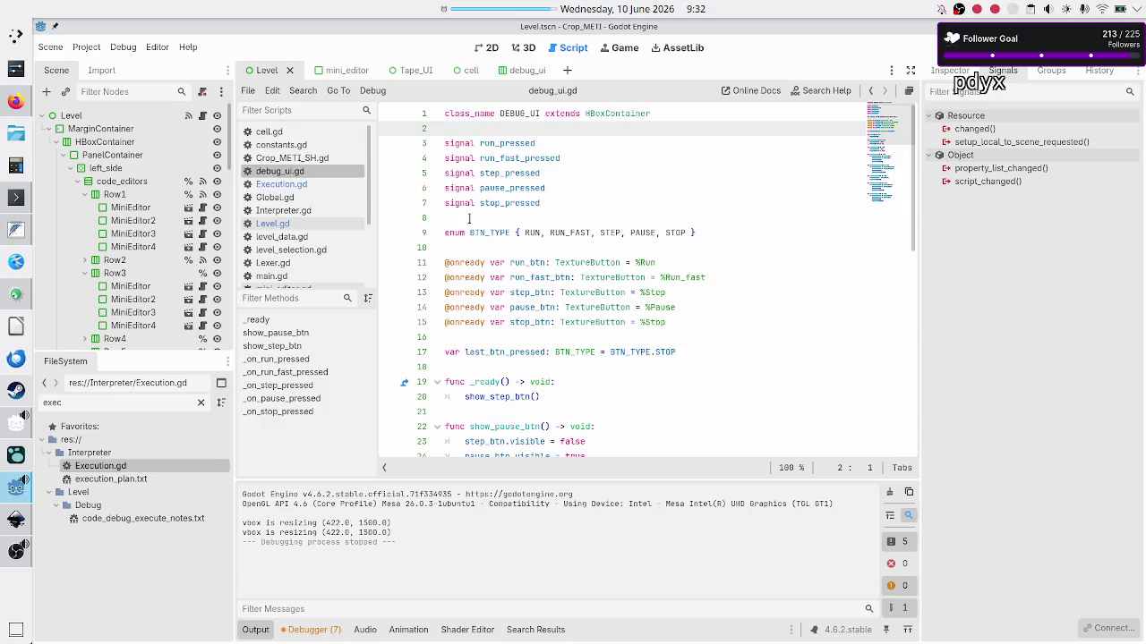
{"action": "scroll", "coordinate": [526, 256], "scroll_direction": "down", "scroll_amount": 6}
{"action": "scroll", "coordinate": [526, 256], "scroll_direction": "down", "scroll_amount": 4}
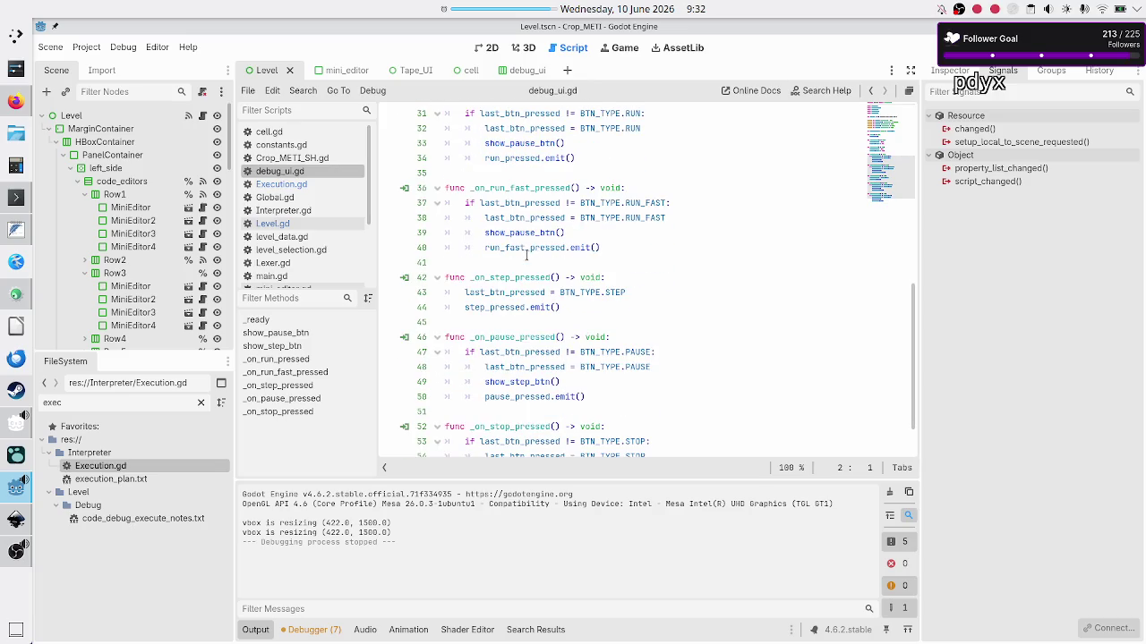
{"action": "scroll", "coordinate": [527, 256], "scroll_direction": "up", "scroll_amount": 6}
{"action": "scroll", "coordinate": [526, 256], "scroll_direction": "down", "scroll_amount": 7}
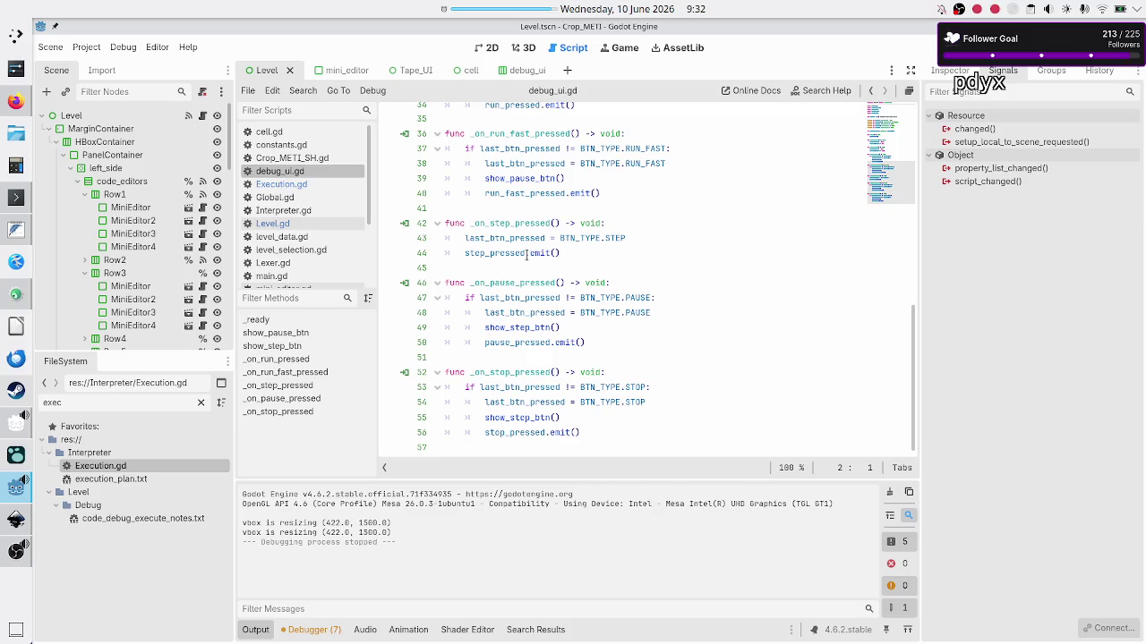
{"action": "scroll", "coordinate": [527, 256], "scroll_direction": "up", "scroll_amount": 11}
{"action": "scroll", "coordinate": [527, 256], "scroll_direction": "down", "scroll_amount": 1}
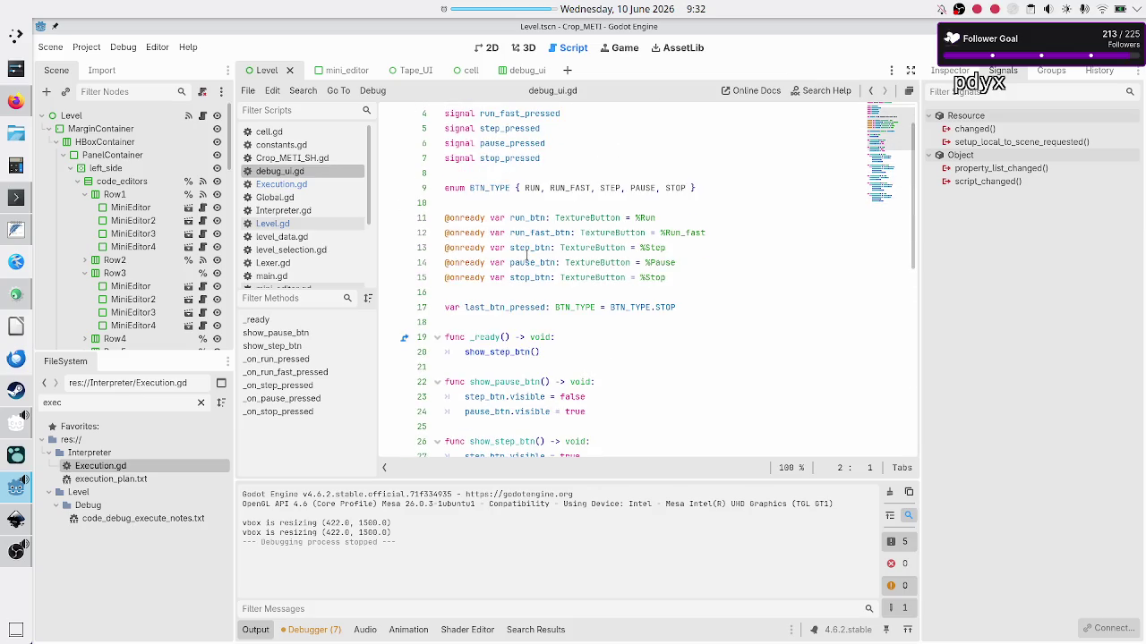
{"action": "scroll", "coordinate": [526, 256], "scroll_direction": "down", "scroll_amount": 1}
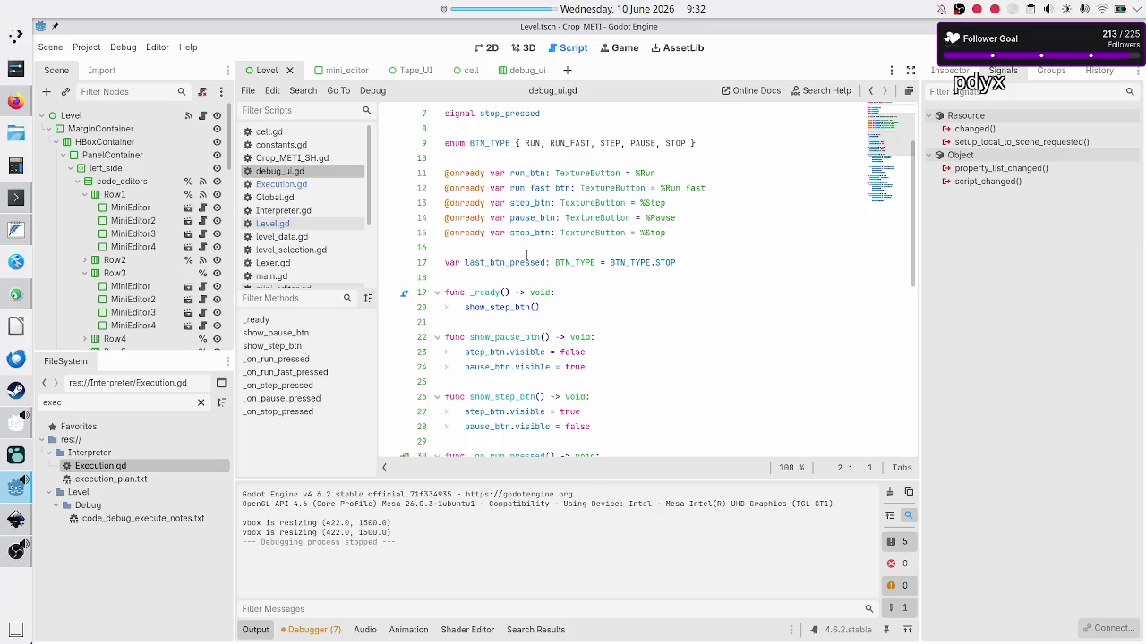
{"action": "scroll", "coordinate": [526, 256], "scroll_direction": "down", "scroll_amount": 2}
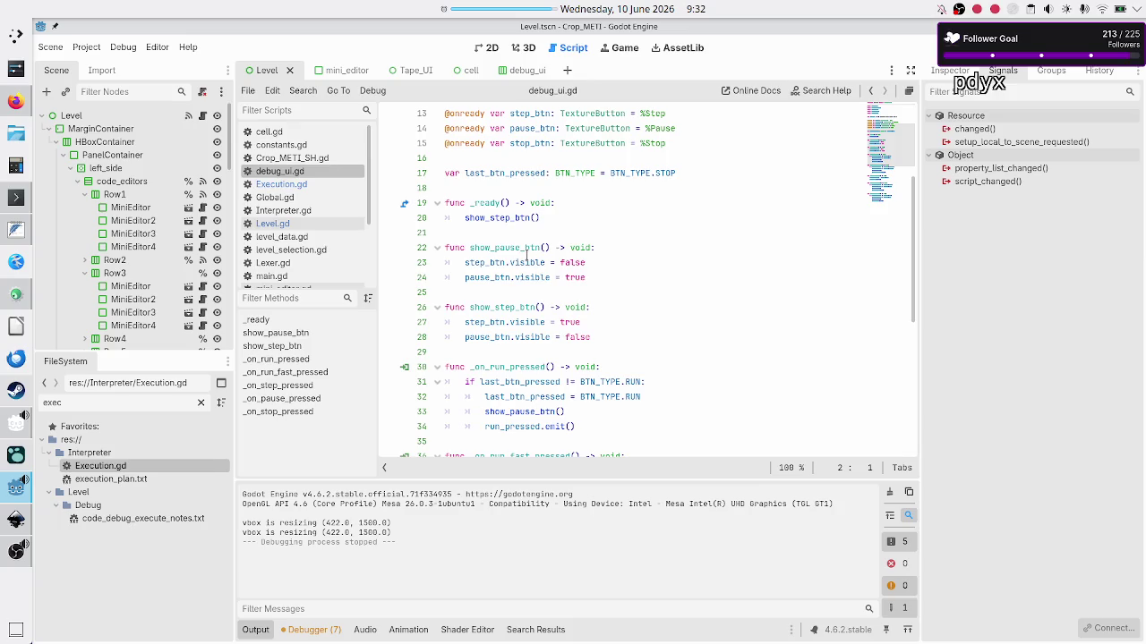
{"action": "scroll", "coordinate": [526, 256], "scroll_direction": "down", "scroll_amount": 7}
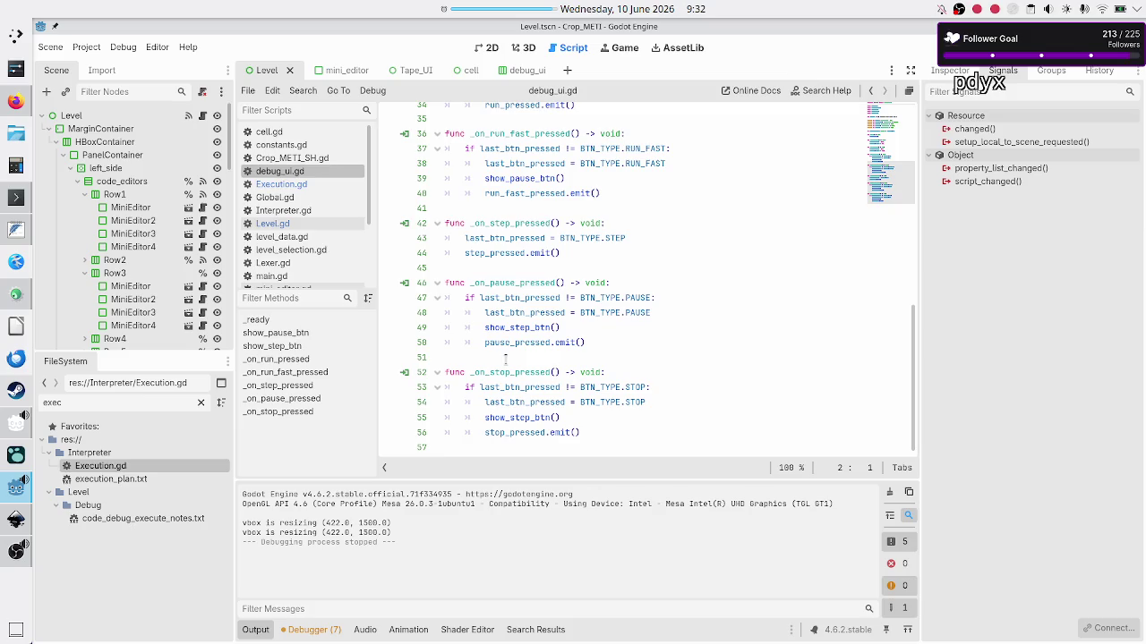
Select the _on_stop_pressed name, then place the caret on empty line 51
{"action": "double_click", "coordinate": [502, 372]}
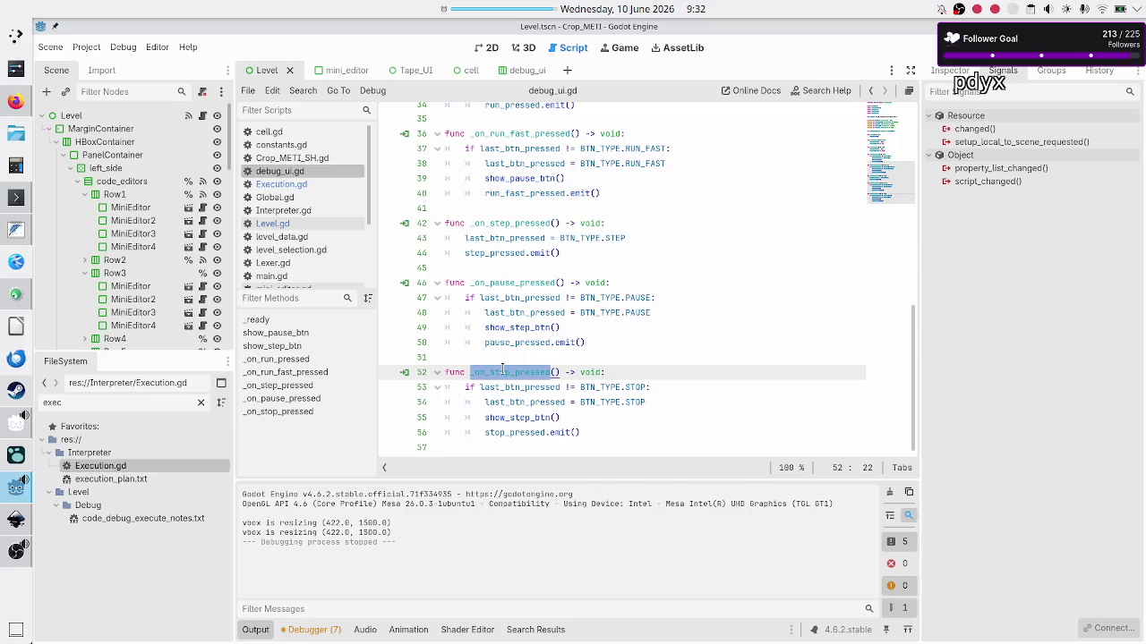
{"action": "left_click", "coordinate": [496, 345]}
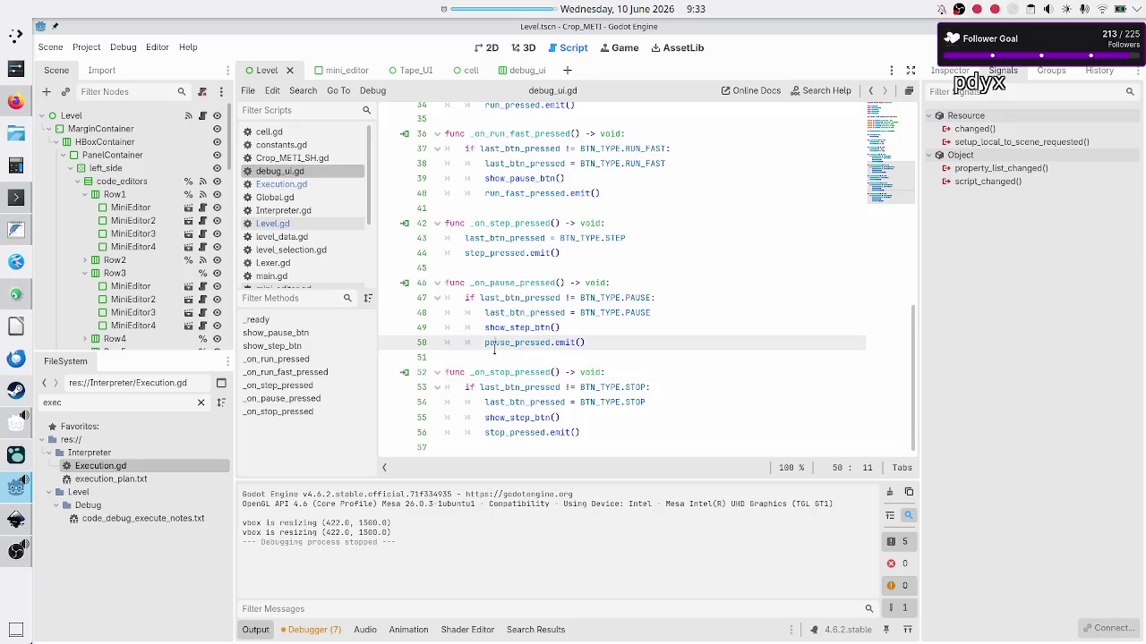
{"action": "left_click", "coordinate": [494, 355]}
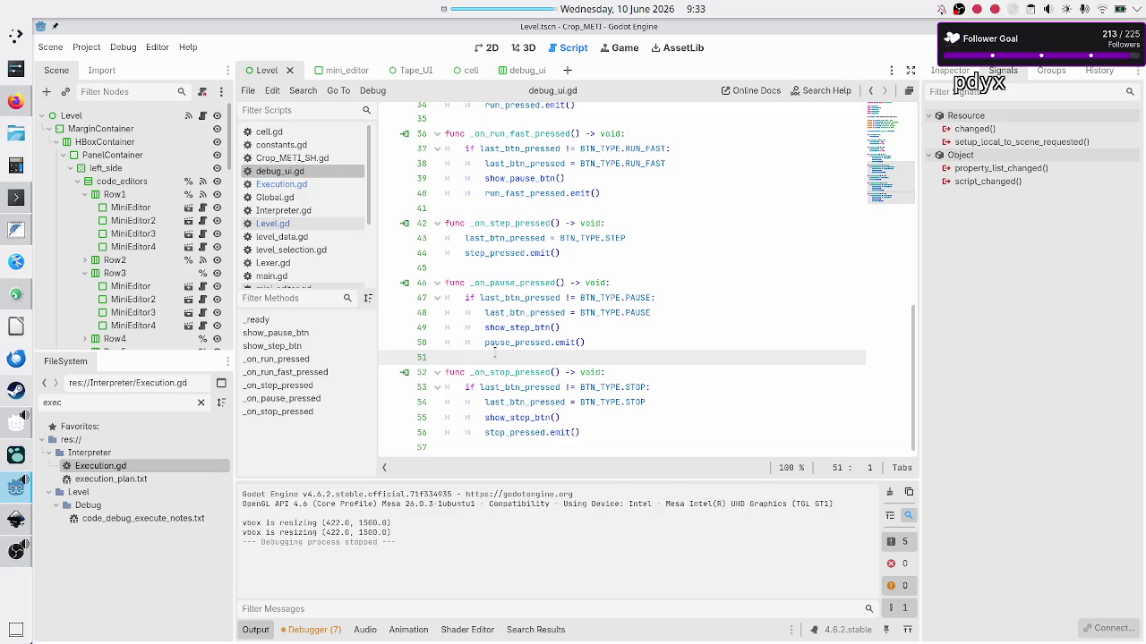
Mute the Microphone in OBS Studio's Audio Mixer and minimize OBS
{"action": "left_click", "coordinate": [12, 559]}
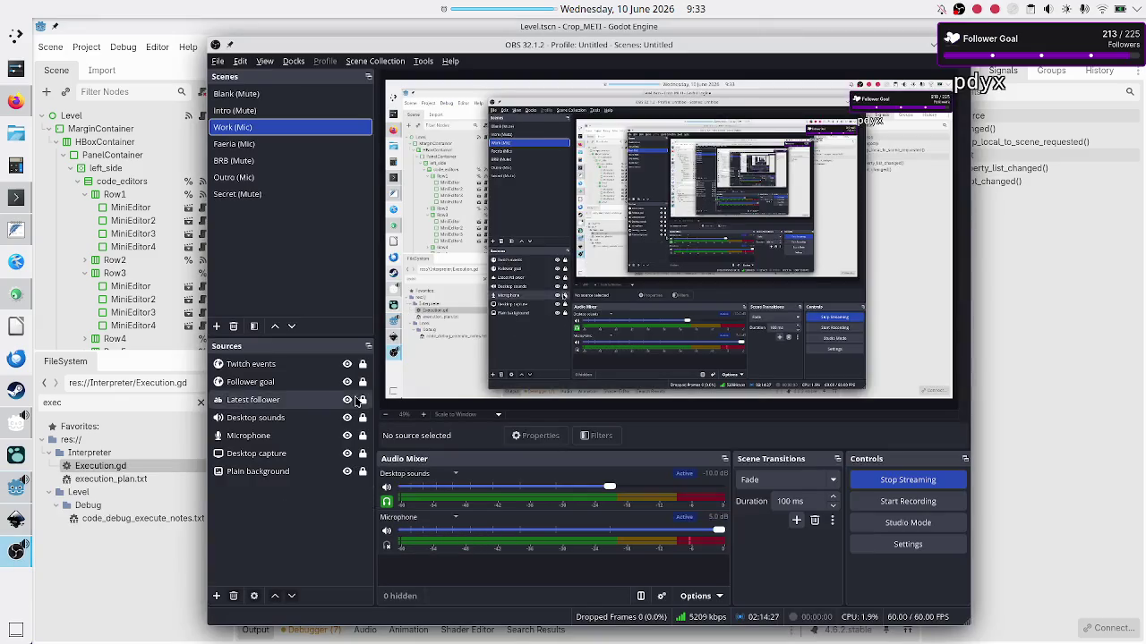
{"action": "left_click", "coordinate": [386, 531]}
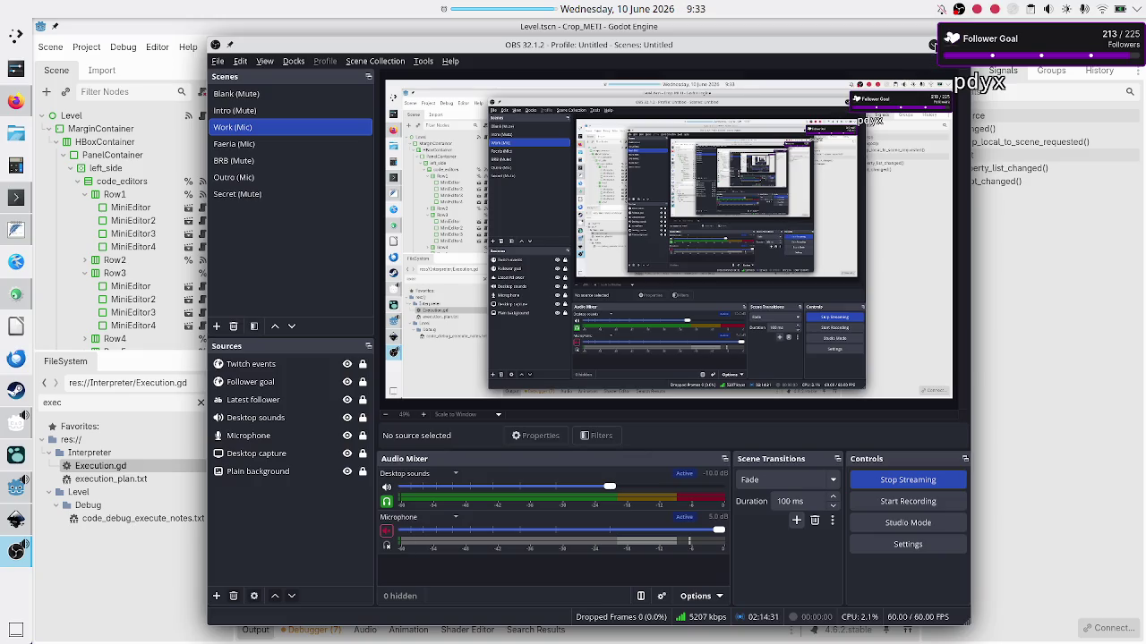
{"action": "left_click", "coordinate": [934, 46]}
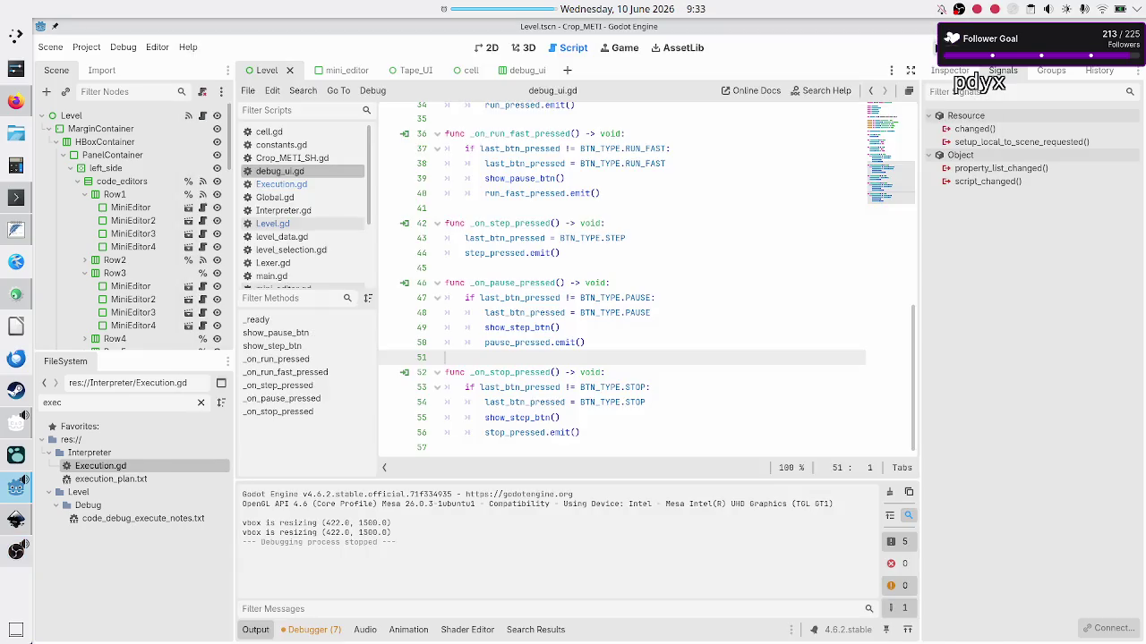
Clear the previous top-bar timer and start a 00:03:00 countdown from its presets
{"action": "left_click", "coordinate": [506, 11]}
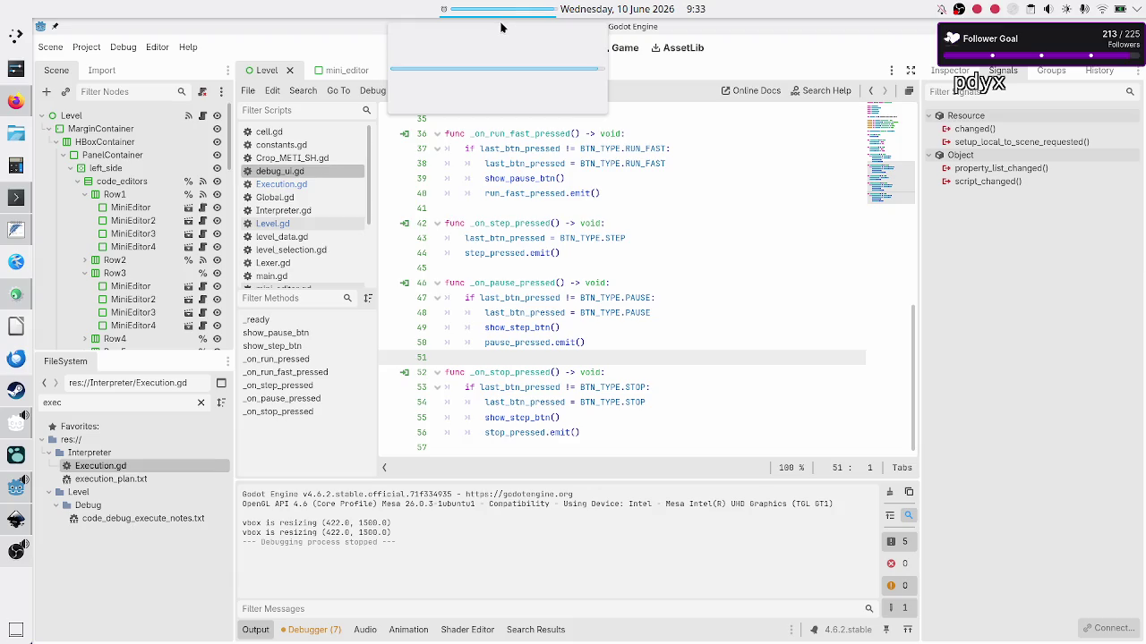
{"action": "left_click", "coordinate": [505, 14]}
{"action": "left_click", "coordinate": [526, 46]}
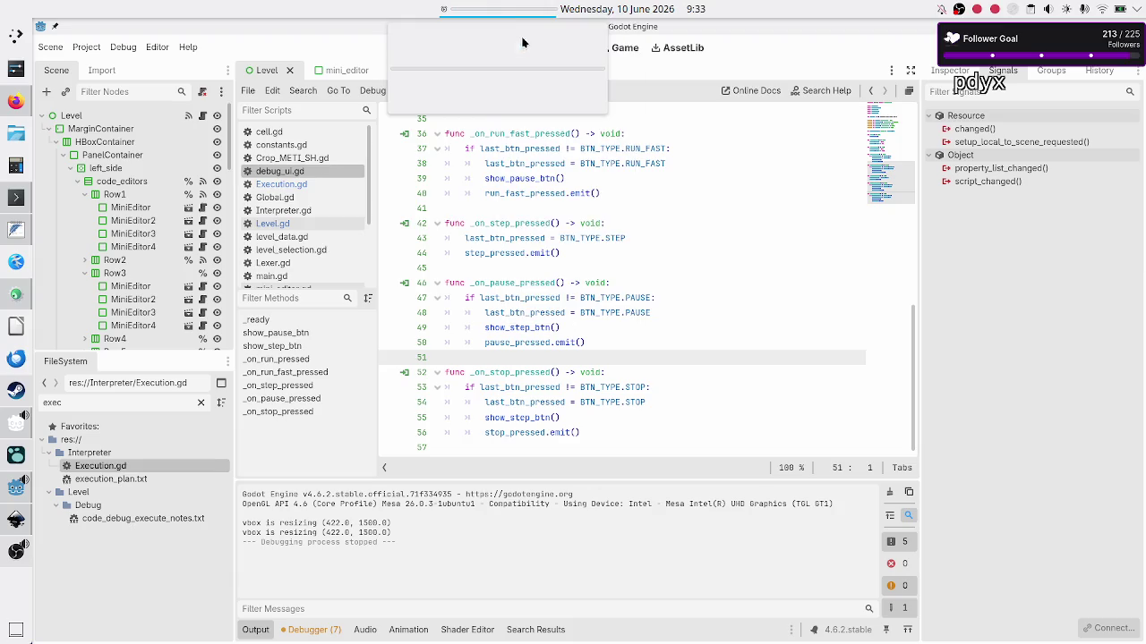
{"action": "left_click", "coordinate": [514, 12]}
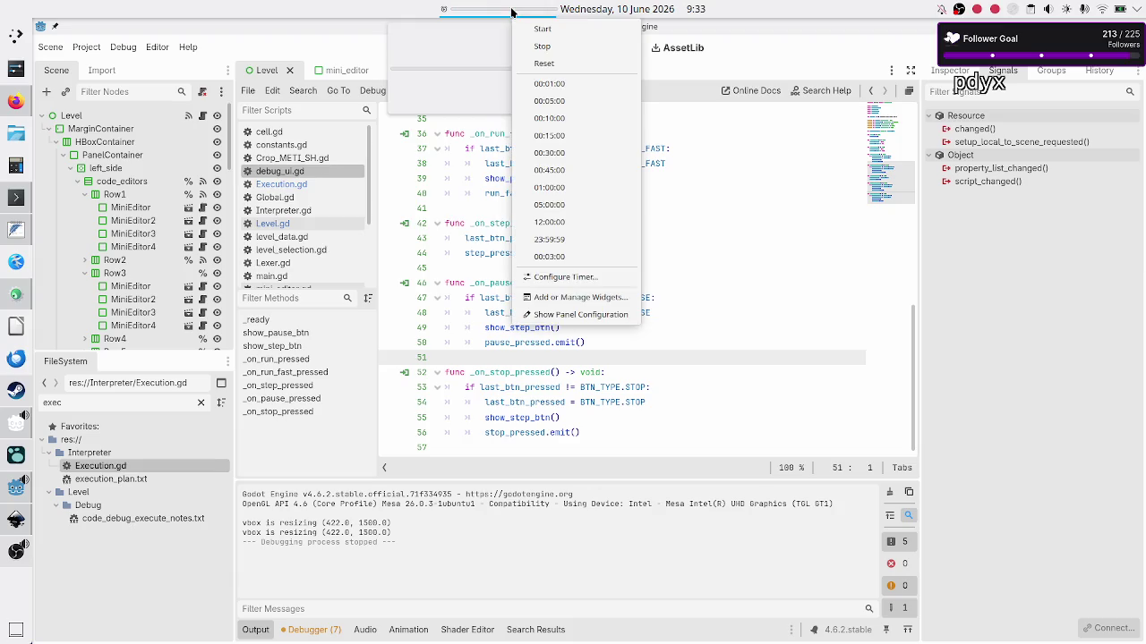
{"action": "left_click", "coordinate": [555, 255]}
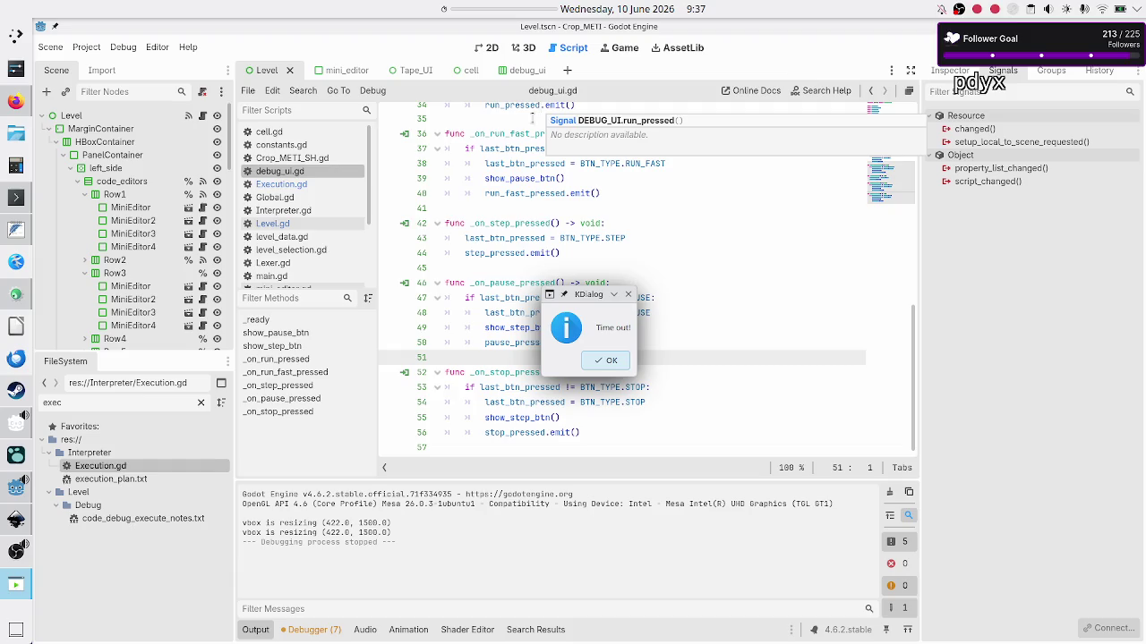
Dismiss the 'Time out!' notification shown over the script editor
{"action": "left_click", "coordinate": [606, 361]}
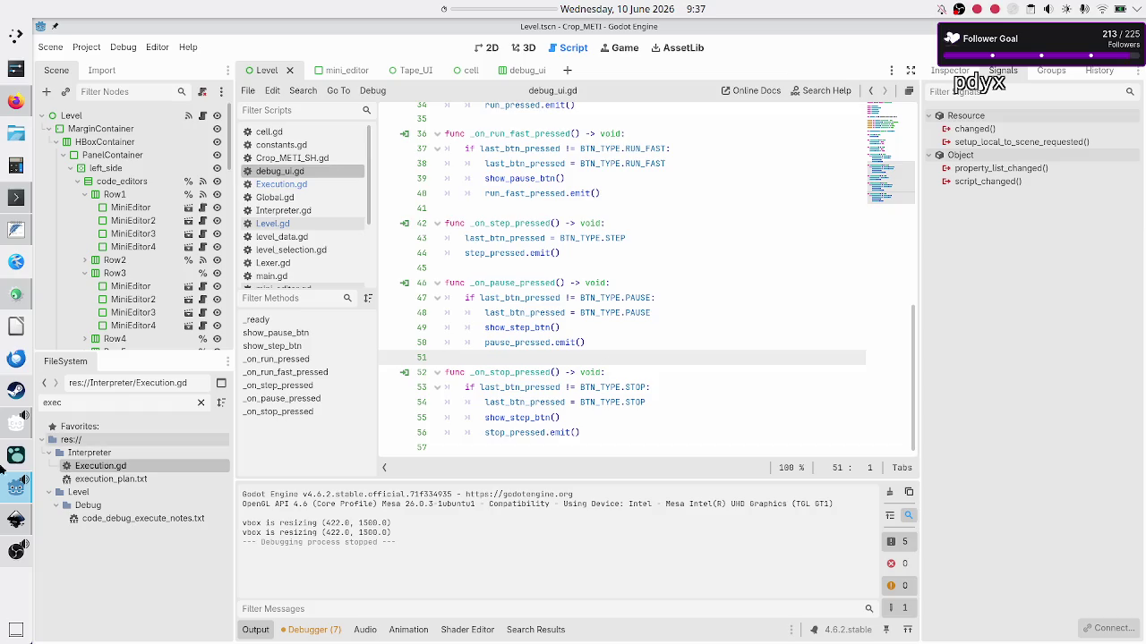
Bring up OBS Studio, unmute the Microphone source, and minimize OBS back to Godot
{"action": "left_click", "coordinate": [11, 557]}
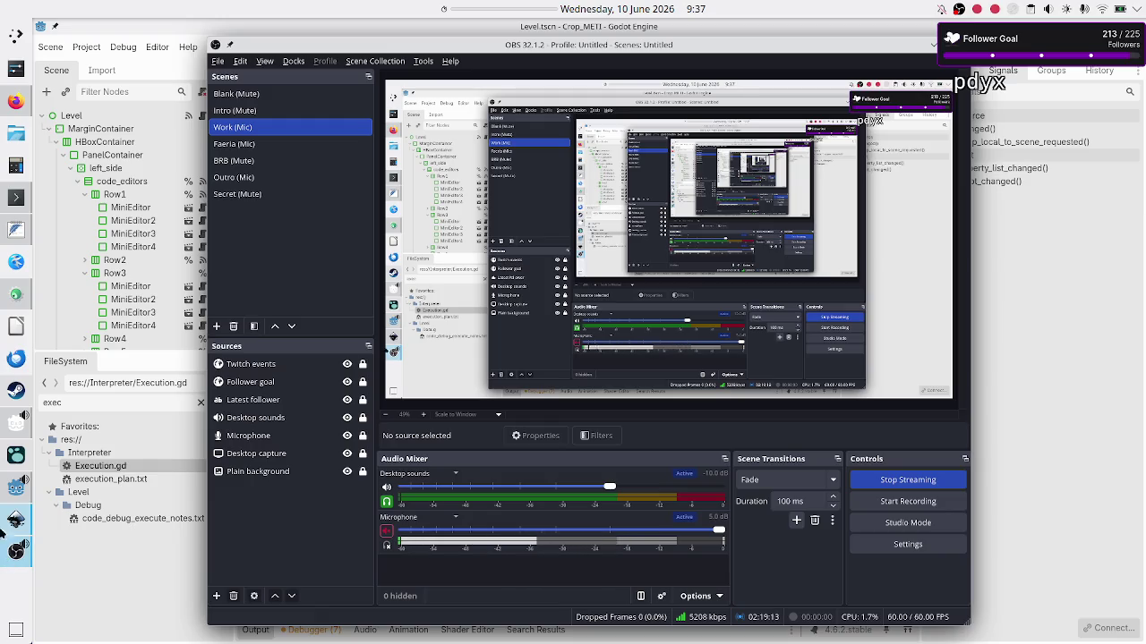
{"action": "left_click", "coordinate": [387, 530]}
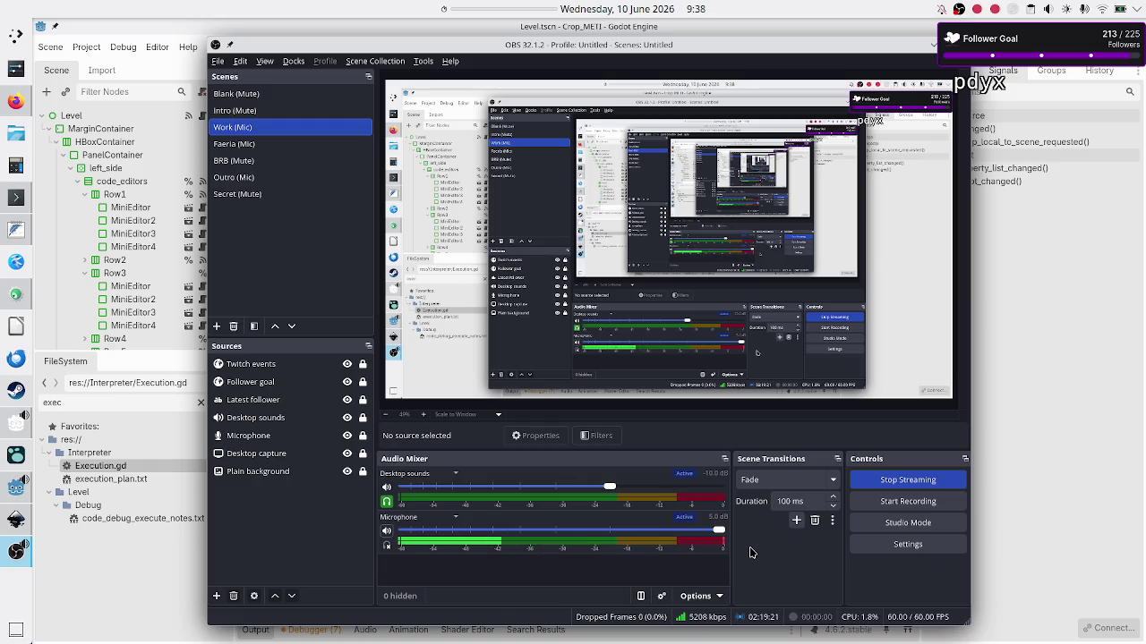
{"action": "left_click", "coordinate": [932, 50]}
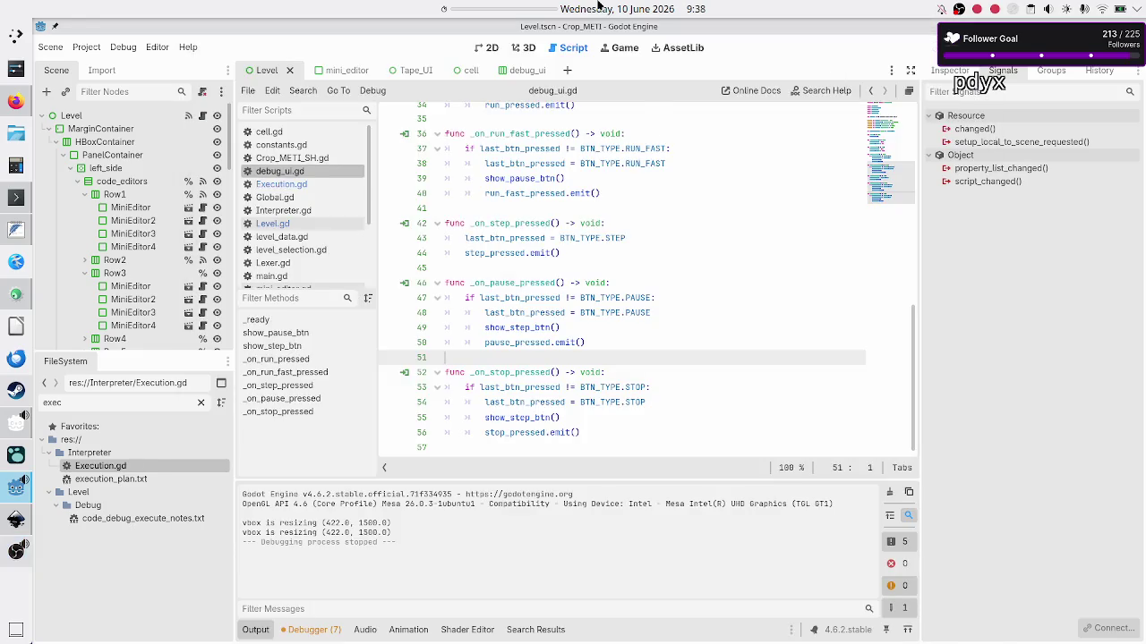
Start a 00:30:00 countdown from the desktop panel timer's options
{"action": "left_click", "coordinate": [657, 191]}
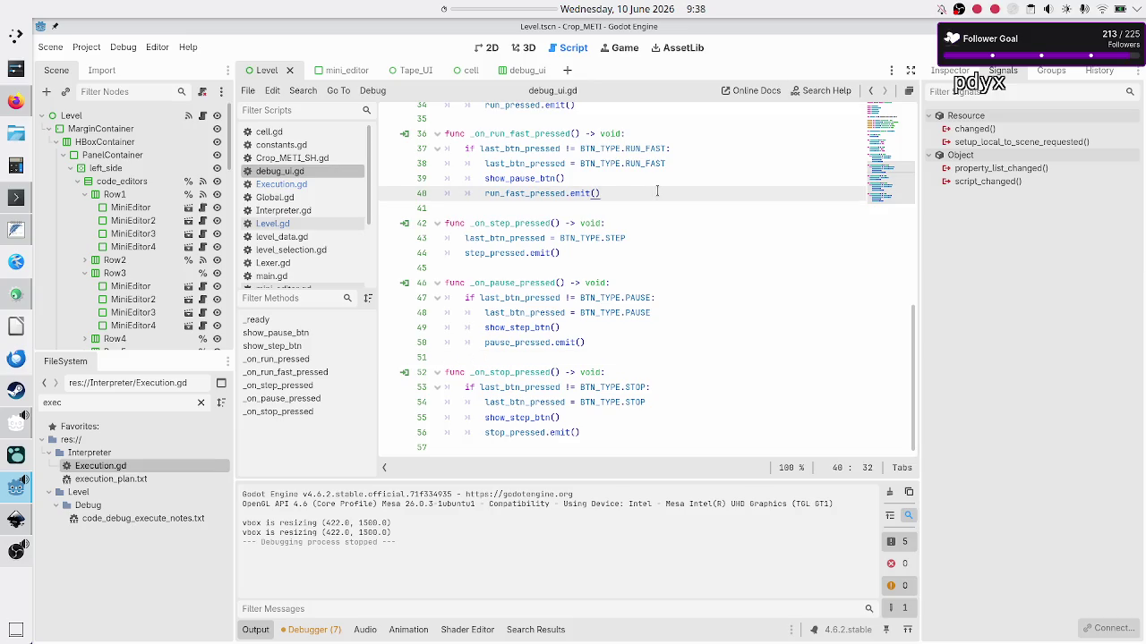
{"action": "right_click", "coordinate": [485, 7]}
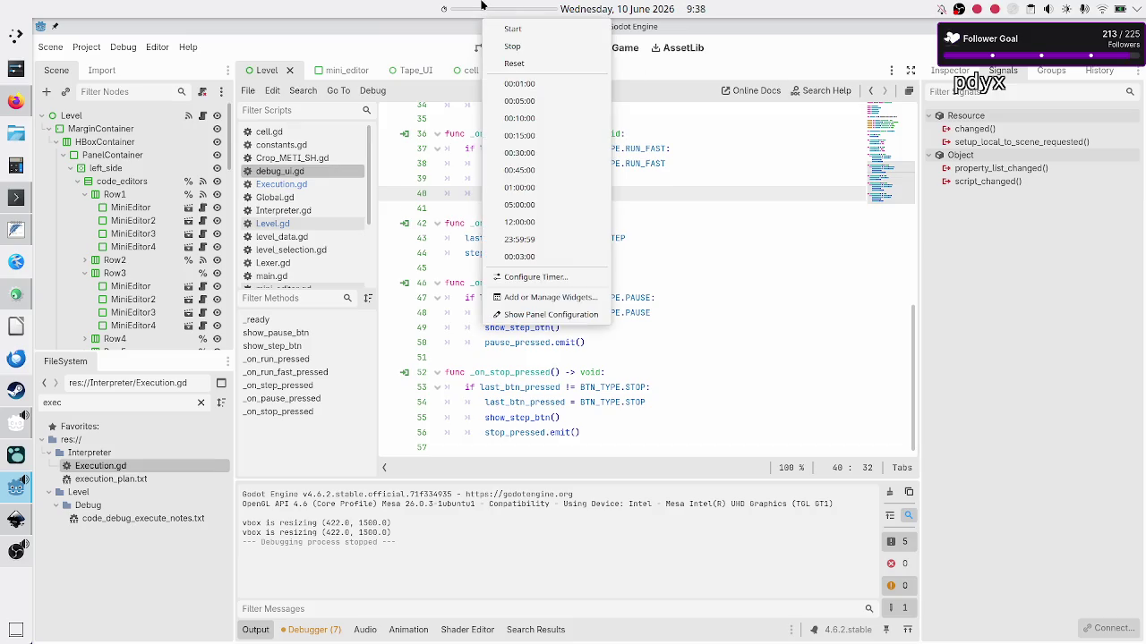
{"action": "left_click", "coordinate": [533, 152]}
Look over lines 44–45, open Execution.gd, then bring up the execution plan notes
{"action": "left_click", "coordinate": [608, 255]}
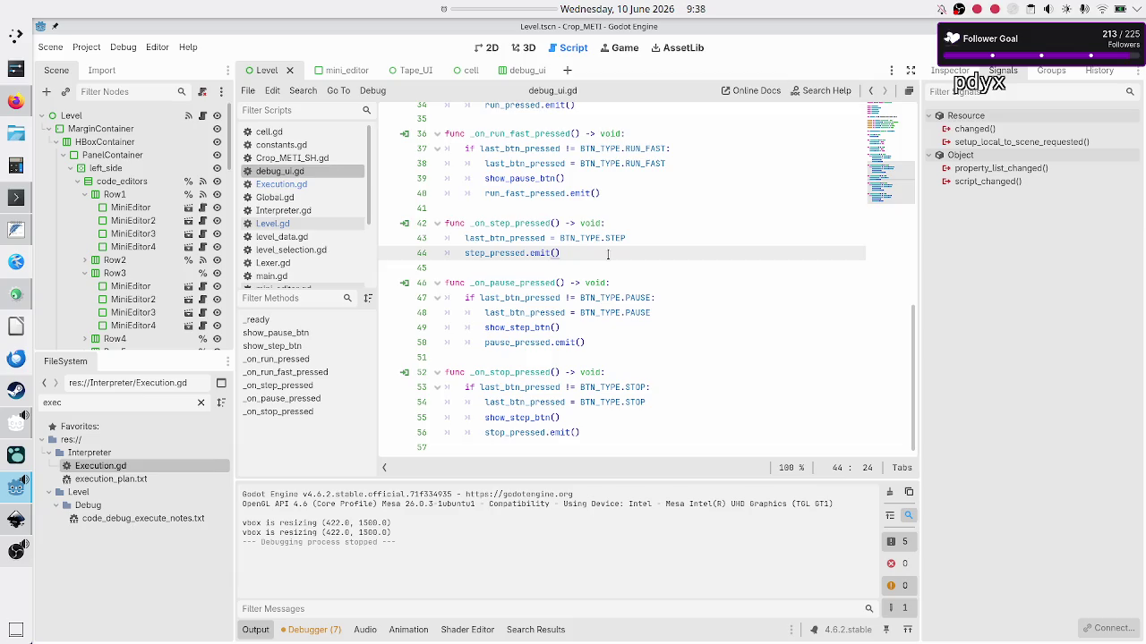
{"action": "key", "text": "Down"}
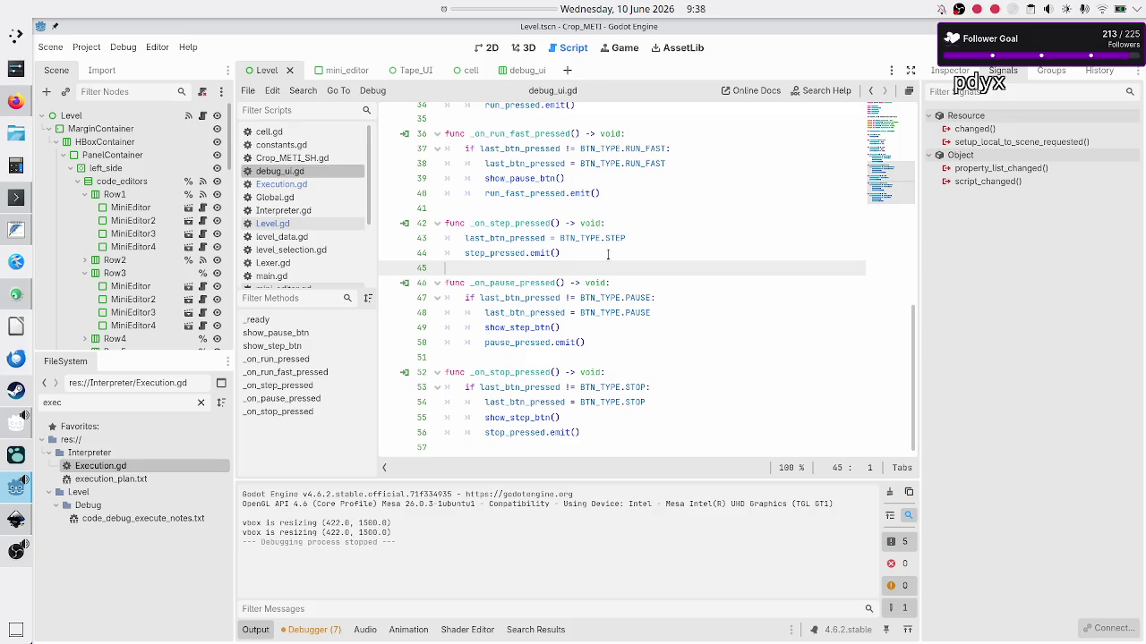
{"action": "key", "text": "Up"}
{"action": "key", "text": "Up"}
{"action": "key", "text": "Up"}
{"action": "key", "text": "Down"}
{"action": "key", "text": "Down"}
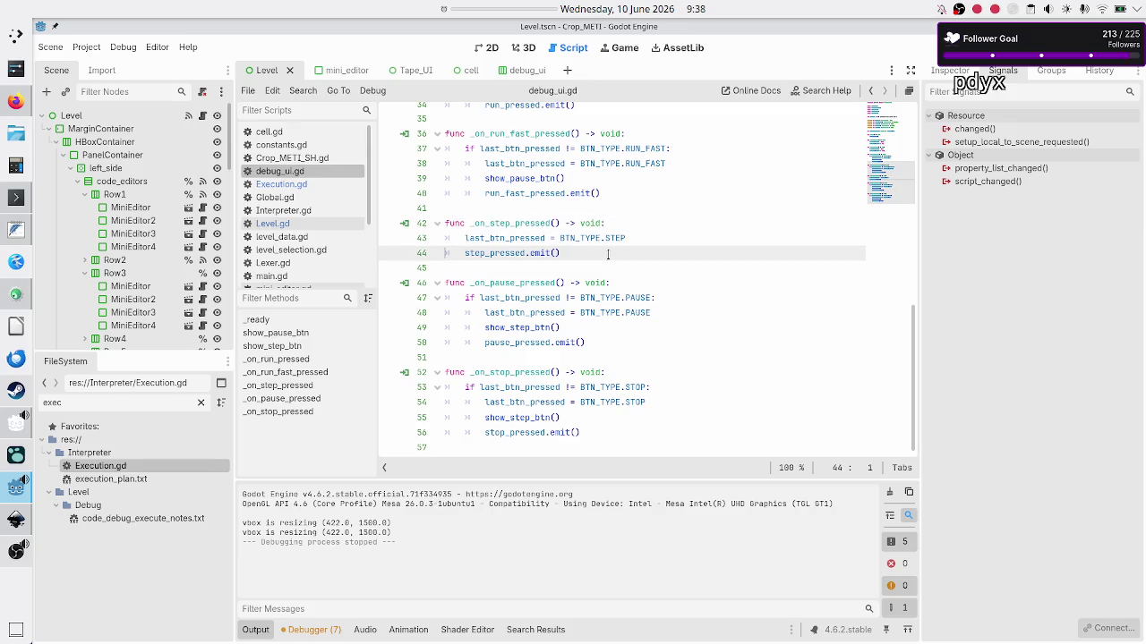
{"action": "left_click", "coordinate": [314, 184]}
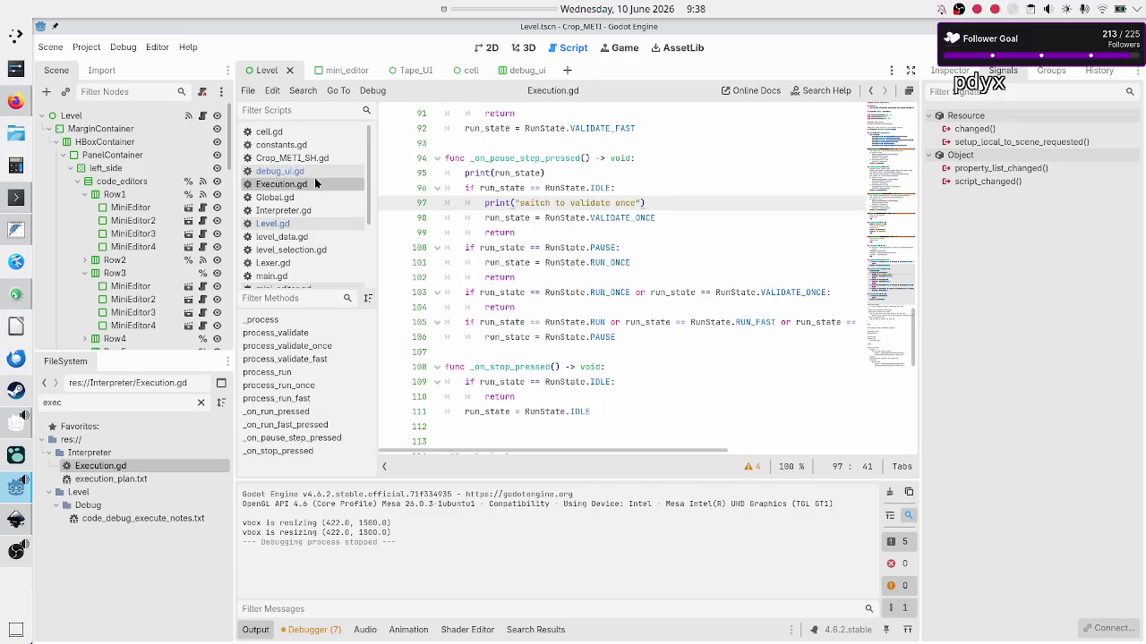
{"action": "left_click", "coordinate": [6, 232]}
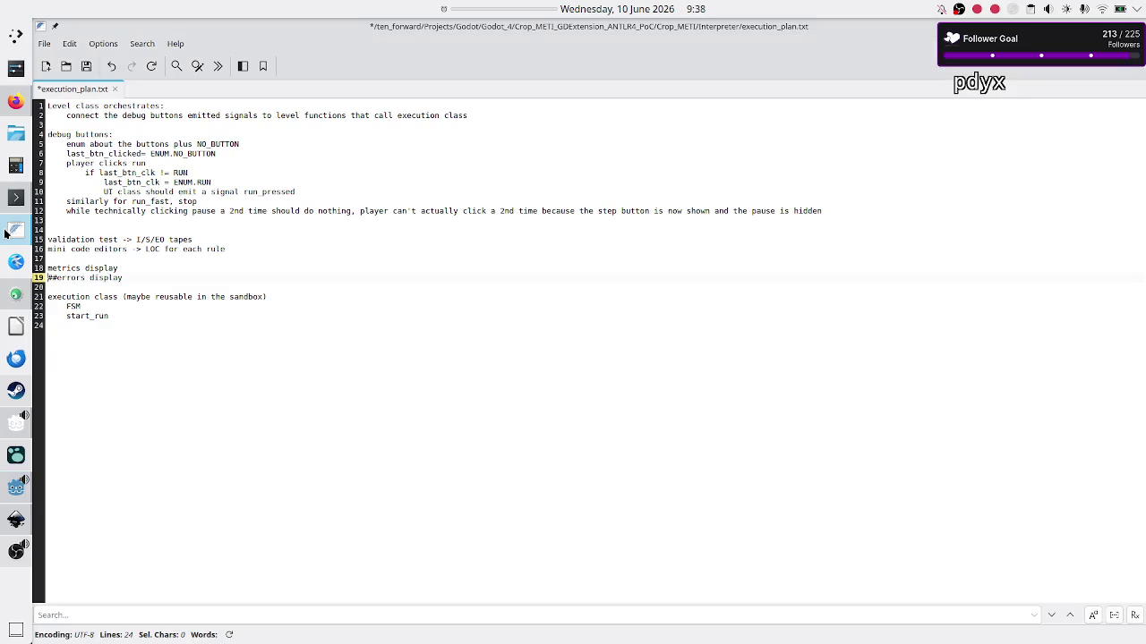
Under start_run, add indented notes 'what if there's an error?' and 'raise a signal'
{"action": "left_click", "coordinate": [158, 316]}
{"action": "key", "text": "BackSpace"}
{"action": "key", "text": "BackSpace"}
{"action": "type", "text": "u"}
{"action": "key", "text": "Return"}
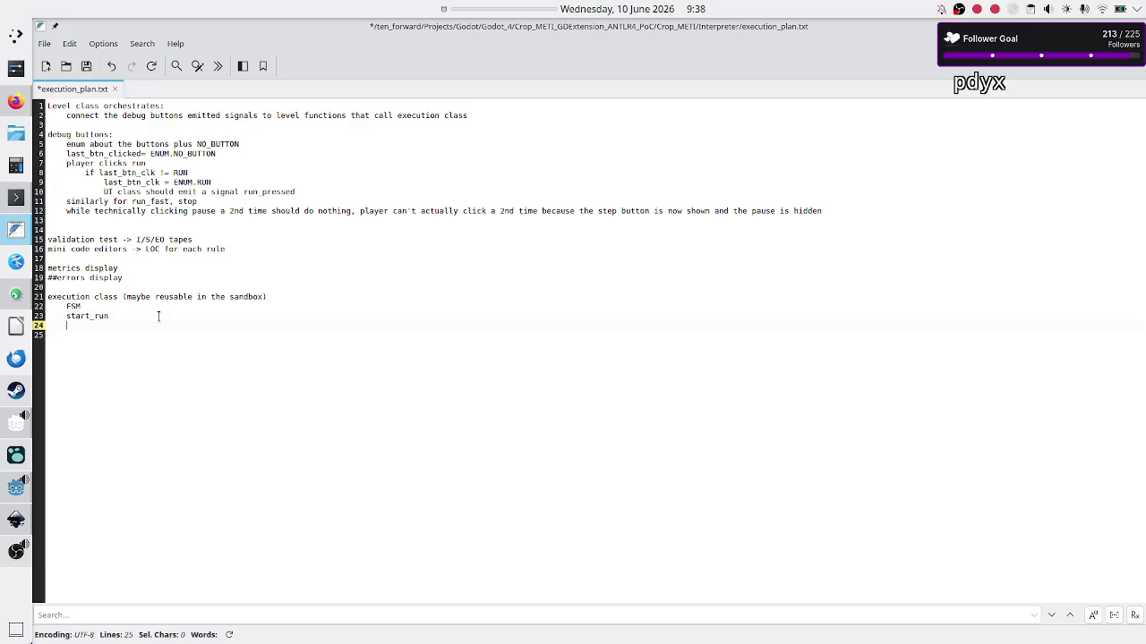
{"action": "type", "text": "what if there's "}
{"action": "type", "text": "an error?"}
{"action": "key", "text": "Return"}
{"action": "type", "text": "raise a signal"}
{"action": "key", "text": "Return"}
Add the note 'level class connects this signal to its own function'
{"action": "type", "text": "level class"}
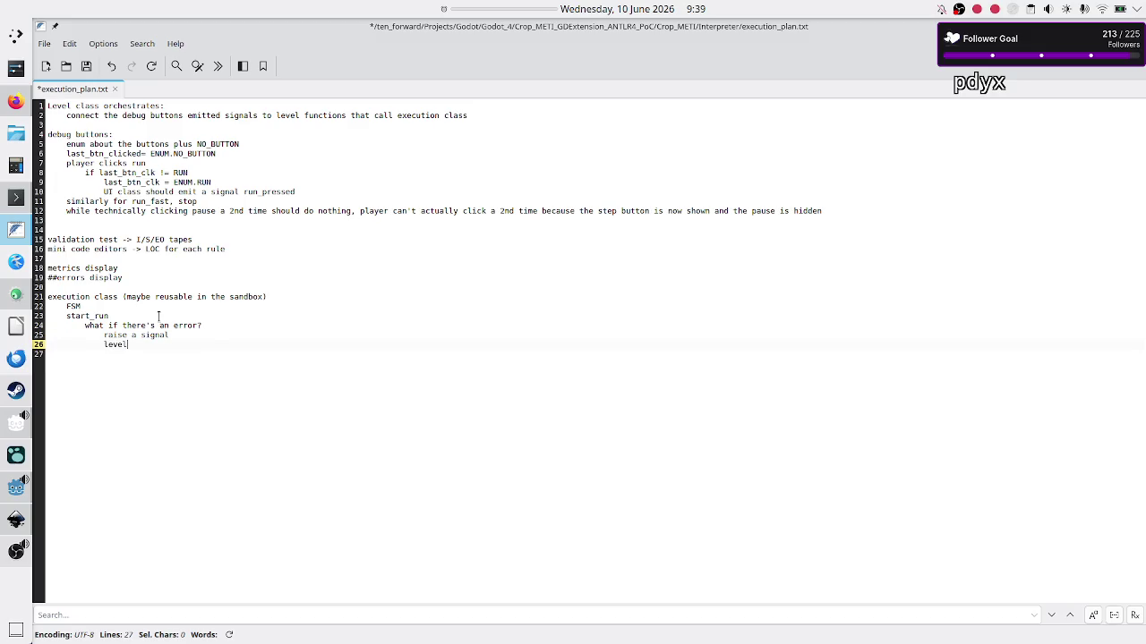
{"action": "type", "text": "ne"}
{"action": "key", "text": "BackSpace"}
{"action": "type", "text": "nects this signal t"}
{"action": "type", "text": "o "}
{"action": "type", "text": "its ow"}
{"action": "type", "text": "n function ..."}
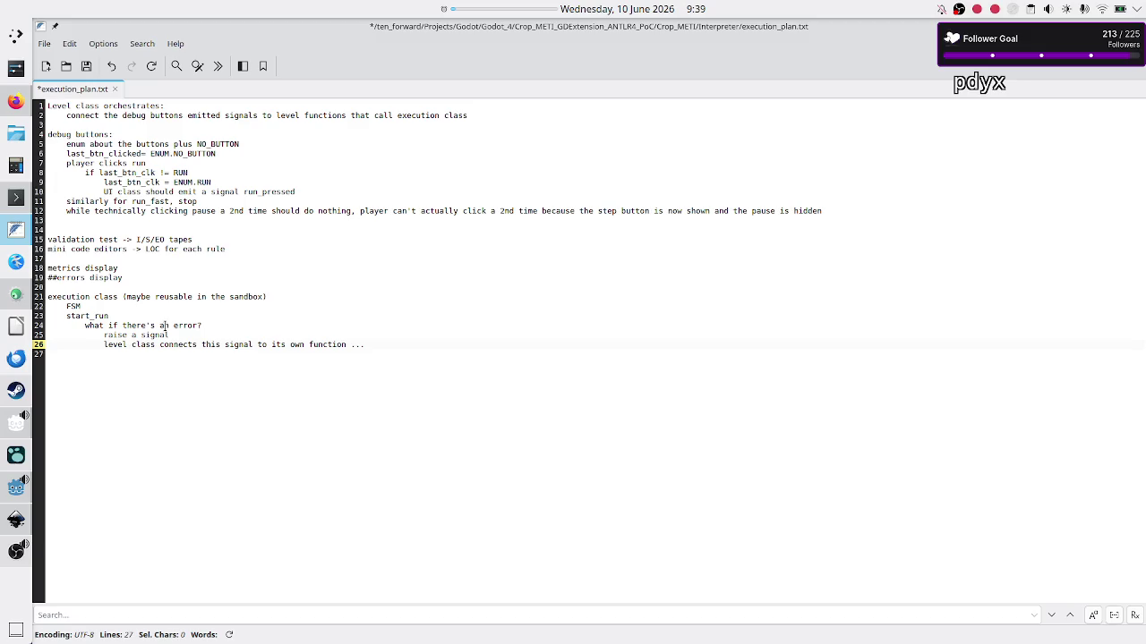
{"action": "key", "text": "Return"}
Add 'call debug UI as if the player clicked on stop' and 'show the error message'
{"action": "type", "text": "call debug UI"}
{"action": "type", "text": " to stop"}
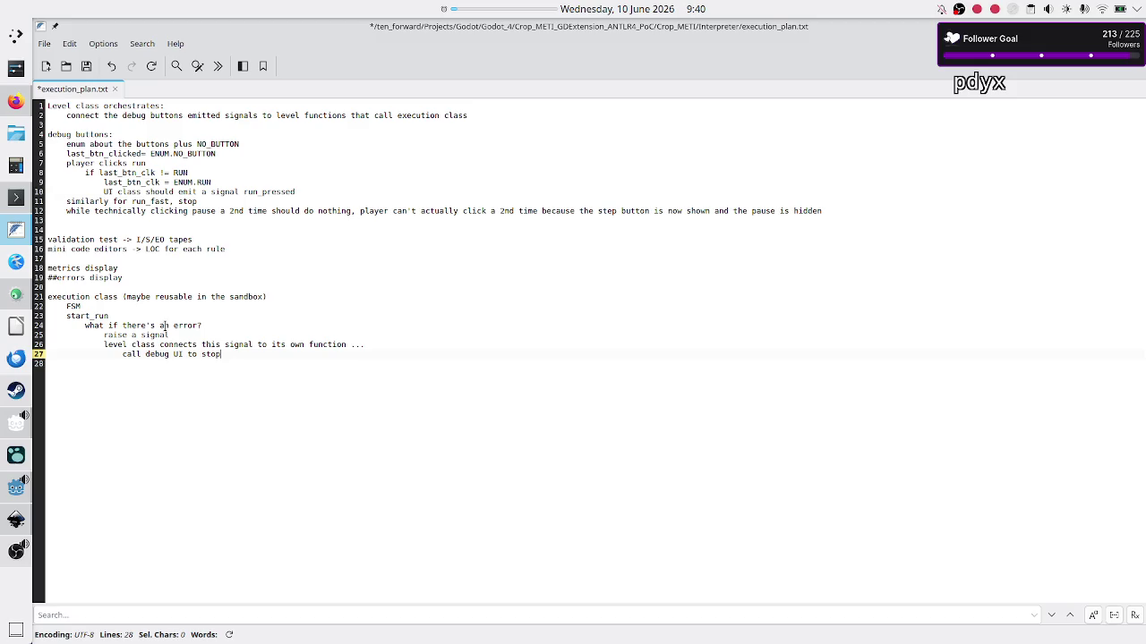
{"action": "key", "text": "BackSpace"}
{"action": "key", "text": "BackSpace"}
{"action": "key", "text": "BackSpace"}
{"action": "key", "text": "BackSpace"}
{"action": "type", "text": "as if the pla"}
{"action": "type", "text": "yer "}
{"action": "type", "text": "clicked on s"}
{"action": "type", "text": "top"}
{"action": "key", "text": "Return"}
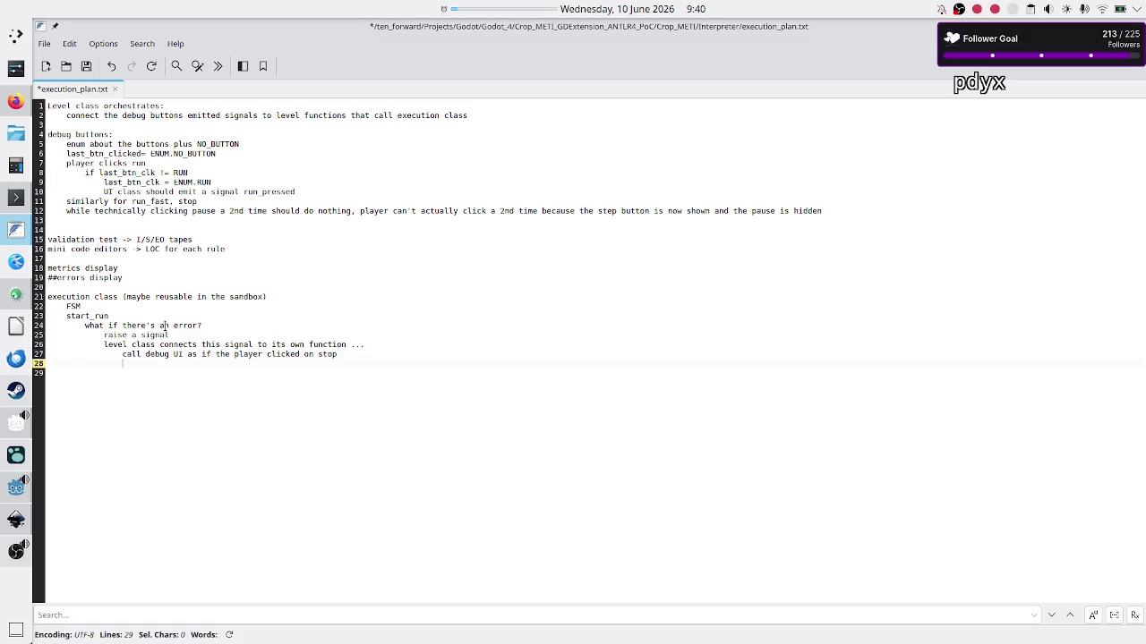
{"action": "type", "text": "show the erro"}
{"action": "type", "text": "r message"}
{"action": "key", "text": "Return"}
Add a note about a level function that resets the UI after execution stops
{"action": "type", "text": "reset"}
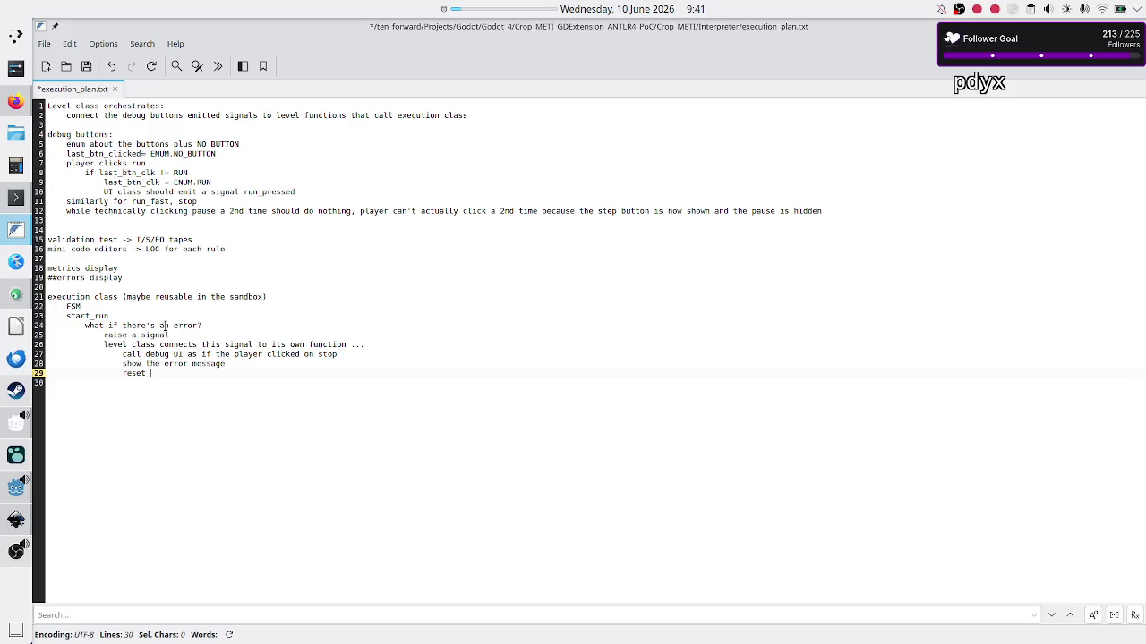
{"action": "key", "text": "BackSpace"}
{"action": "key", "text": "BackSpace"}
{"action": "key", "text": "BackSpace"}
{"action": "type", "text": "f"}
{"action": "type", "text": "a"}
{"action": "type", "text": "level functi"}
{"action": "type", "text": " that"}
{"action": "type", "text": " resets the "}
{"action": "type", "text": "UI afte"}
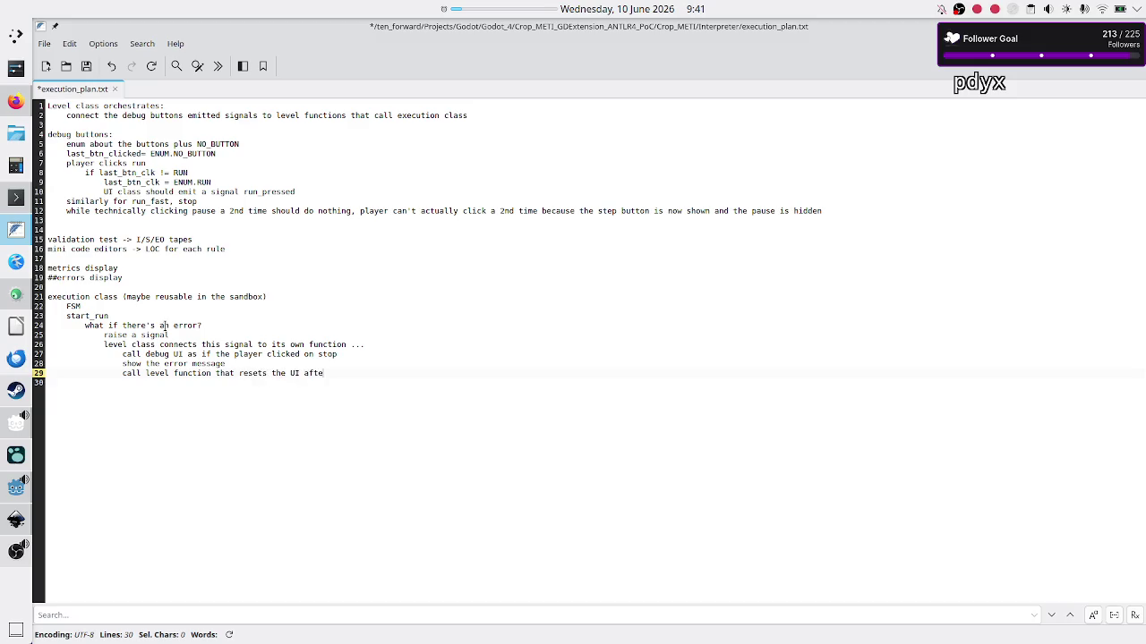
{"action": "type", "text": "ecution stop"}
{"action": "key", "text": "Return"}
Add indented lines 'reset the S/O state' and 'reset any highlighting in the mini editors'
{"action": "key", "text": "Tab"}
{"action": "type", "text": "reset the s"}
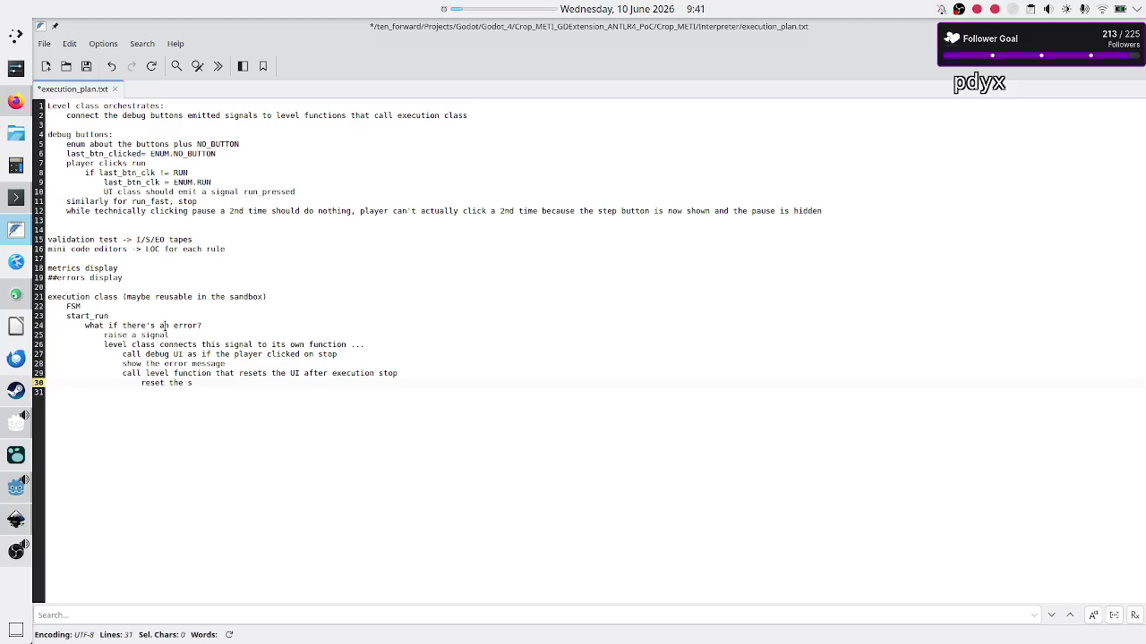
{"action": "key", "text": "BackSpace"}
{"action": "type", "text": "S/O state"}
{"action": "key", "text": "Return"}
{"action": "type", "text": "reset any "}
{"action": "type", "text": "highlig"}
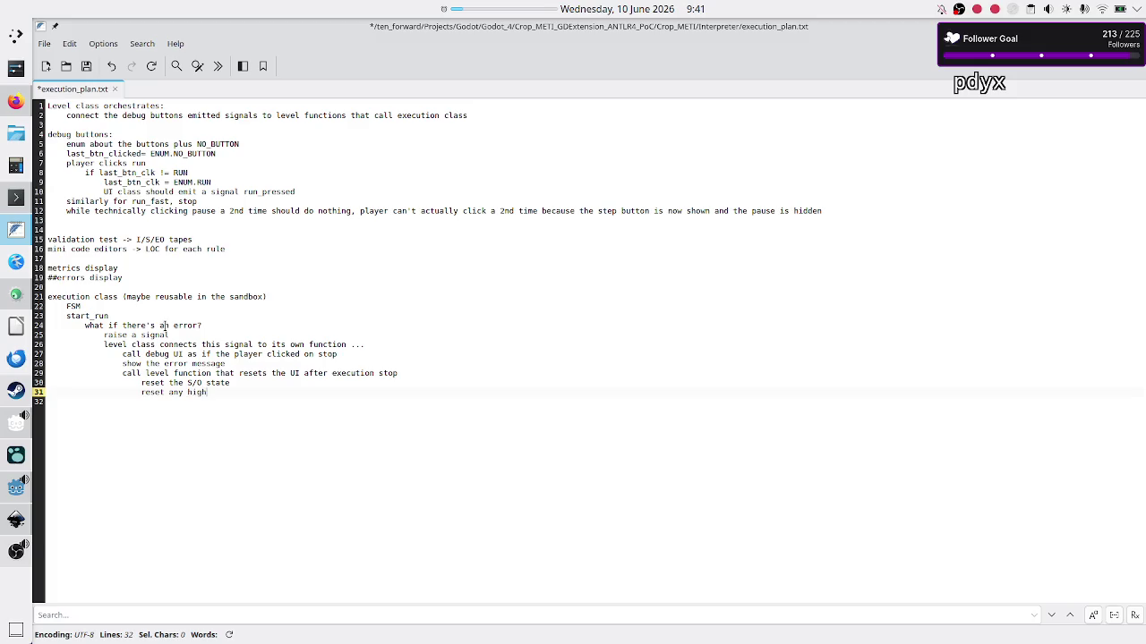
{"action": "type", "text": "hting"}
{"action": "type", "text": " in the"}
{"action": "type", "text": " mini edito"}
{"action": "key", "text": "BackSpace"}
{"action": "type", "text": "itors"}
{"action": "key", "text": "Return"}
{"action": "type", "text": "reset"}
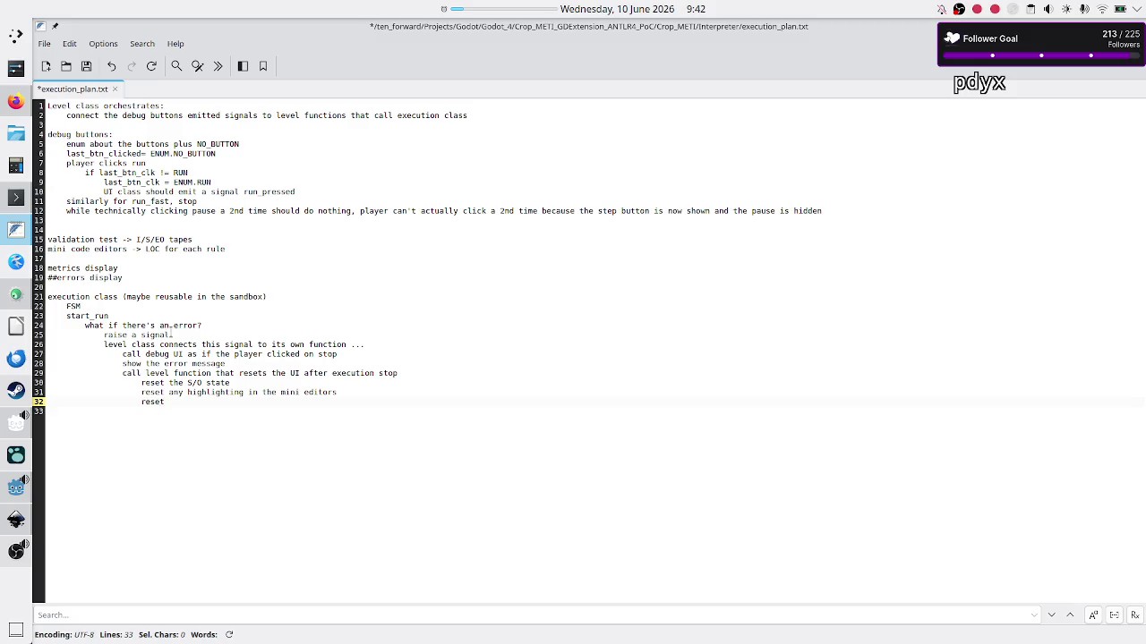
Change 'S/O state' to 'S/O tape' and add 'reset validation test back to 1'
{"action": "key", "text": "Up"}
{"action": "key", "text": "Up"}
{"action": "key", "text": "BackSpace"}
{"action": "key", "text": "BackSpace"}
{"action": "key", "text": "BackSpace"}
{"action": "type", "text": "tape"}
{"action": "key", "text": "Down"}
{"action": "key", "text": "Down"}
{"action": "key", "text": "BackSpace"}
{"action": "key", "text": "BackSpace"}
{"action": "key", "text": "BackSpace"}
{"action": "key", "text": "BackSpace"}
{"action": "key", "text": "Up"}
{"action": "type", "text": ","}
{"action": "key", "text": "BackSpace"}
{"action": "key", "text": "Return"}
{"action": "type", "text": "reset v"}
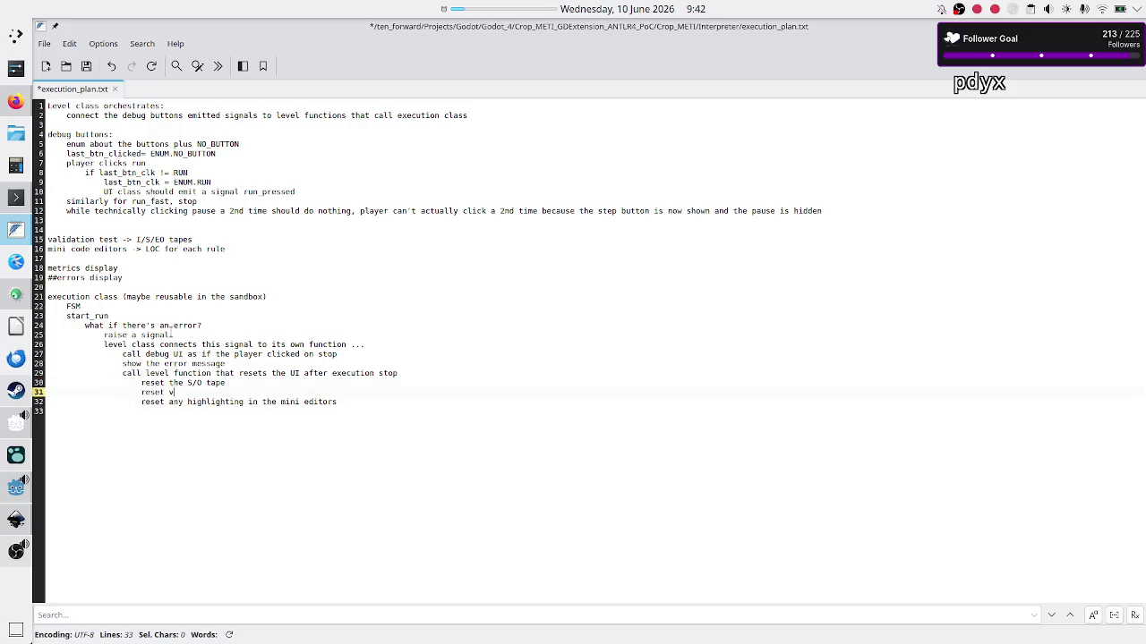
{"action": "type", "text": "alidation test back to 1"}
Add 'reset the metrics', then begin a success argument on the reset function line
{"action": "left_click", "coordinate": [47, 412]}
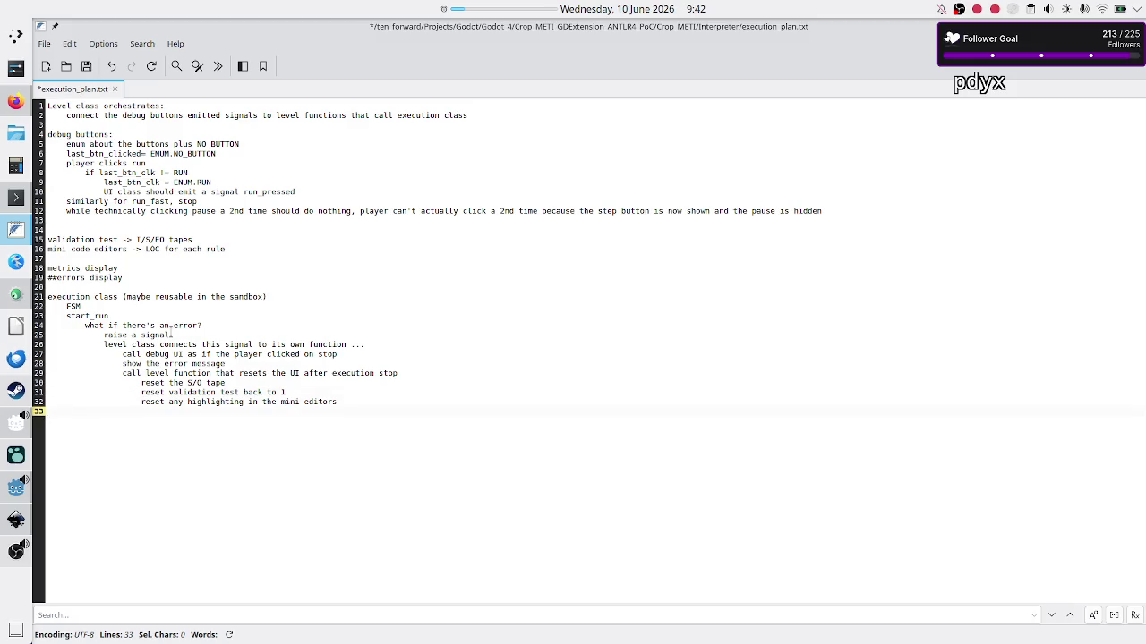
{"action": "type", "text": "reset"}
{"action": "type", "text": " the metrics"}
{"action": "key", "text": "Up"}
{"action": "key", "text": "Up"}
{"action": "key", "text": "Down"}
{"action": "key", "text": "Down"}
{"action": "key", "text": "Up"}
{"action": "key", "text": "Up"}
{"action": "key", "text": "Down"}
{"action": "key", "text": "Down"}
{"action": "key", "text": "Up"}
{"action": "key", "text": "Up"}
{"action": "key", "text": "Up"}
{"action": "key", "text": "Up"}
{"action": "type", "text": "(suc"}
{"action": "type", "text": "cess"}
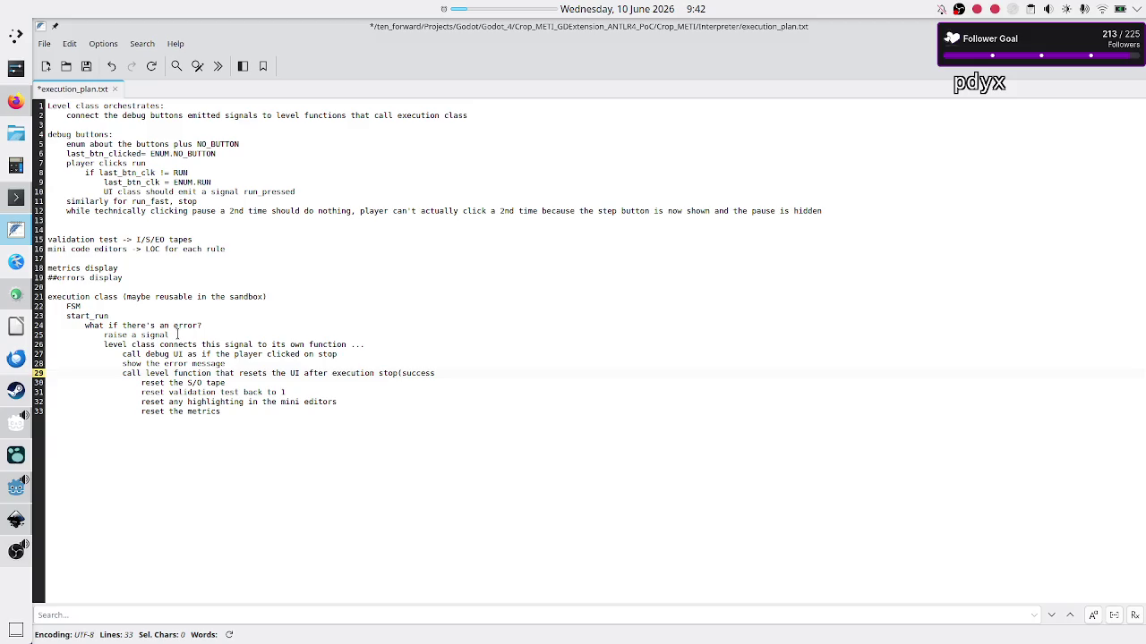
{"action": "key", "text": "BackSpace"}
{"action": "key", "text": "BackSpace"}
{"action": "key", "text": "BackSpace"}
Finish the stop(finished_success..) argument and add an 'if finished_succ...' condition line
{"action": "type", "text": "finished_"}
{"action": "type", "text": "succe"}
{"action": "type", "text": "s"}
{"action": "type", "text": "ss.."}
{"action": "type", "text": ")"}
{"action": "key", "text": "Down"}
{"action": "key", "text": "Down"}
Indent the metrics line under the condition and change it to 'update_metrics'
{"action": "key", "text": "Down"}
{"action": "key", "text": "Return"}
{"action": "type", "text": "if finished_succ..."}
{"action": "key", "text": "Down"}
{"action": "key", "text": "Home"}
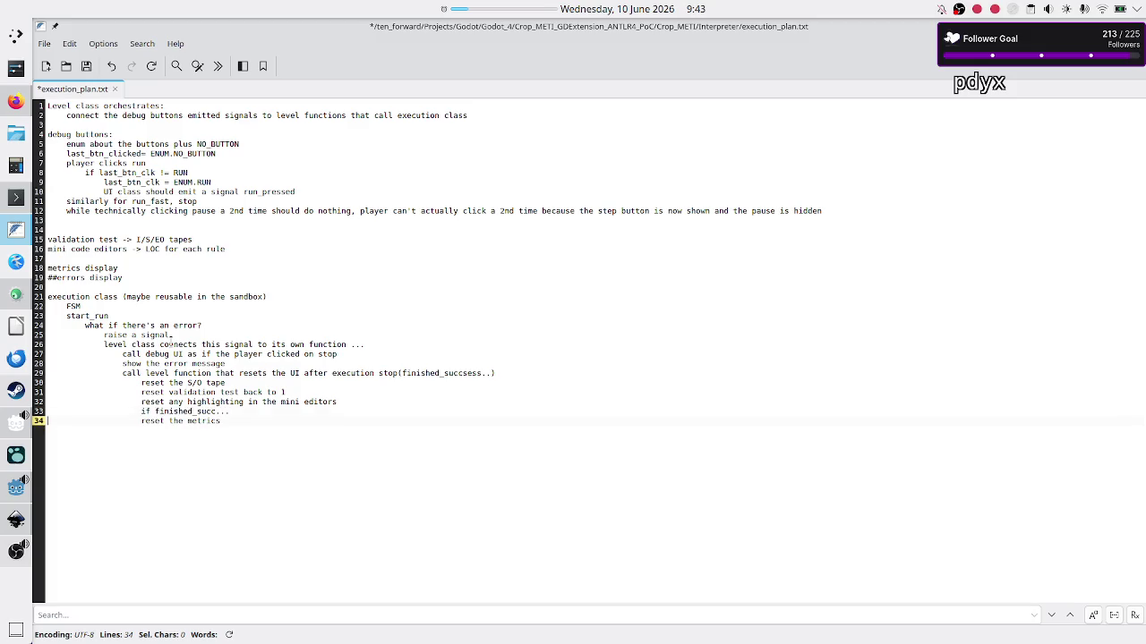
{"action": "key", "text": "Right"}
{"action": "key", "text": "Tab"}
{"action": "key", "text": "BackSpace"}
{"action": "key", "text": "Tab"}
{"action": "key", "text": "shift+End"}
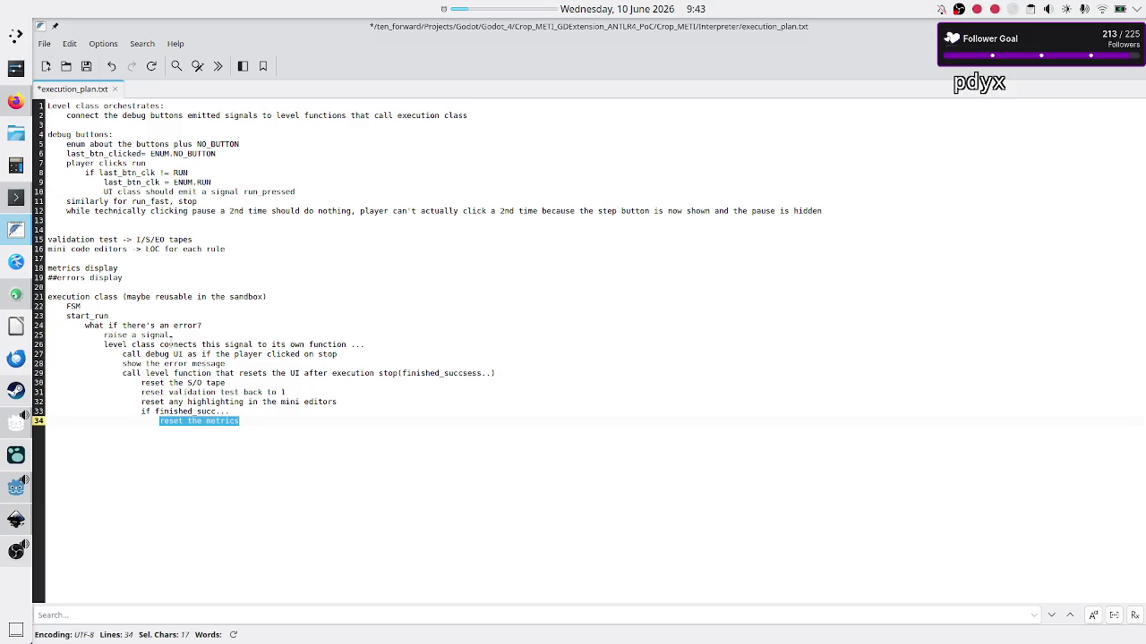
{"action": "type", "text": "upda"}
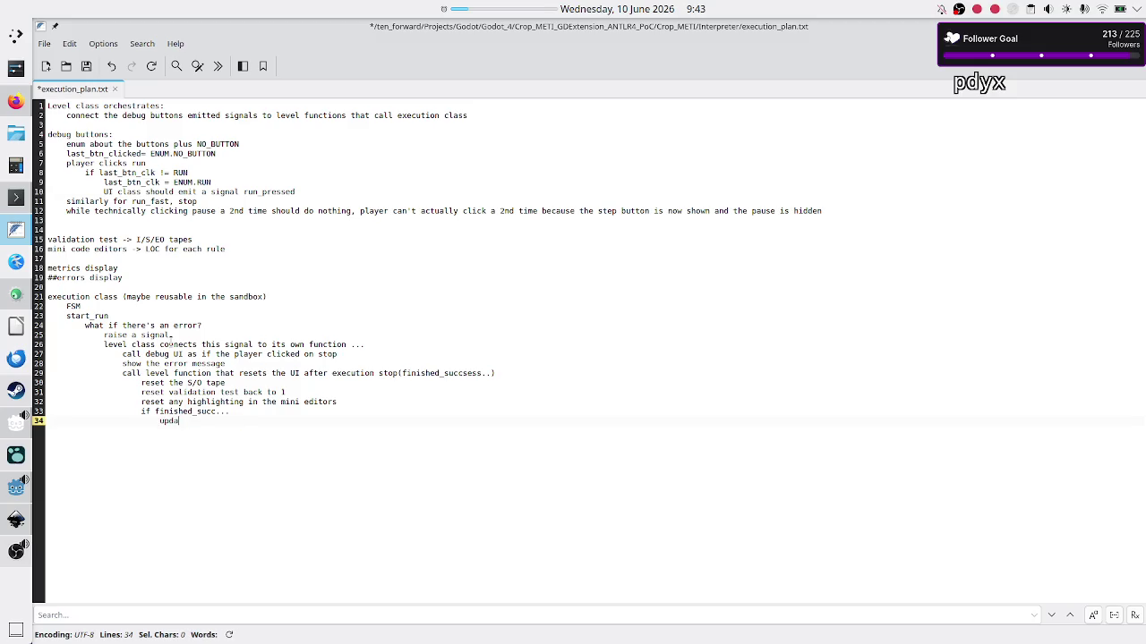
{"action": "type", "text": "te_metrics"}
{"action": "type", "text": "??"}
{"action": "key", "text": "BackSpace"}
{"action": "key", "text": "BackSpace"}
{"action": "key", "text": "Return"}
Add an else branch with 'reset metrics', then switch to the Inkscape level UI mockup
{"action": "type", "text": "lse"}
{"action": "key", "text": "BackSpace"}
{"action": "key", "text": "Return"}
{"action": "type", "text": "reset metric"}
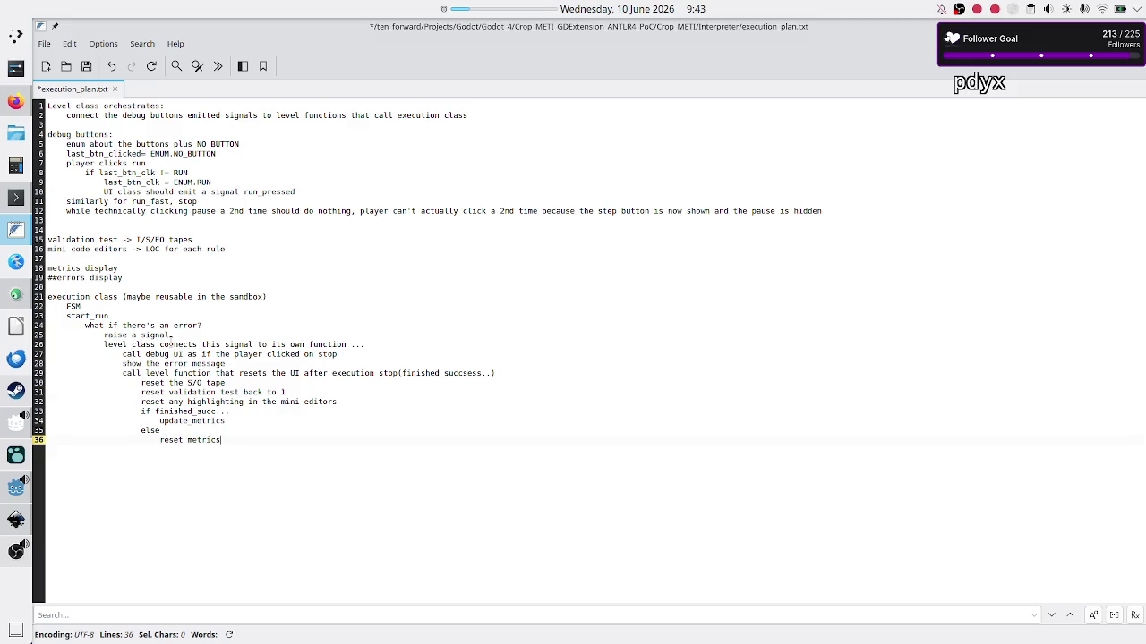
{"action": "key", "text": "Return"}
{"action": "left_click", "coordinate": [16, 519]}
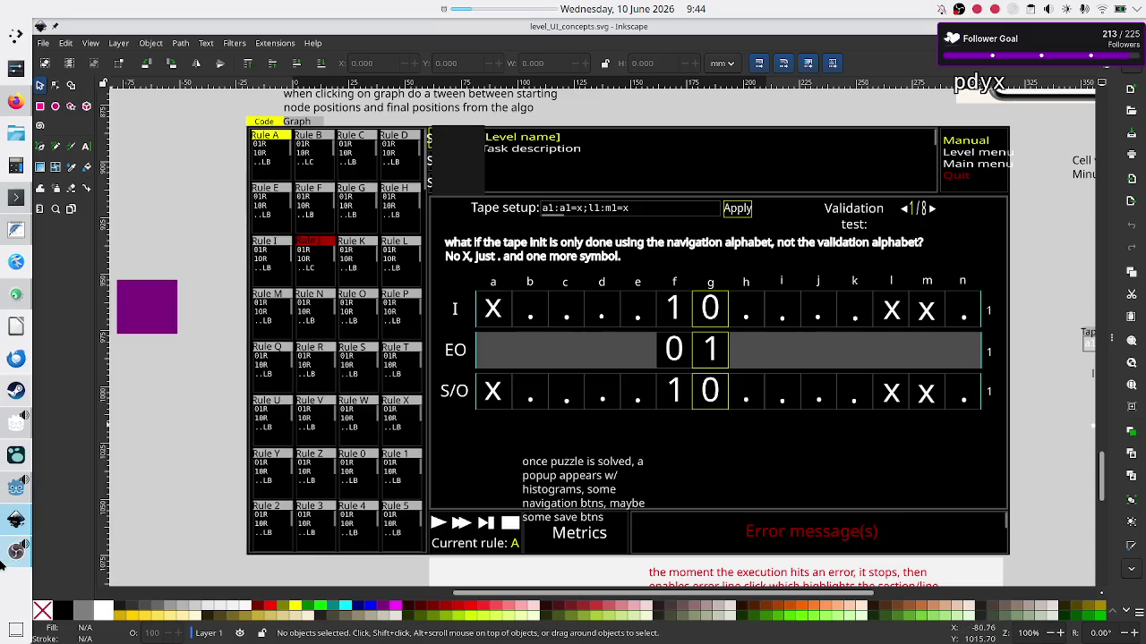
{"action": "mouse_move", "coordinate": [11, 521]}
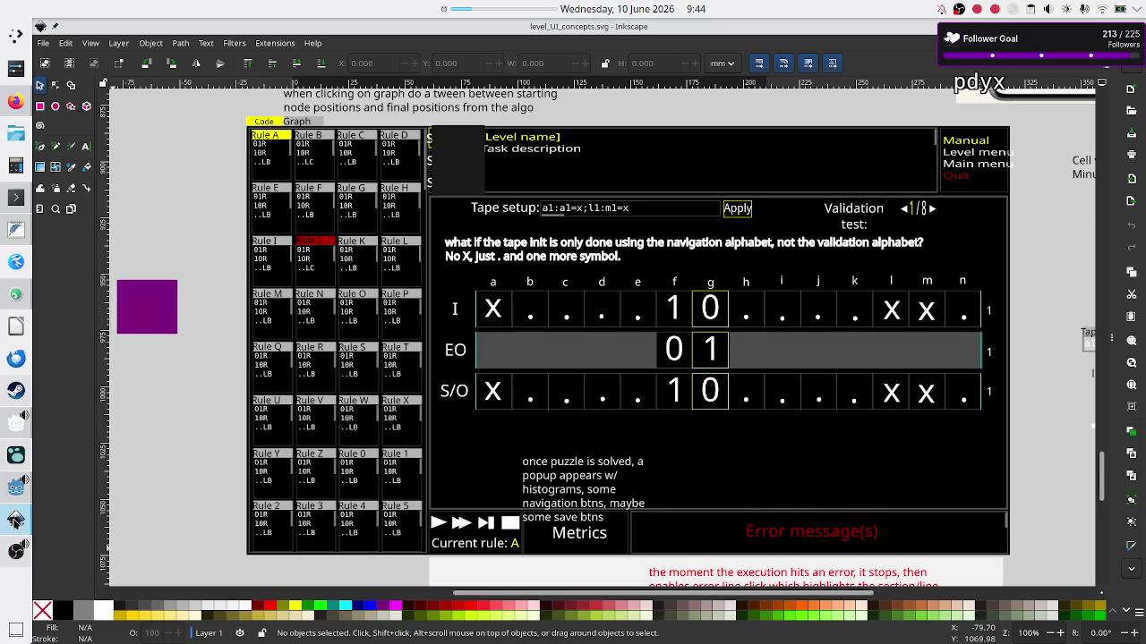
{"action": "left_click", "coordinate": [14, 230]}
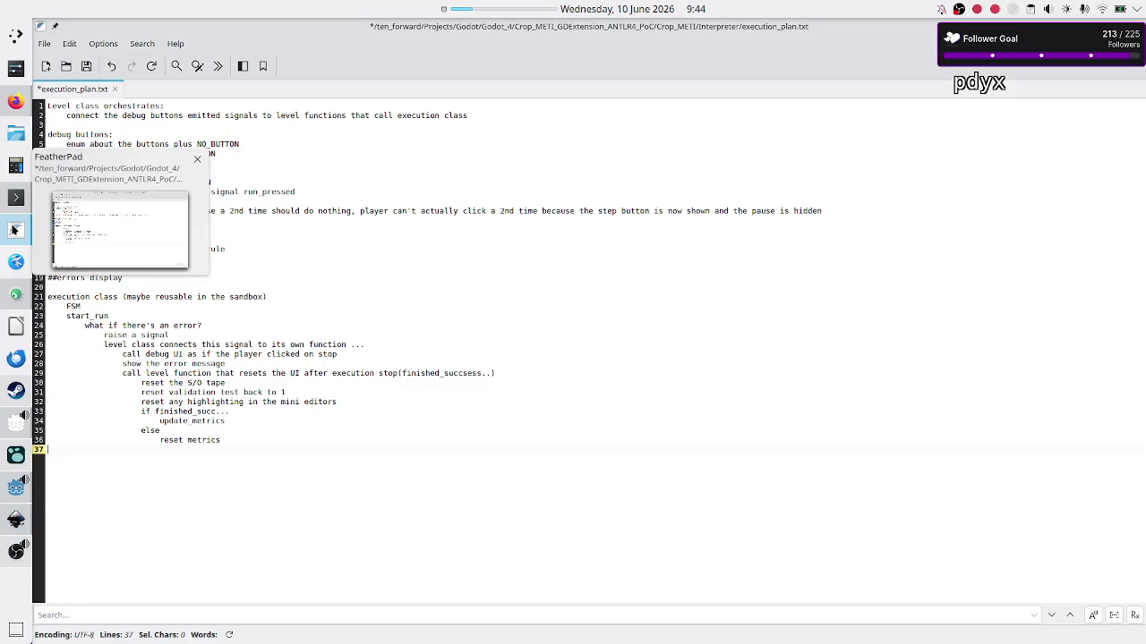
Save execution_plan.txt with Ctrl+S
{"action": "left_click", "coordinate": [249, 433]}
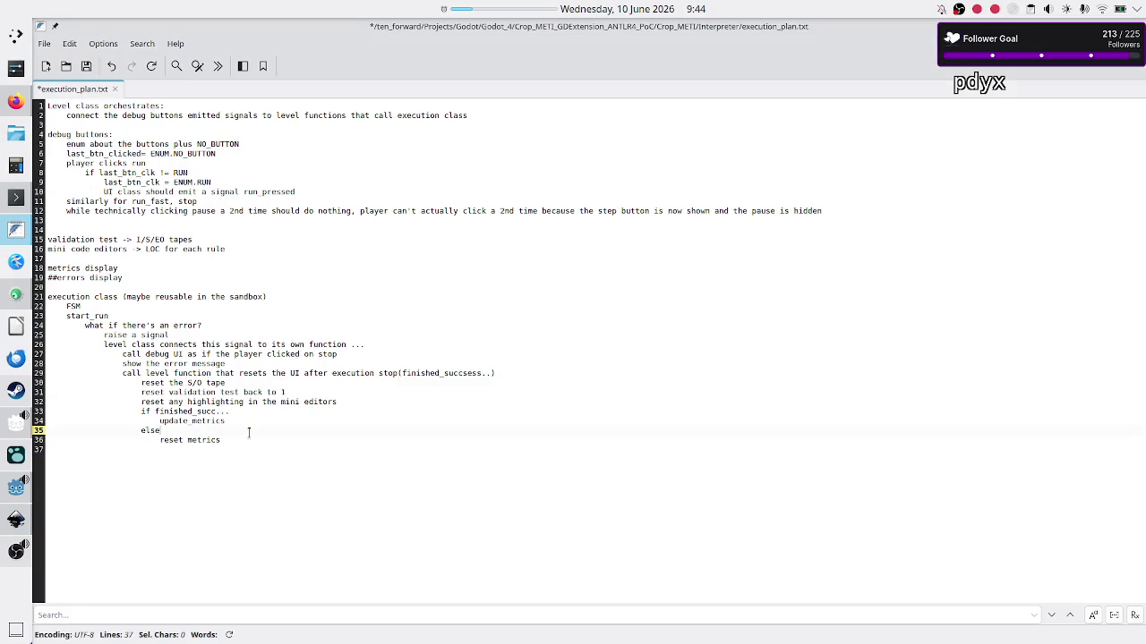
{"action": "key", "text": "Down"}
{"action": "key", "text": "Up"}
{"action": "key", "text": "Up"}
{"action": "key", "text": "Up"}
{"action": "key", "text": "Down"}
{"action": "key", "text": "Down"}
{"action": "key", "text": "Down"}
{"action": "key", "text": "ctrl+s"}
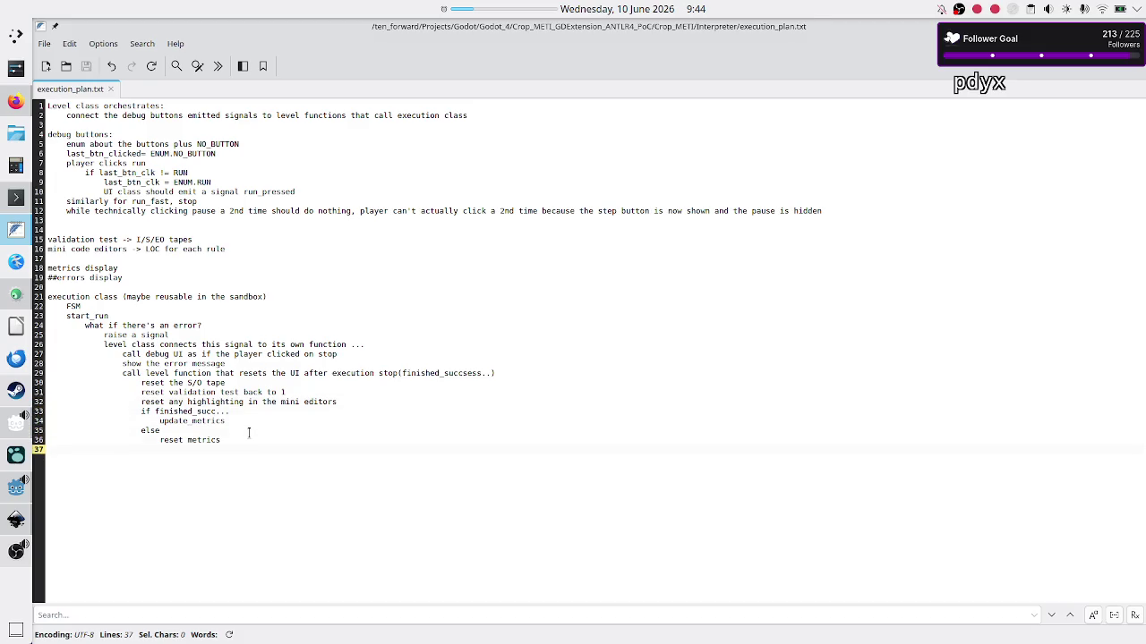
Under update metrics, add 'show histograms', 'update the save slot' and 'mark the lvl as solved'
{"action": "key", "text": "Left"}
{"action": "key", "text": "Up"}
{"action": "key", "text": "Up"}
{"action": "key", "text": "Return"}
{"action": "type", "text": "sh"}
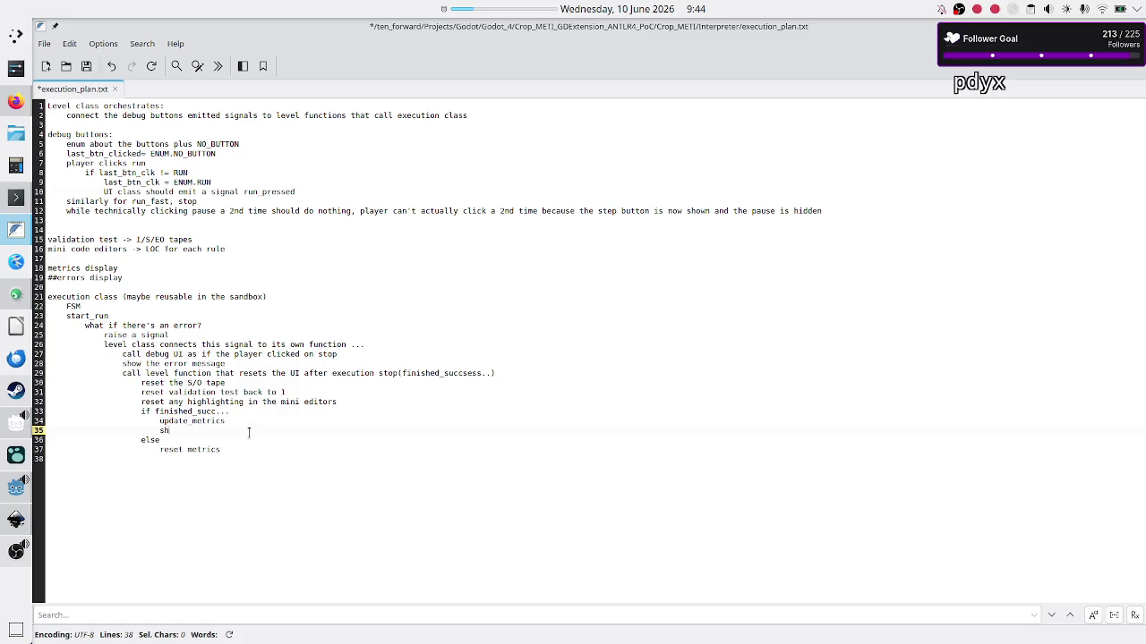
{"action": "type", "text": "ow histograms"}
{"action": "key", "text": "Return"}
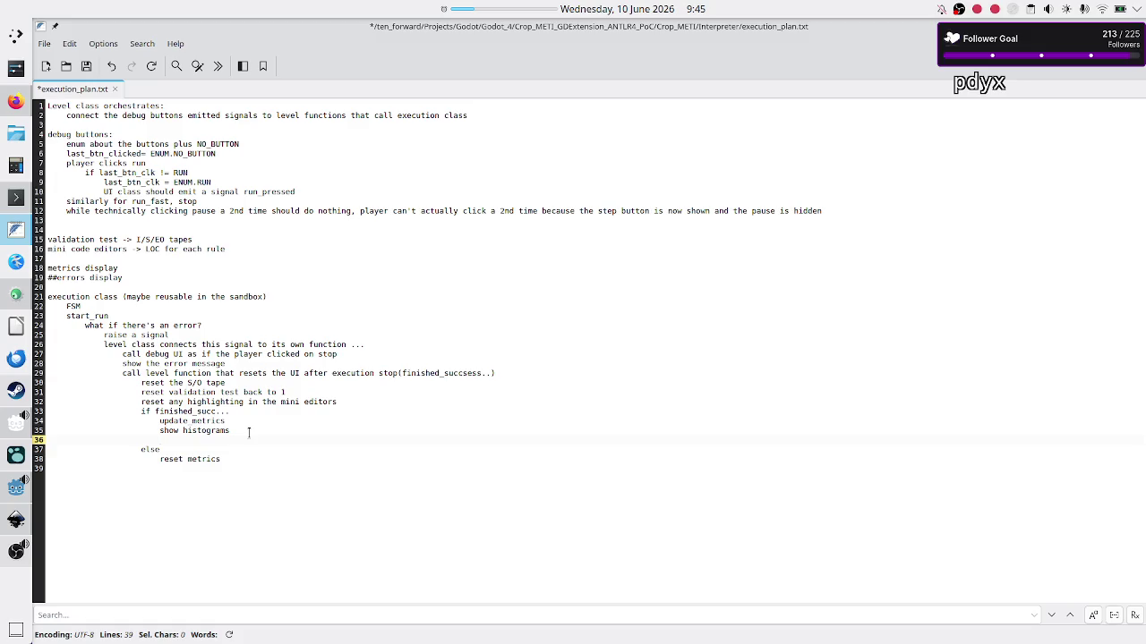
{"action": "type", "text": "update the sa"}
{"action": "type", "text": "ve slot"}
{"action": "key", "text": "Return"}
{"action": "type", "text": "mark the lvel"}
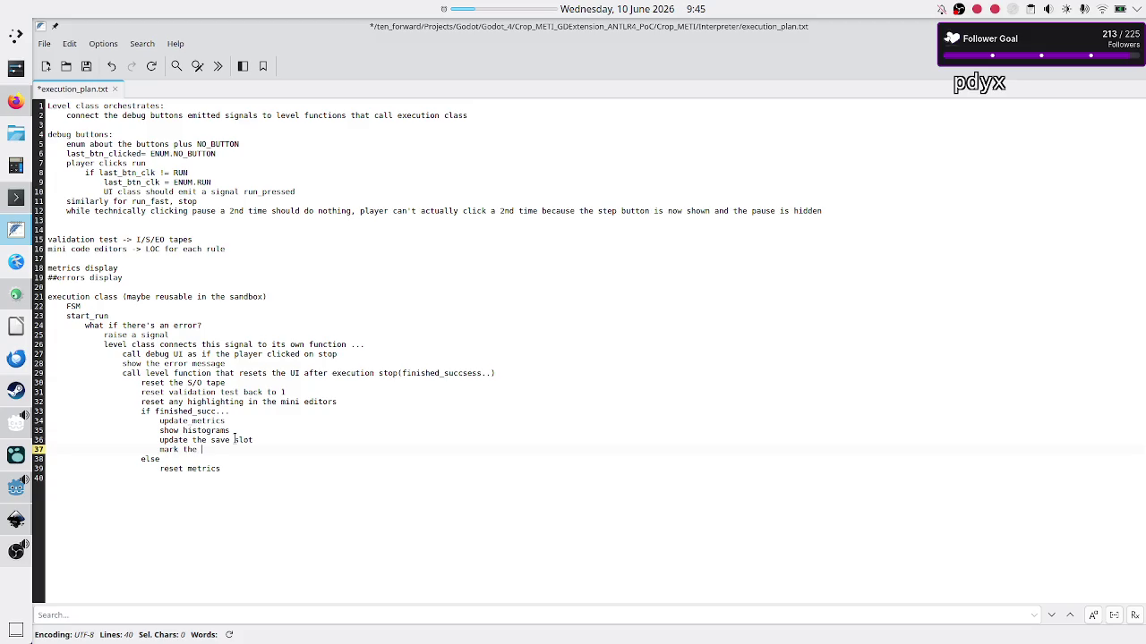
{"action": "key", "text": "BackSpace"}
{"action": "key", "text": "BackSpace"}
{"action": "key", "text": "BackSpace"}
{"action": "type", "text": "vl as solved"}
{"action": "key", "text": "Down"}
{"action": "key", "text": "Down"}
{"action": "key", "text": "Down"}
{"action": "key", "text": "Up"}
{"action": "key", "text": "Up"}
{"action": "key", "text": "Up"}
{"action": "key", "text": "Up"}
{"action": "key", "text": "Up"}
{"action": "key", "text": "Up"}
{"action": "key", "text": "Up"}
{"action": "key", "text": "Down"}
Select and review the 'what if there's an error' and 'raise a signal' lines
{"action": "key", "text": "shift+Down"}
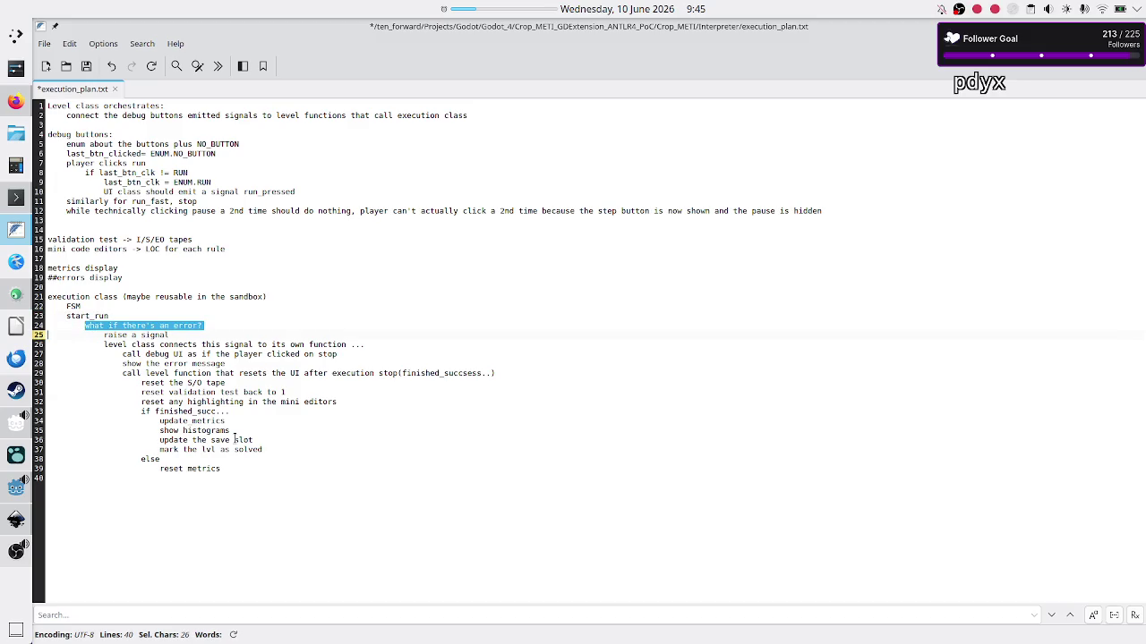
{"action": "key", "text": "Down"}
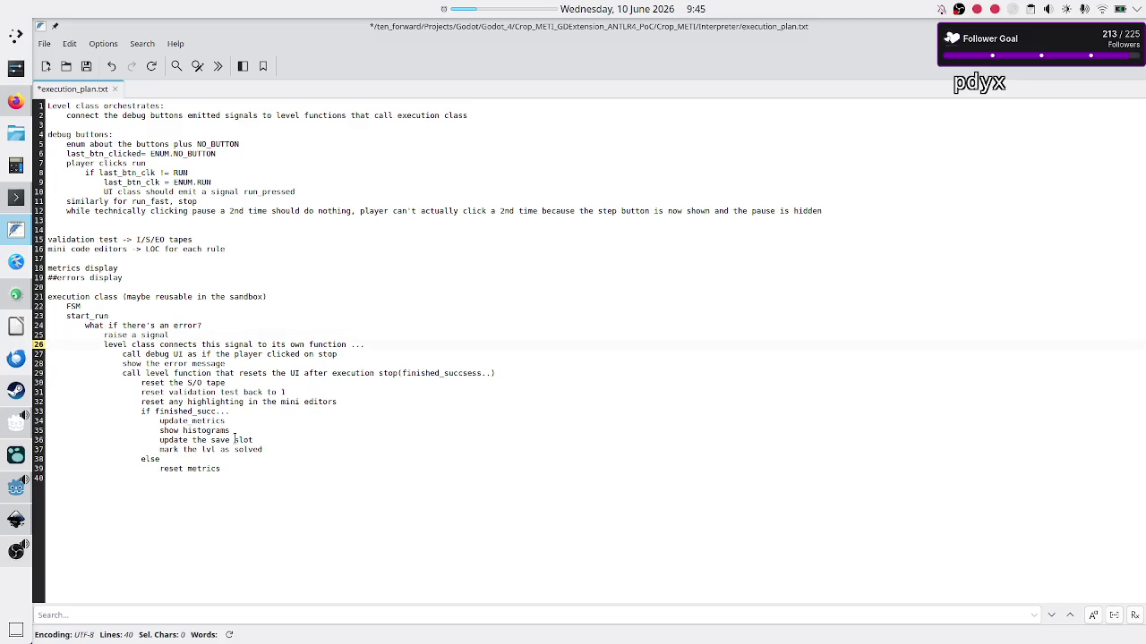
{"action": "key", "text": "Up"}
{"action": "key", "text": "shift+End"}
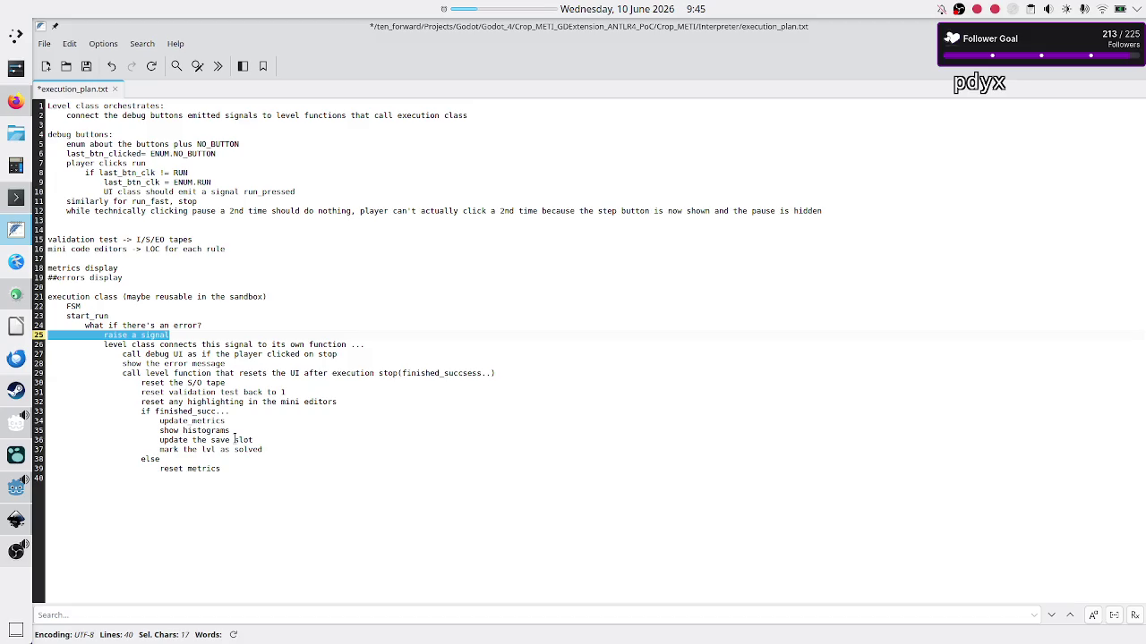
{"action": "key", "text": "End"}
{"action": "key", "text": "Up"}
{"action": "key", "text": "Home"}
{"action": "key", "text": "shift+End"}
{"action": "key", "text": "Down"}
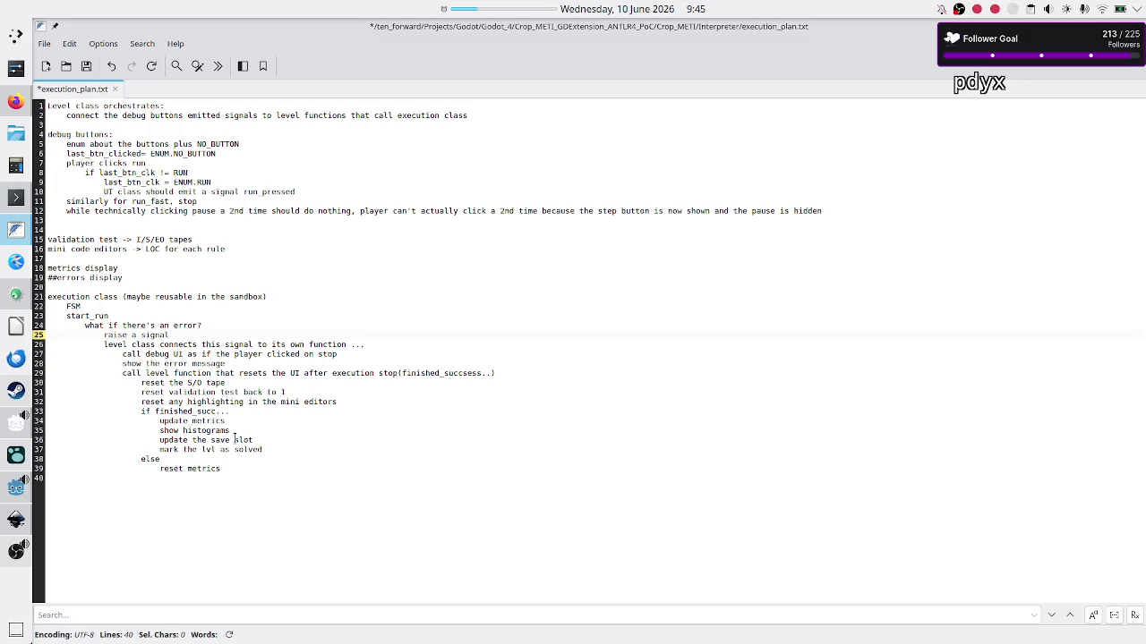
Step through lines 26–28, select the call debug UI line, then return to Inkscape
{"action": "key", "text": "Right"}
{"action": "key", "text": "Down"}
{"action": "key", "text": "Up"}
{"action": "key", "text": "Down"}
{"action": "key", "text": "Down"}
{"action": "key", "text": "Up"}
{"action": "key", "text": "shift+Down"}
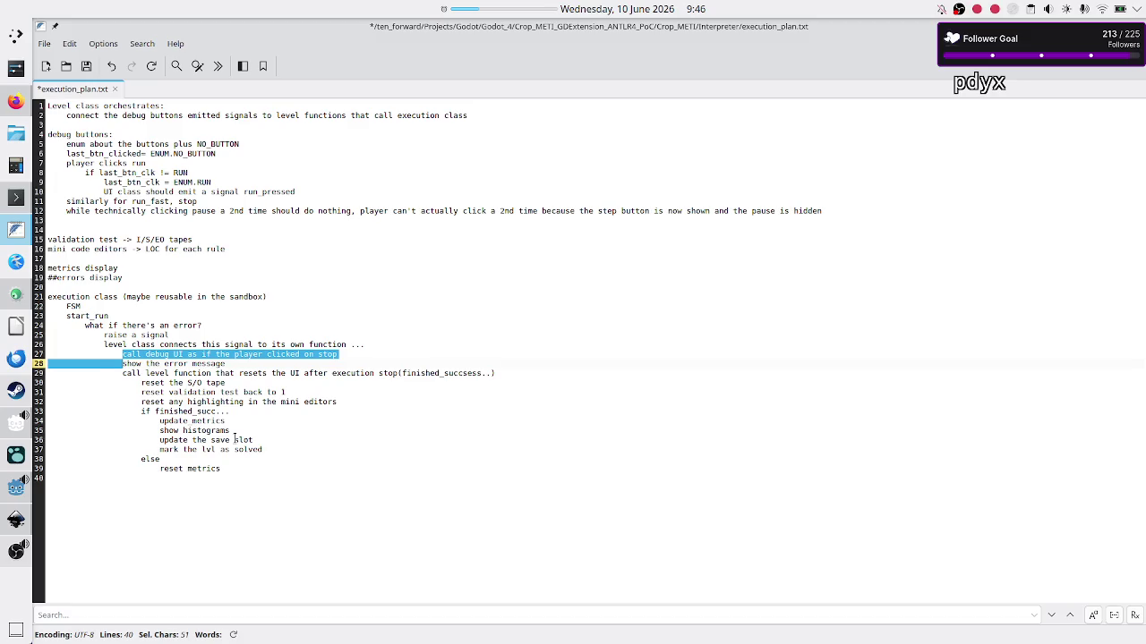
{"action": "key", "text": "Right"}
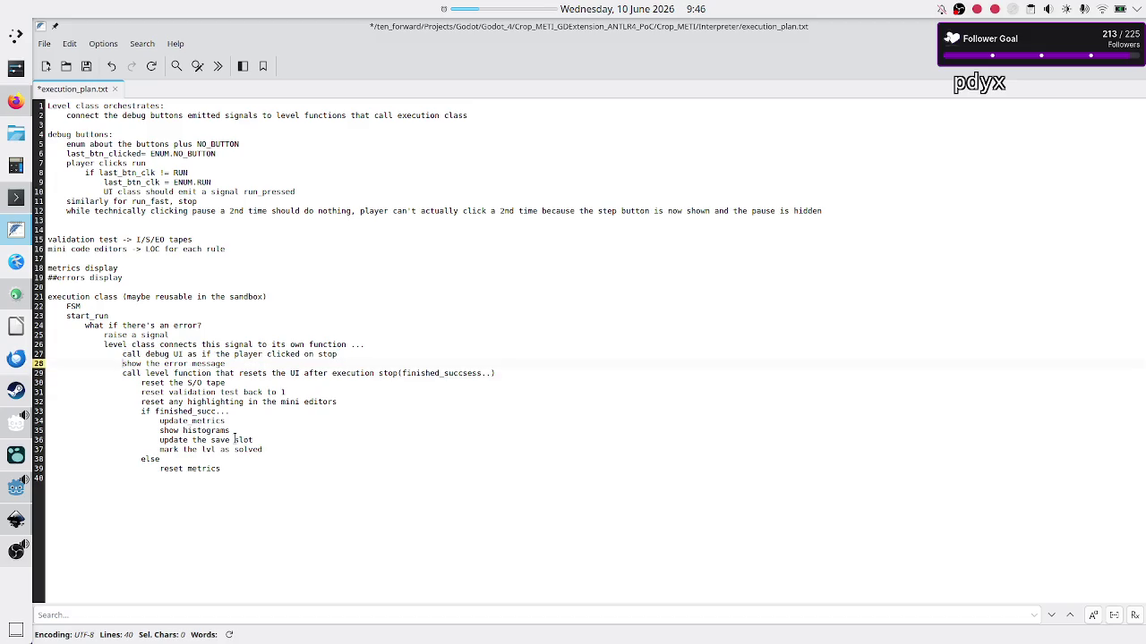
{"action": "key", "text": "alt+Tab"}
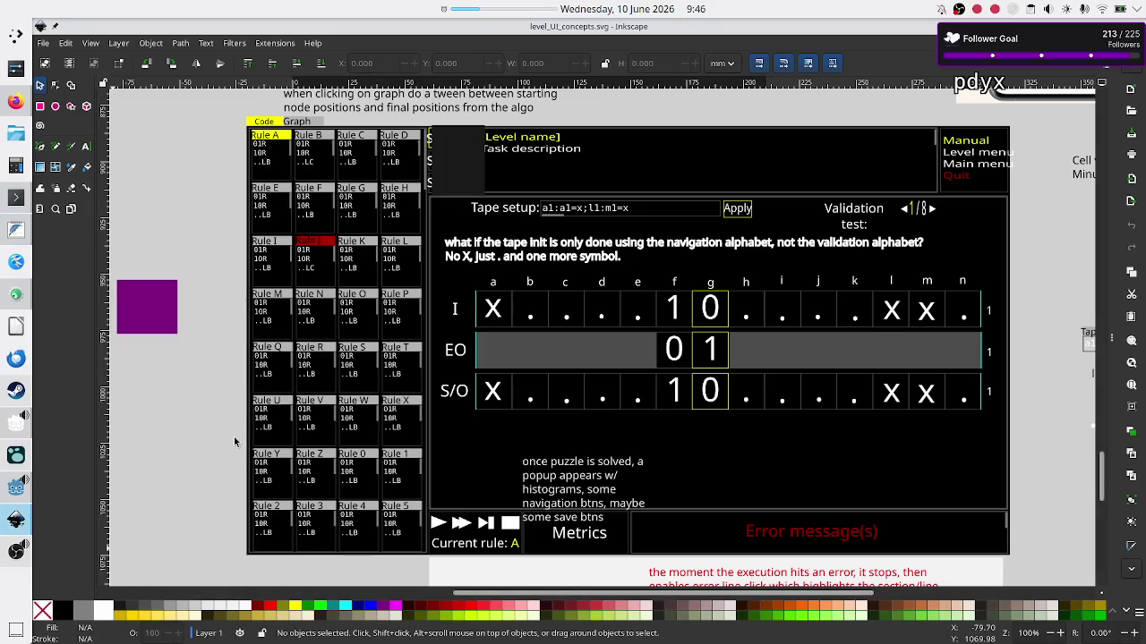
Back in Godot, add a blank line in Execution.gd between class_name and enum RunState
{"action": "left_click", "coordinate": [16, 489]}
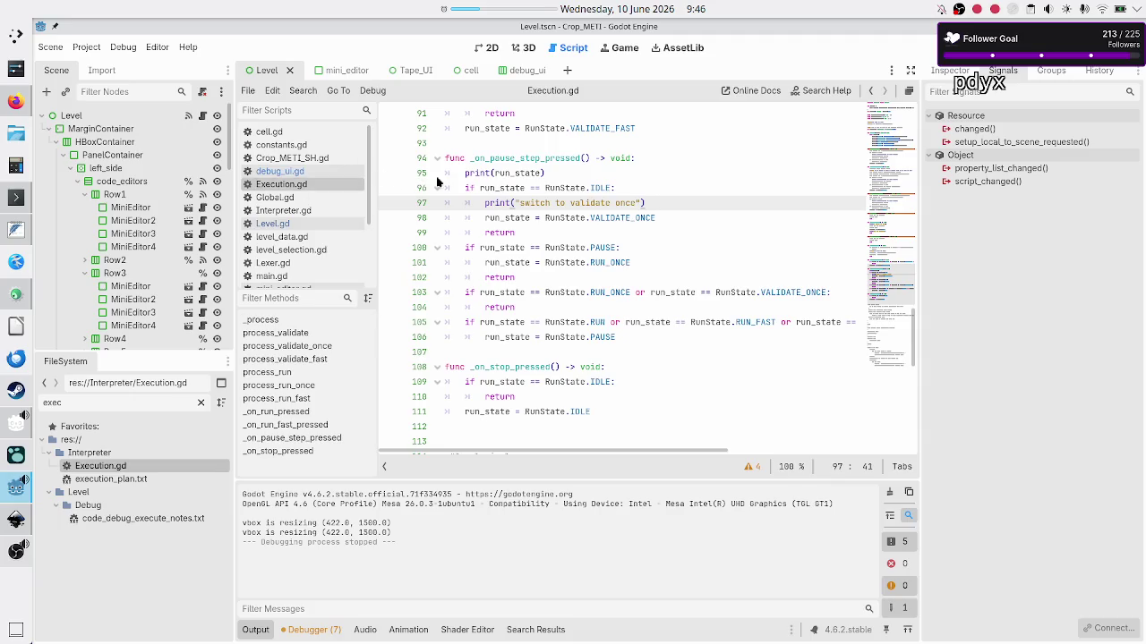
{"action": "scroll", "coordinate": [480, 196], "scroll_direction": "up", "scroll_amount": 15}
{"action": "scroll", "coordinate": [481, 196], "scroll_direction": "up", "scroll_amount": 13}
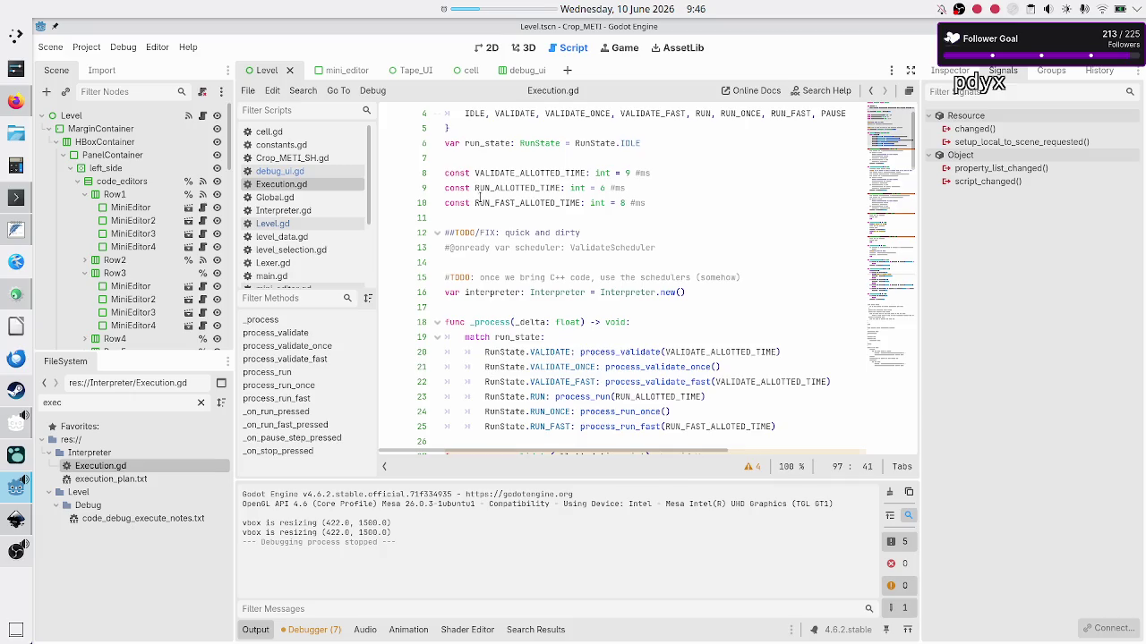
{"action": "scroll", "coordinate": [480, 196], "scroll_direction": "up", "scroll_amount": 1}
{"action": "left_click", "coordinate": [535, 142]}
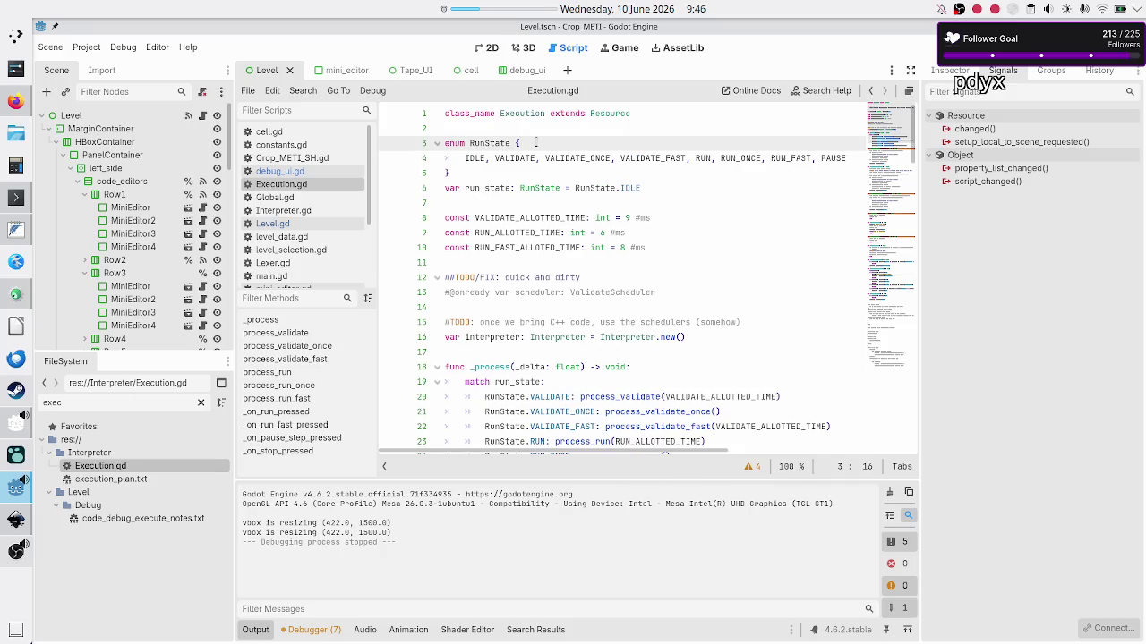
{"action": "key", "text": "Right"}
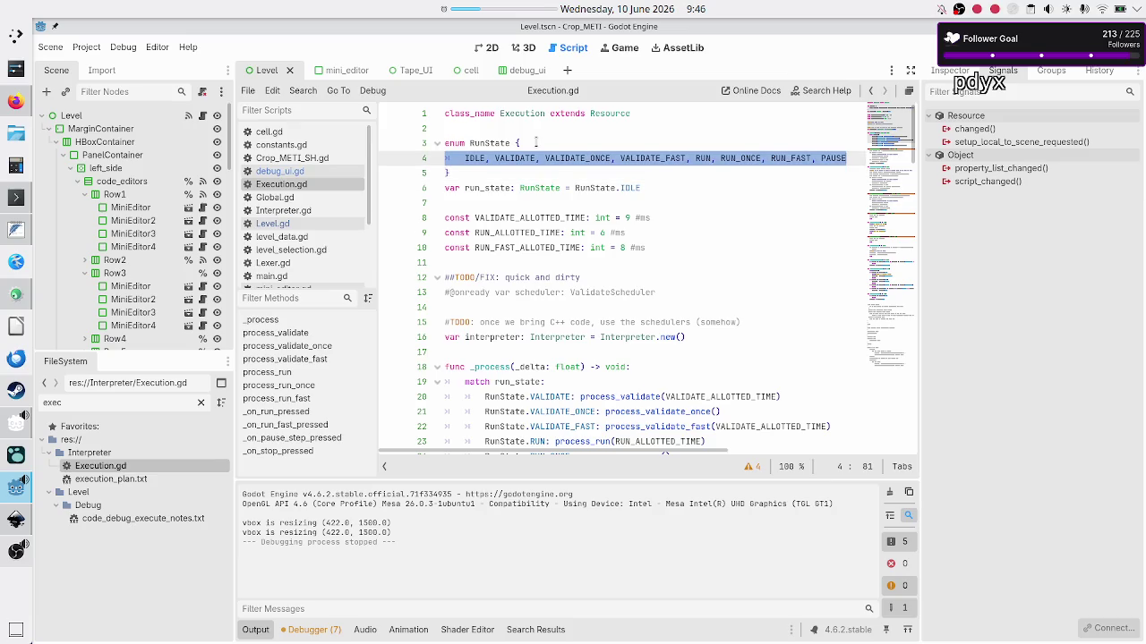
{"action": "key", "text": "Down"}
{"action": "key", "text": "Down"}
{"action": "key", "text": "Down"}
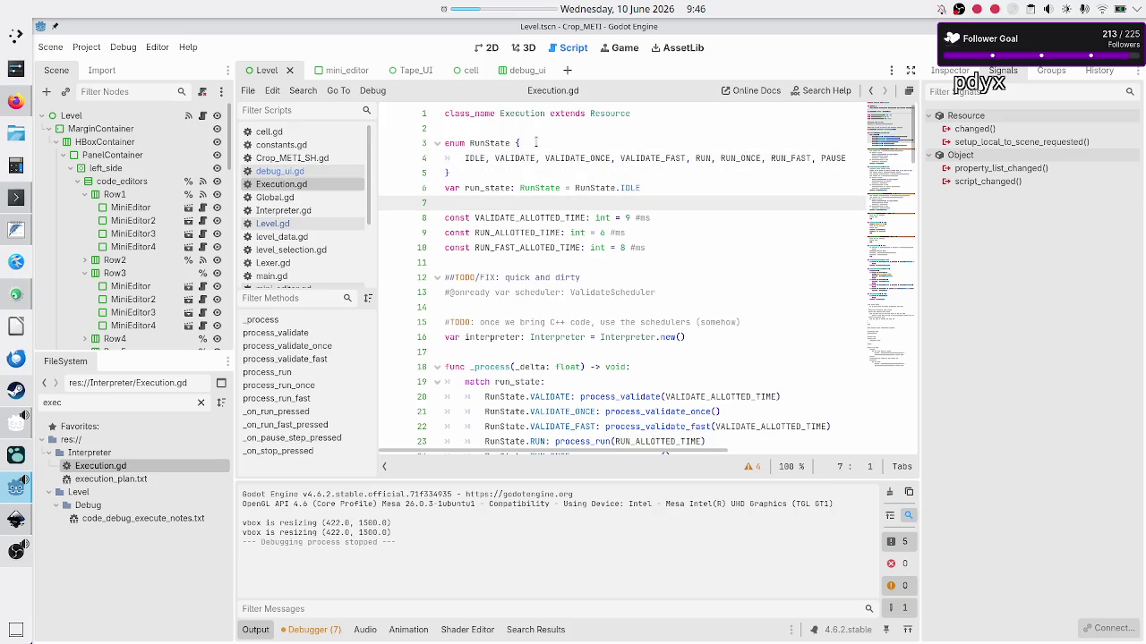
{"action": "key", "text": "Up"}
{"action": "key", "text": "Up"}
{"action": "key", "text": "Up"}
{"action": "key", "text": "Down"}
{"action": "key", "text": "Return"}
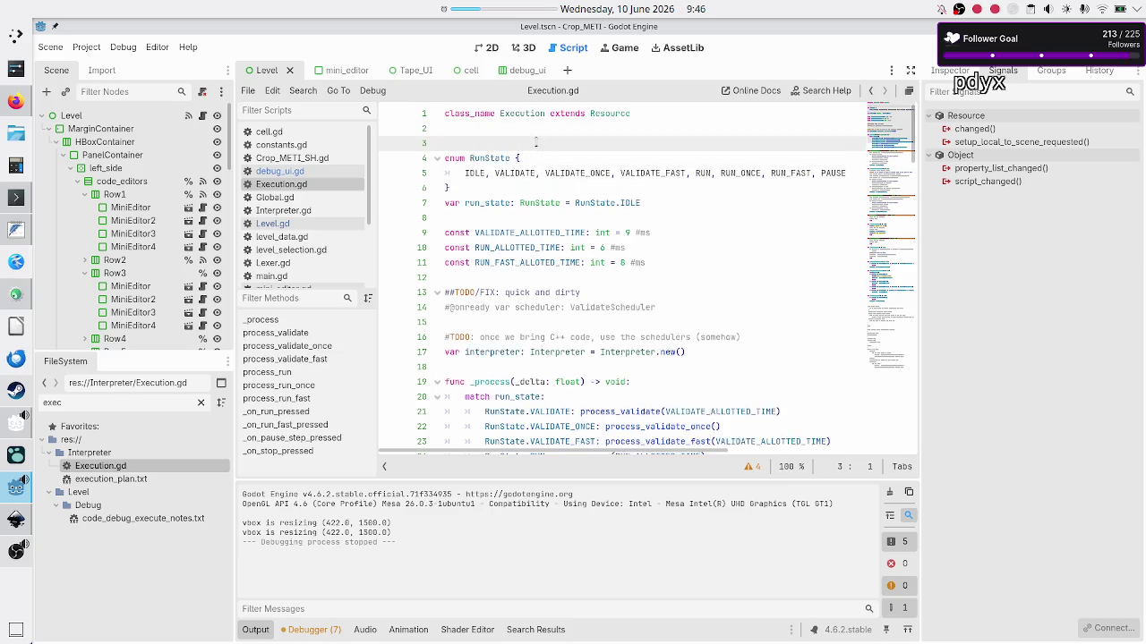
{"action": "key", "text": "Return"}
{"action": "key", "text": "Up"}
Declare signals success, error and max_iterations_reached above the RunState enum in Execution.gd
{"action": "type", "text": "signal"}
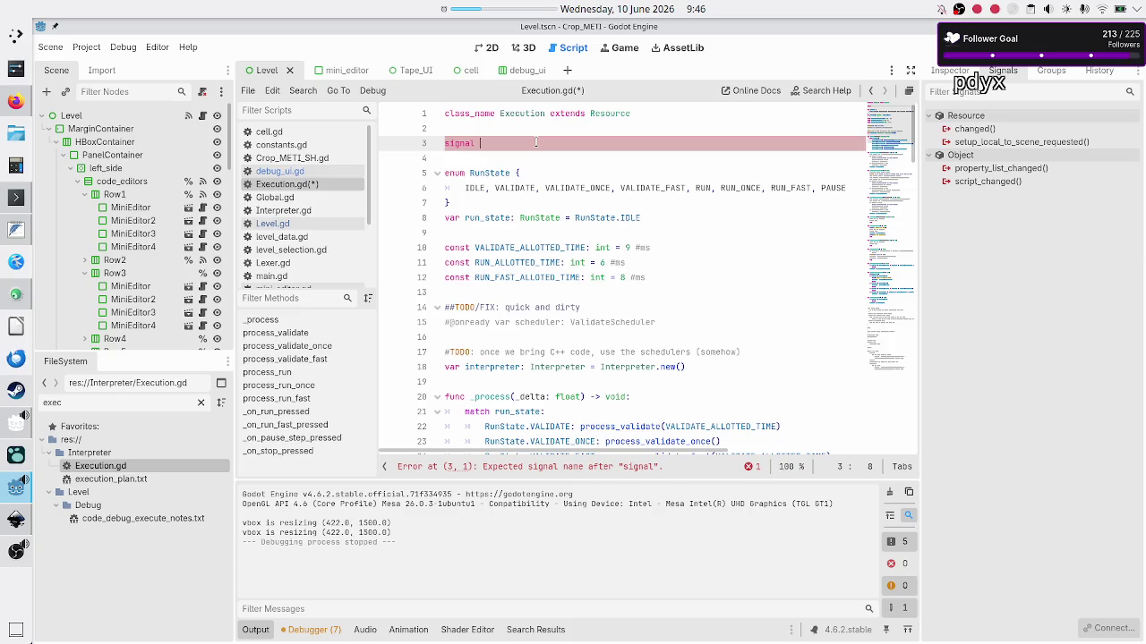
{"action": "type", "text": "success"}
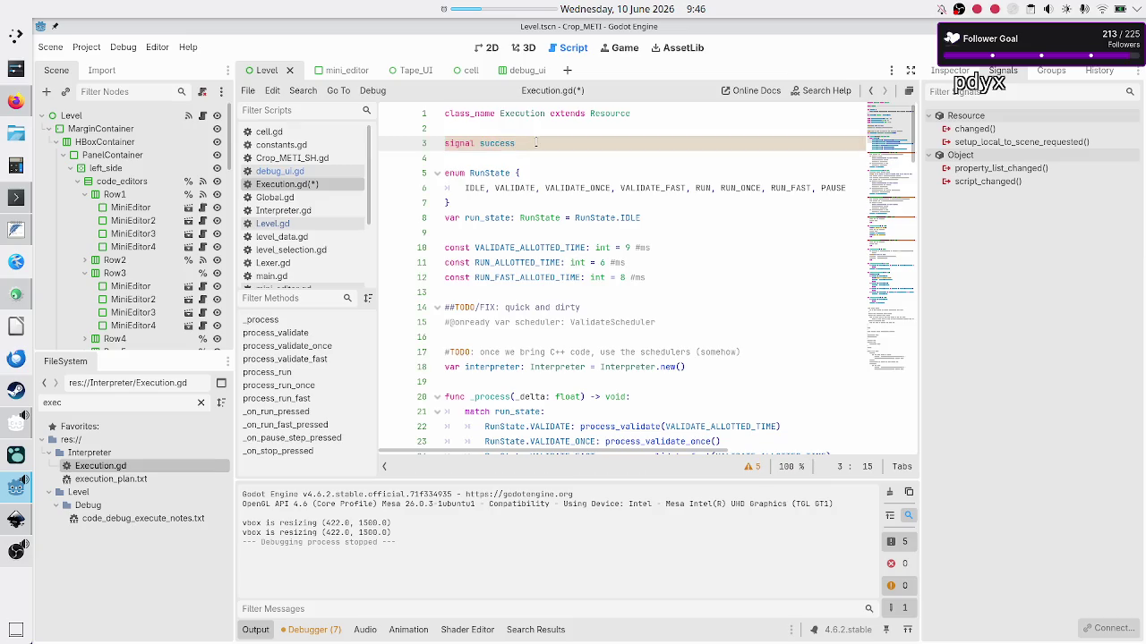
{"action": "key", "text": "Return"}
{"action": "type", "text": "signal "}
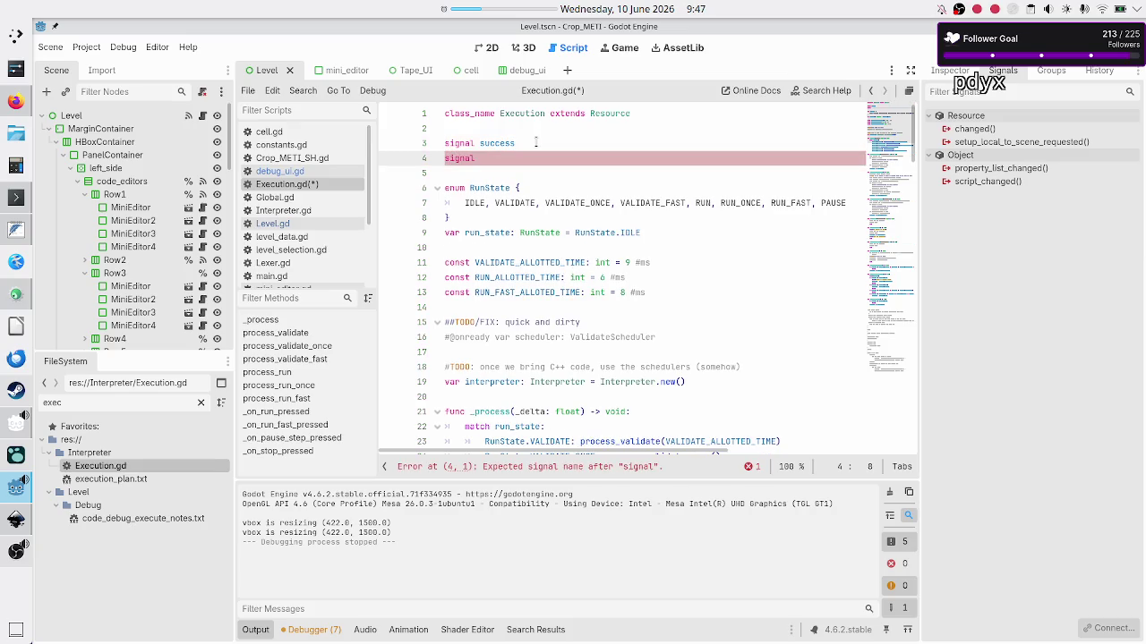
{"action": "type", "text": "error"}
{"action": "key", "text": "Return"}
{"action": "type", "text": "signal"}
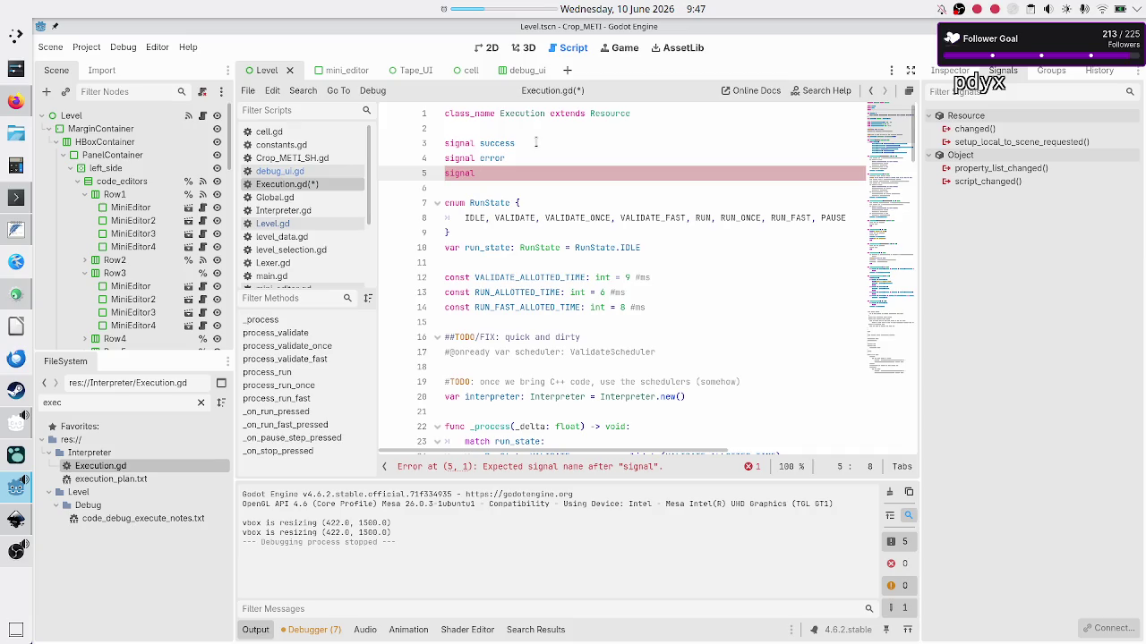
{"action": "type", "text": "max_iteration_rea"}
{"action": "key", "text": "BackSpace"}
{"action": "key", "text": "BackSpace"}
{"action": "key", "text": "BackSpace"}
{"action": "type", "text": "s_reached"}
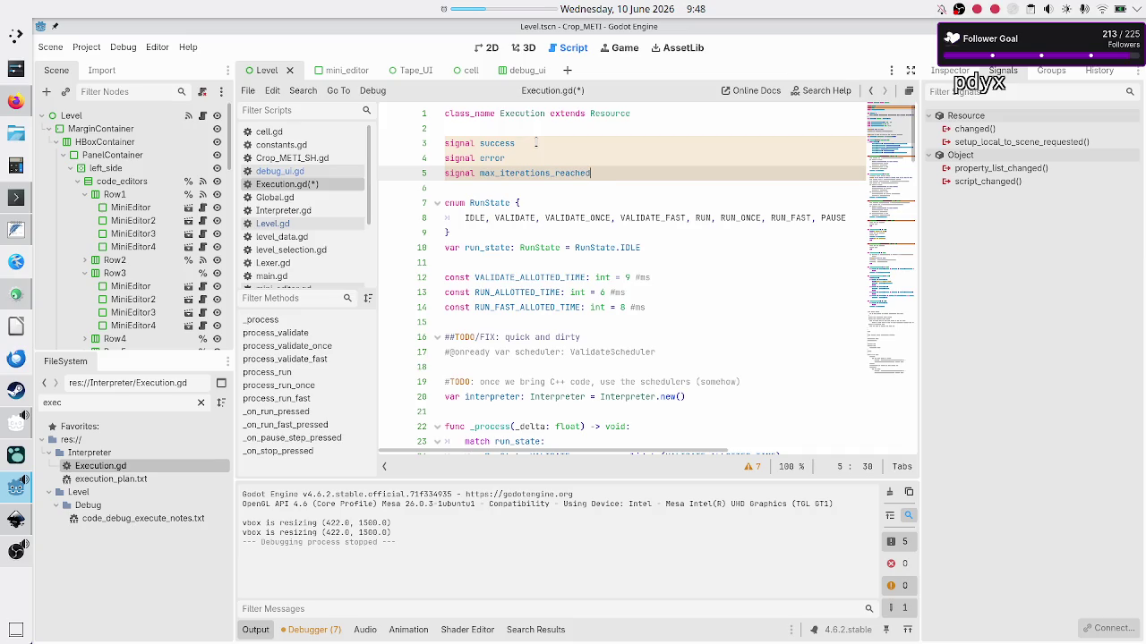
{"action": "left_click", "coordinate": [288, 146]}
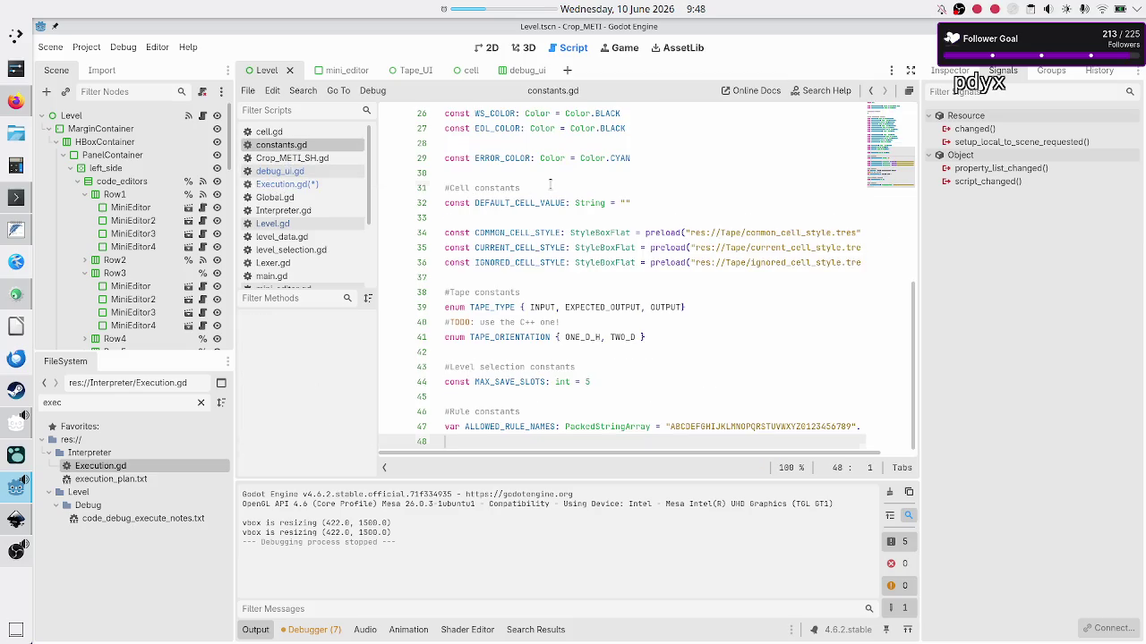
Locate the #? placeholder under the interpreter constants in constants.gd, then switch to Interpreter.gd
{"action": "scroll", "coordinate": [550, 184], "scroll_direction": "up", "scroll_amount": 7}
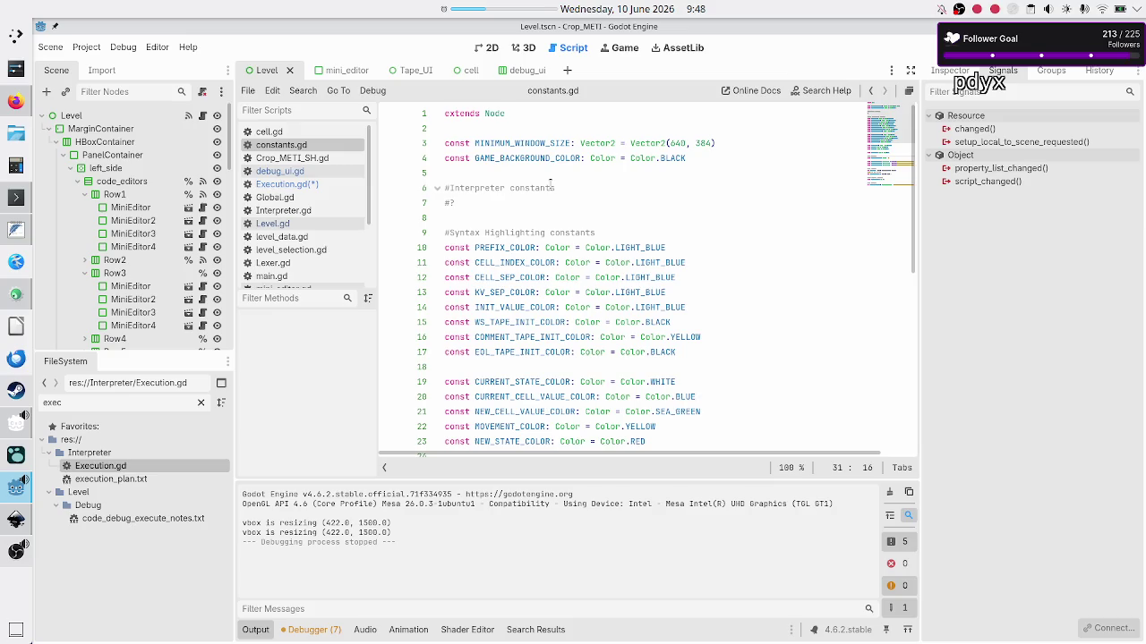
{"action": "left_click", "coordinate": [580, 198]}
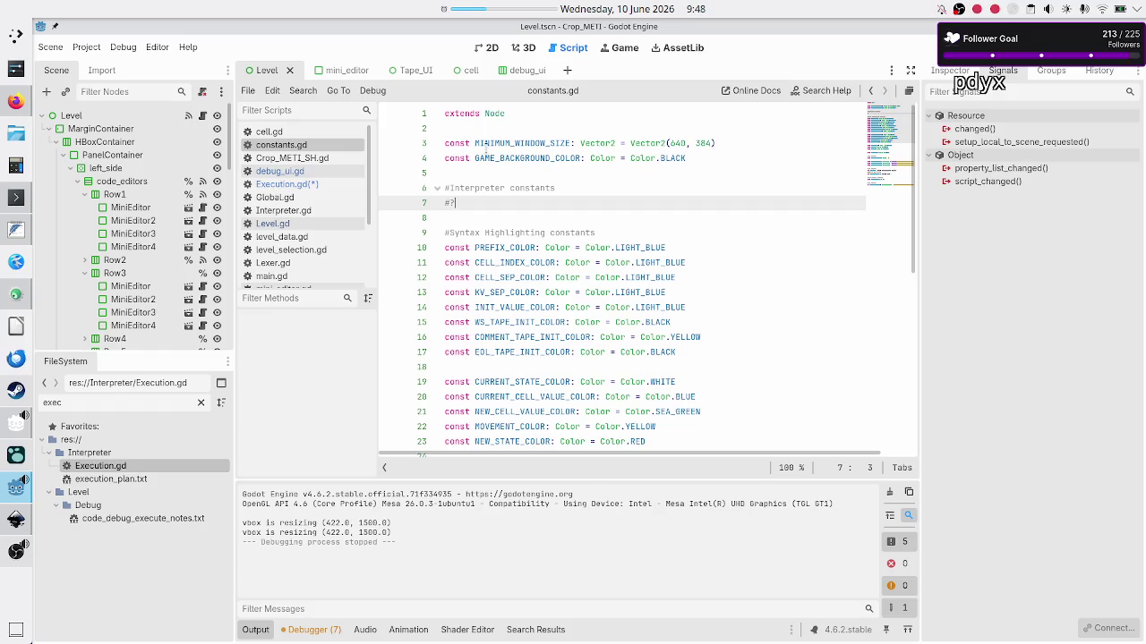
{"action": "scroll", "coordinate": [542, 275], "scroll_direction": "down", "scroll_amount": 2}
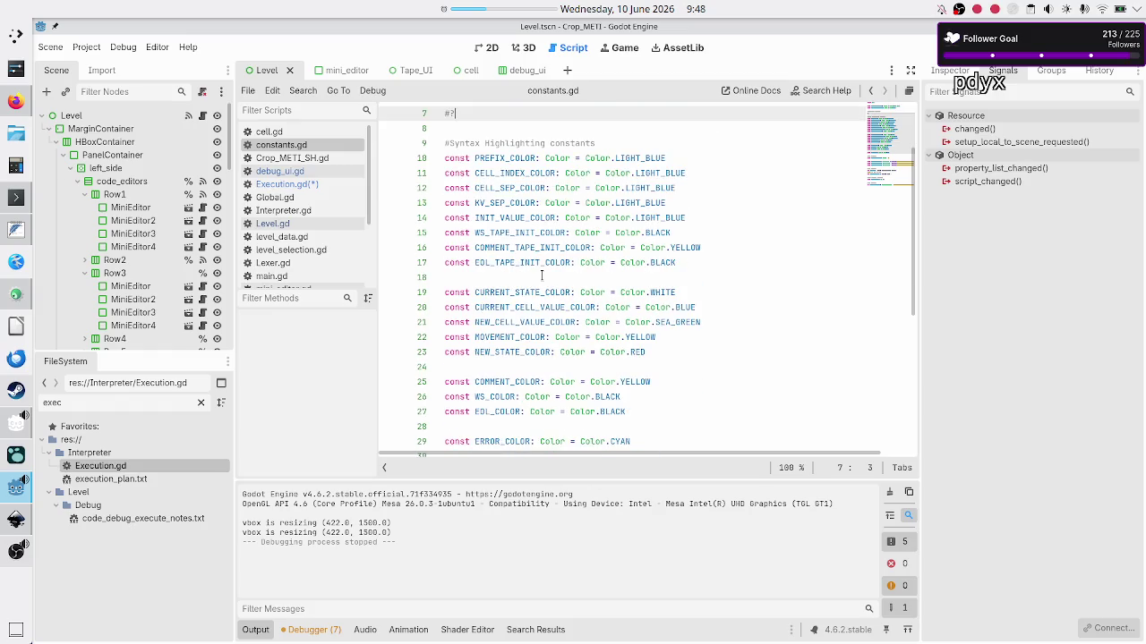
{"action": "scroll", "coordinate": [542, 275], "scroll_direction": "down", "scroll_amount": 6}
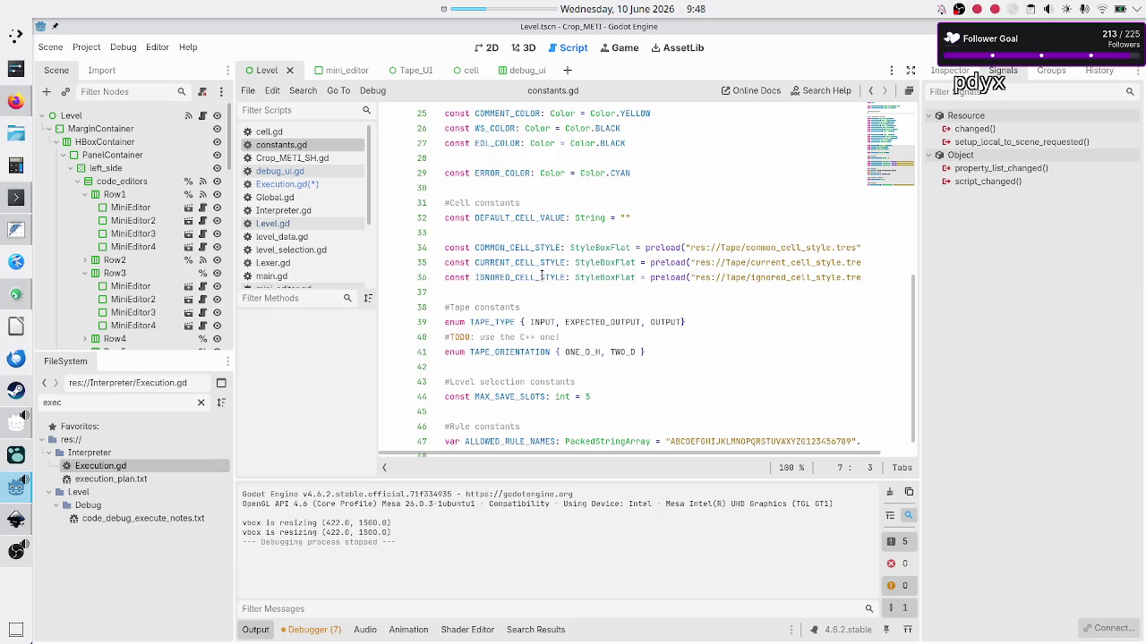
{"action": "scroll", "coordinate": [542, 275], "scroll_direction": "down", "scroll_amount": 1}
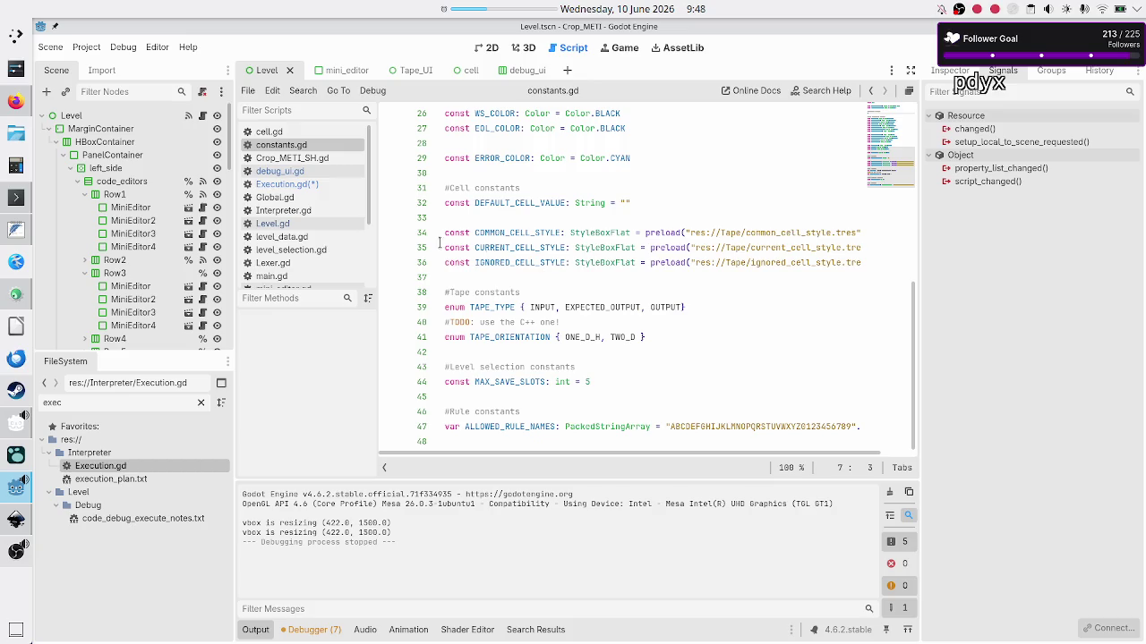
{"action": "left_click", "coordinate": [293, 215]}
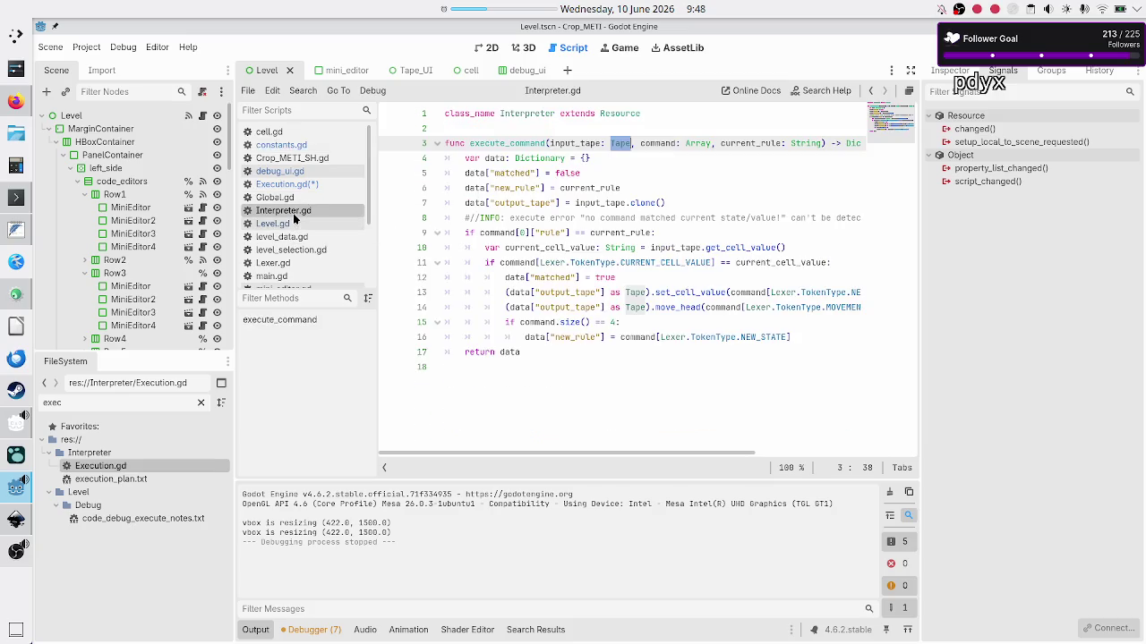
Add and save the comment '#TODO: count the number of iterations and stop if reached C.MAX ITER' above execute_command
{"action": "left_click", "coordinate": [501, 124]}
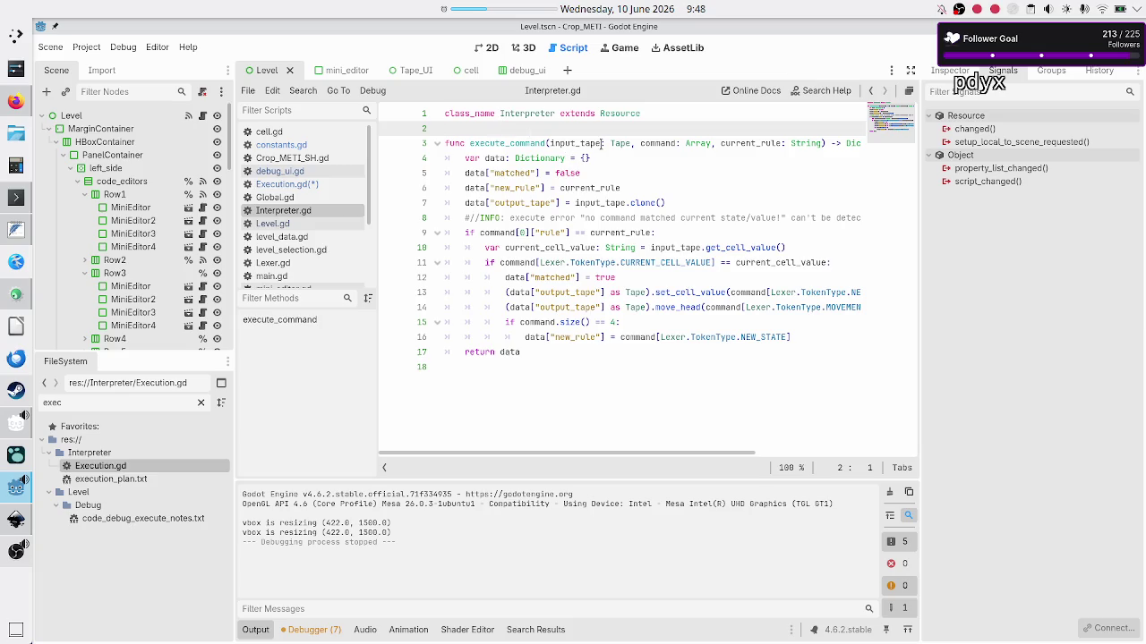
{"action": "key", "text": "Return"}
{"action": "type", "text": "#TODO: "}
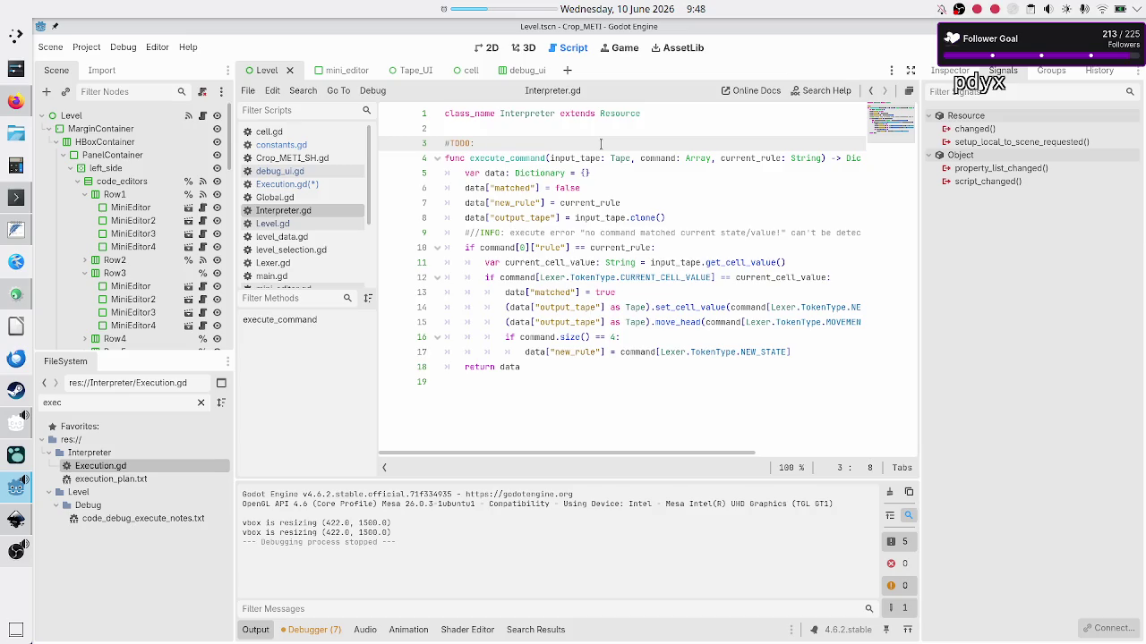
{"action": "type", "text": "count "}
{"action": "type", "text": "the number "}
{"action": "type", "text": "of itera"}
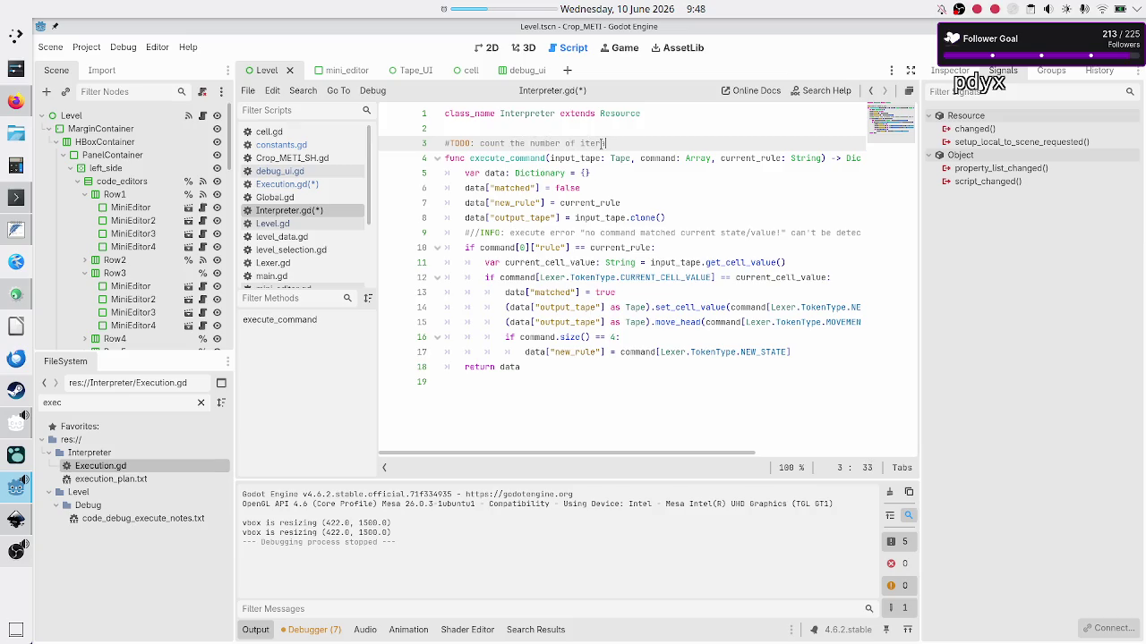
{"action": "type", "text": "tions and stop if "}
{"action": "type", "text": "reached MAX "}
{"action": "type", "text": "ITER"}
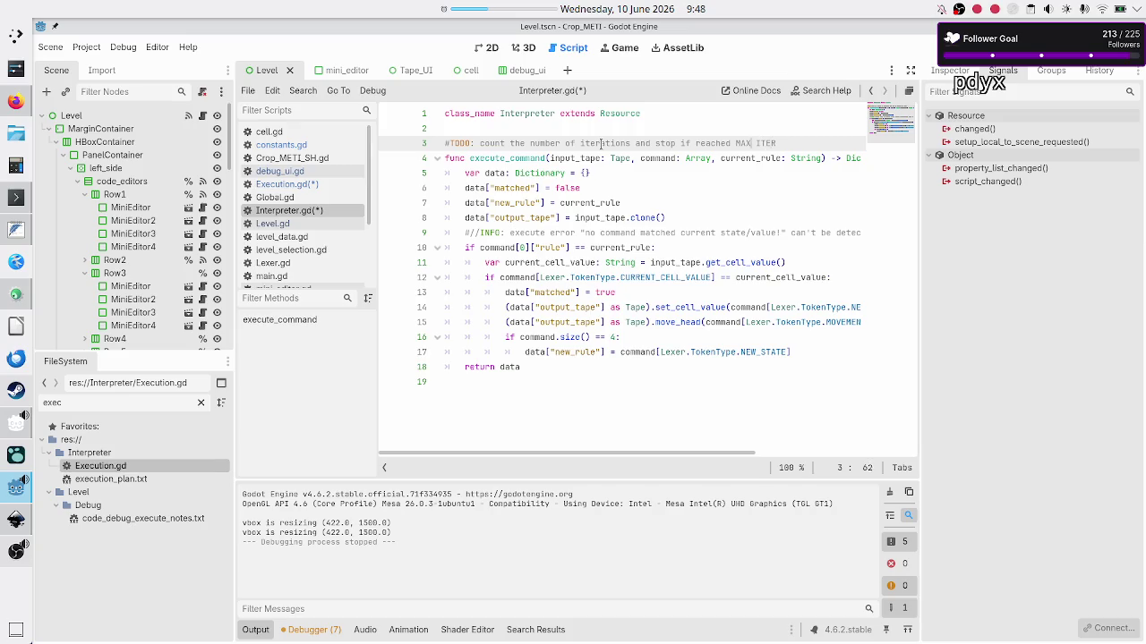
{"action": "key", "text": "ctrl+Left"}
{"action": "type", "text": "C."}
{"action": "key", "text": "ctrl+s"}
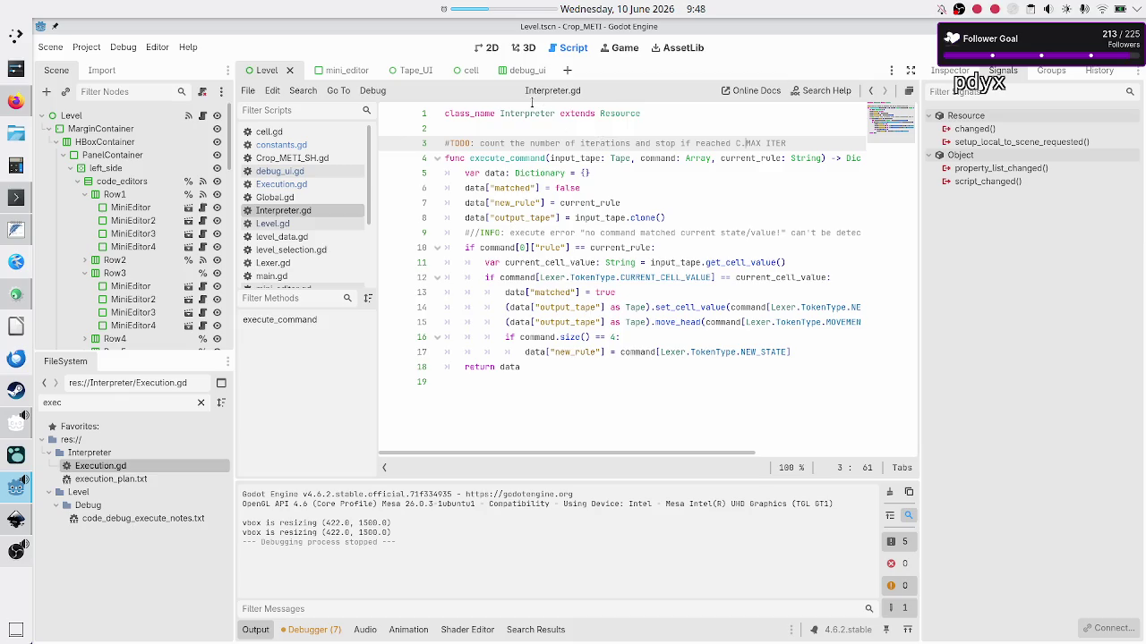
{"action": "left_click", "coordinate": [314, 147]}
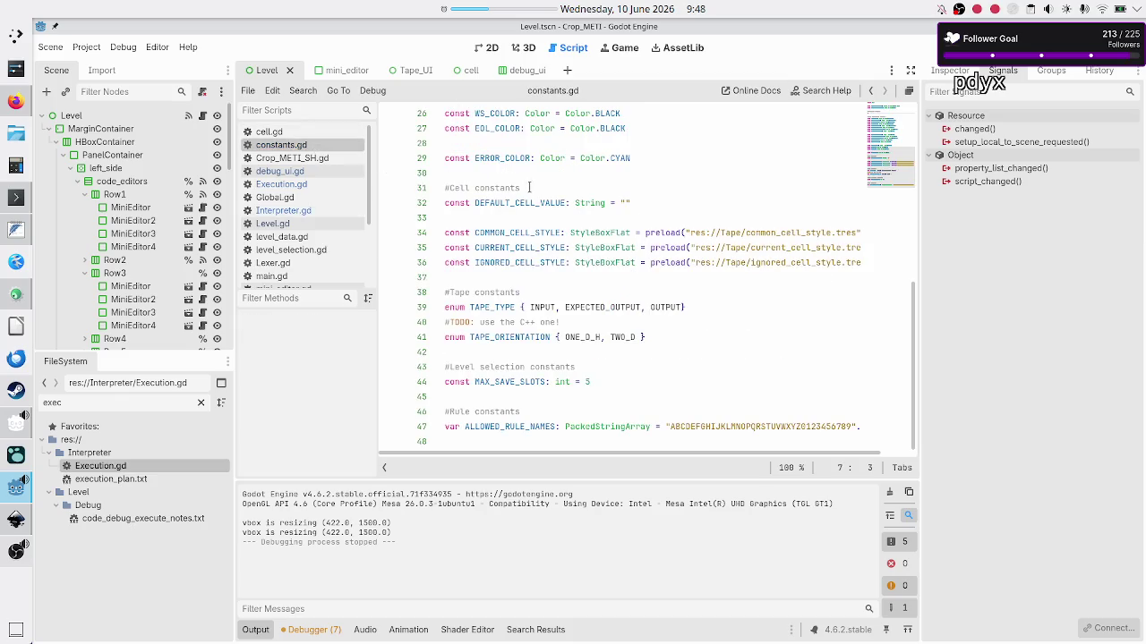
Replace the #? placeholder with const MAX_INSTRUCTIONS_LEVEL: int = 9999
{"action": "scroll", "coordinate": [538, 179], "scroll_direction": "up", "scroll_amount": 10}
{"action": "key", "text": "BackSpace"}
{"action": "key", "text": "BackSpace"}
{"action": "type", "text": "con"}
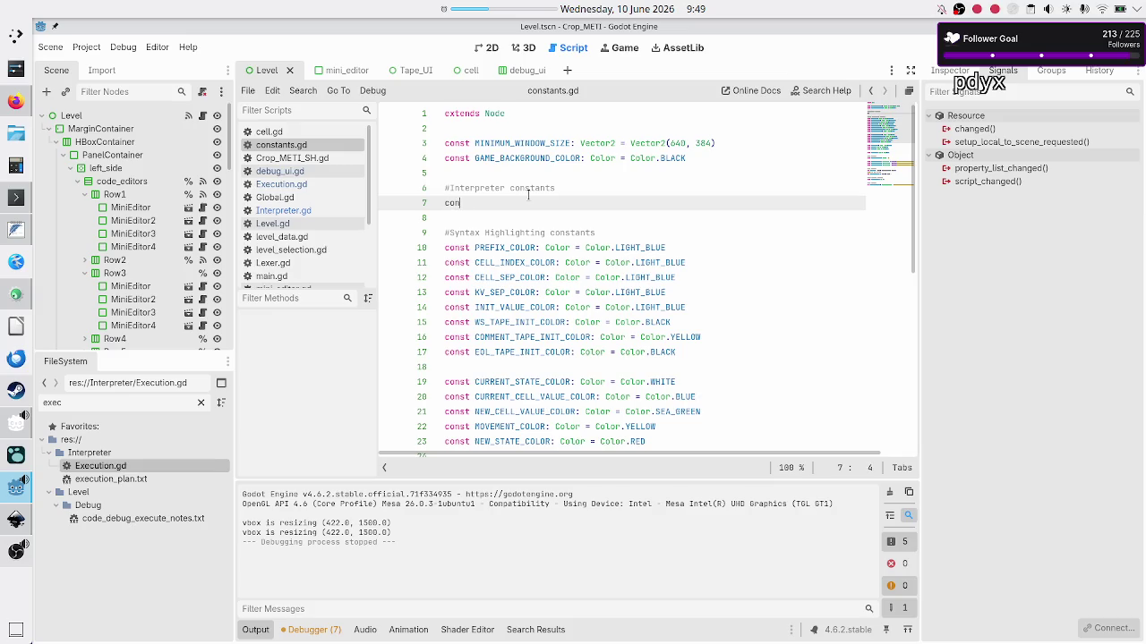
{"action": "type", "text": "st MAX_"}
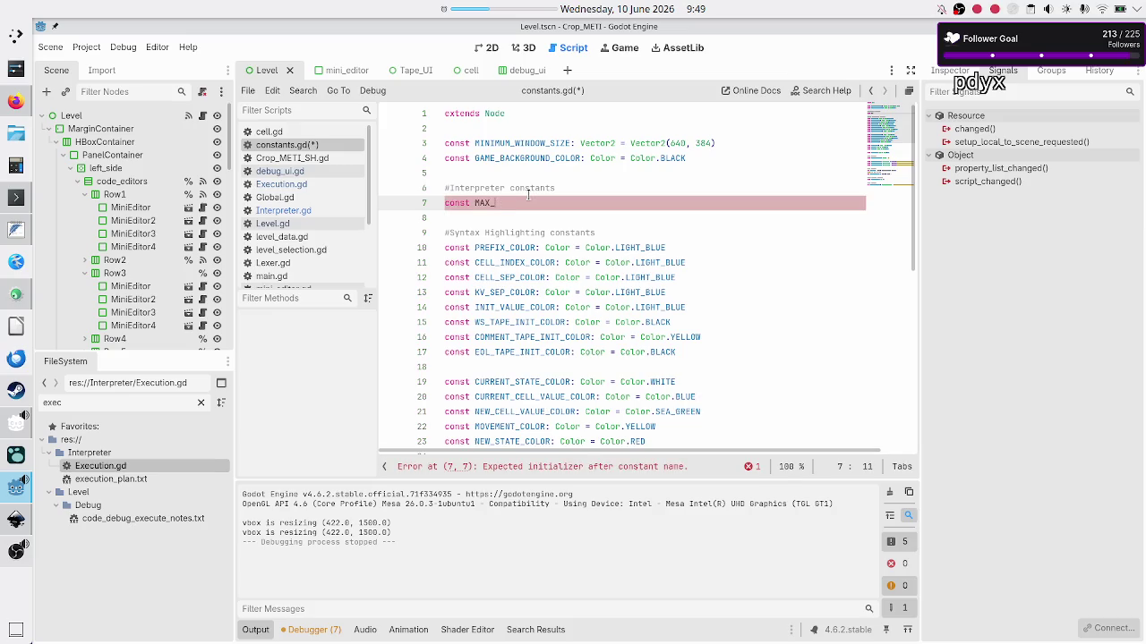
{"action": "type", "text": "INSTRUCTIONS:"}
{"action": "type", "text": " int ="}
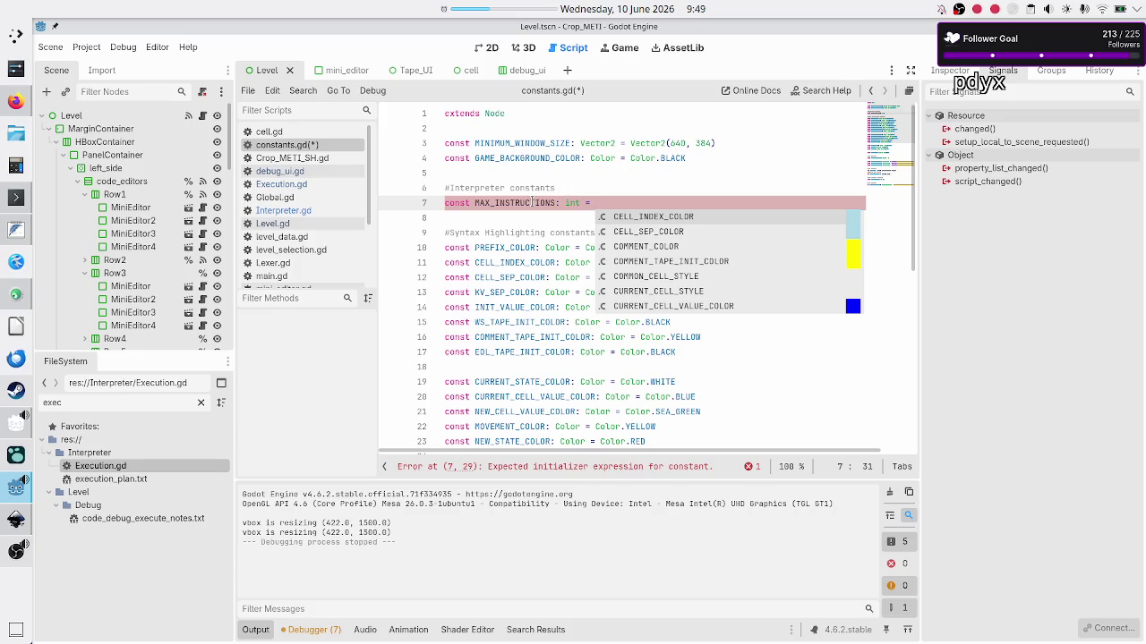
{"action": "type", "text": "9999"}
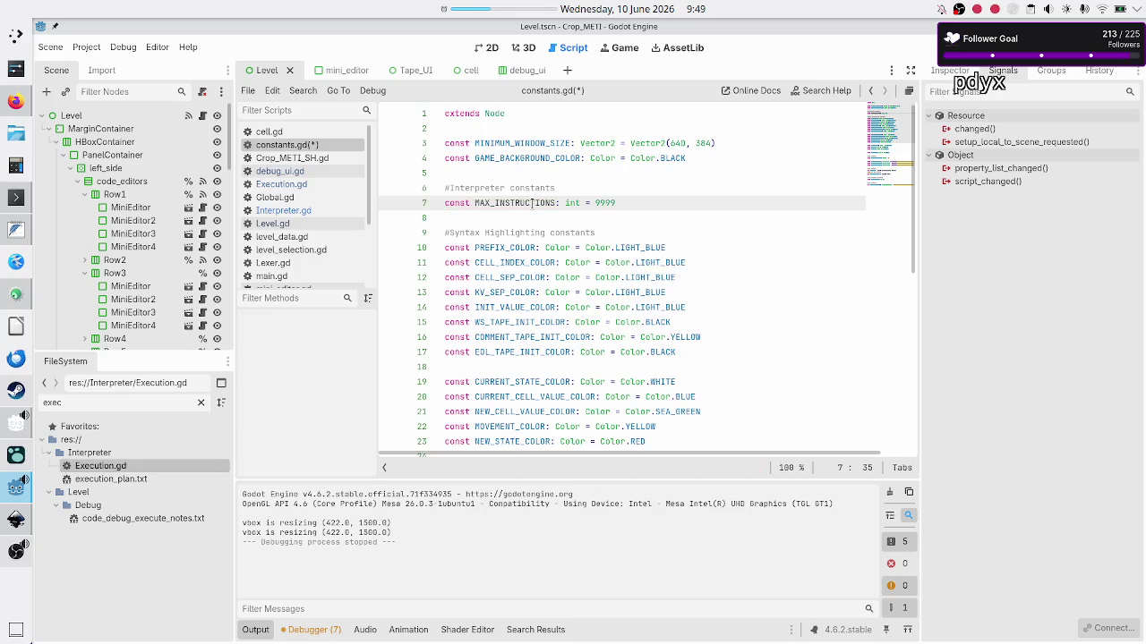
{"action": "key", "text": "Home"}
{"action": "key", "text": "Up"}
{"action": "key", "text": "Down"}
{"action": "key", "text": "shift+End"}
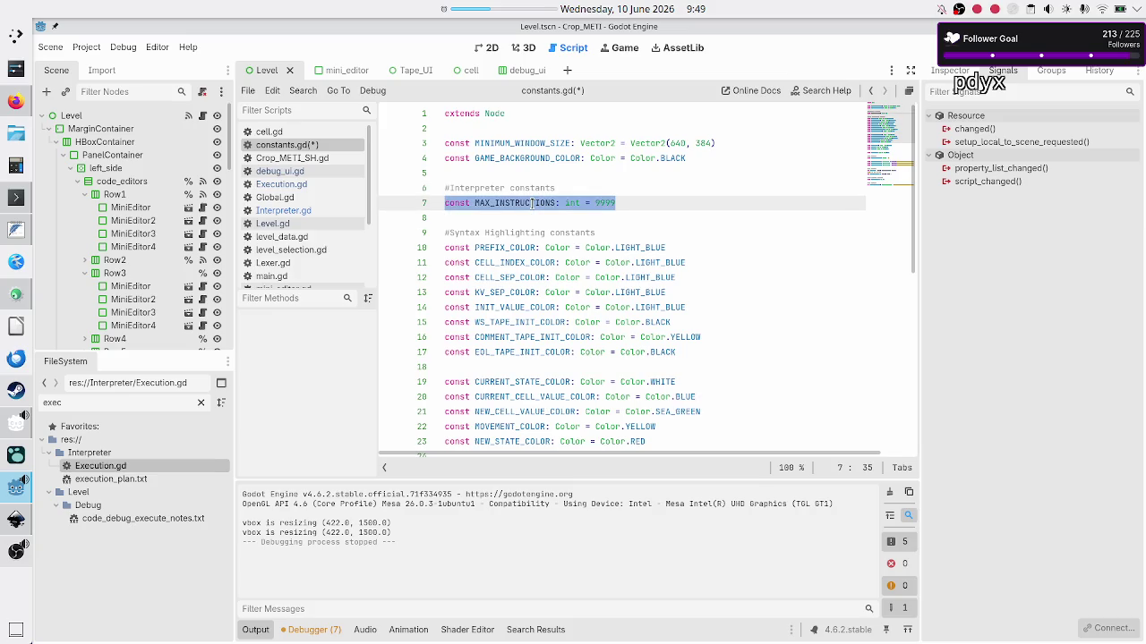
{"action": "key", "text": "Home"}
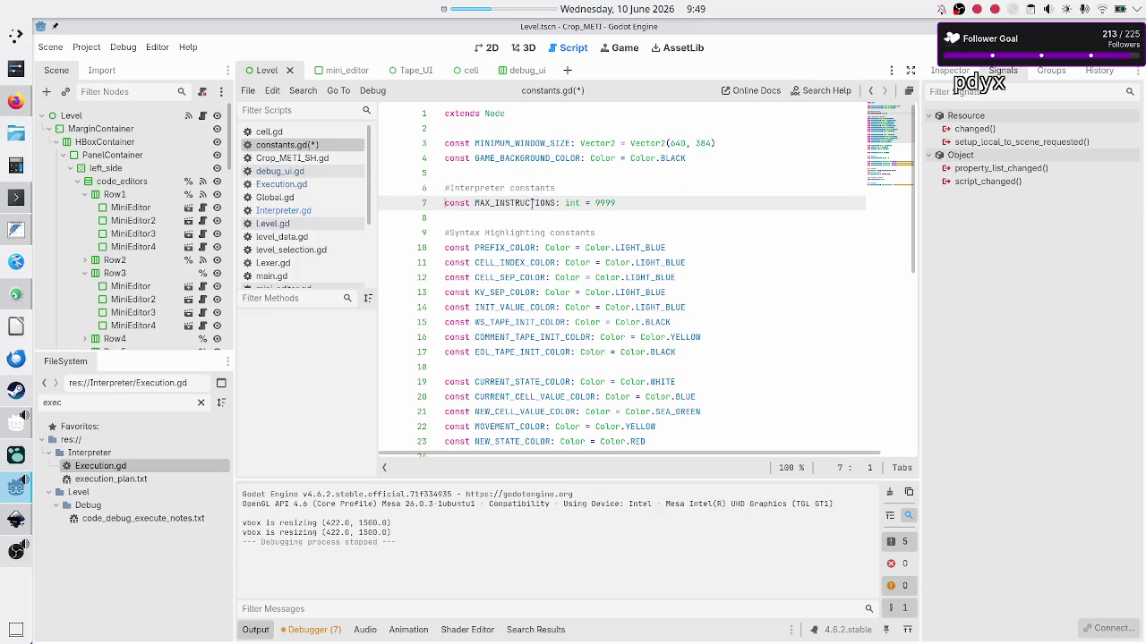
{"action": "key", "text": "ctrl+Right"}
{"action": "key", "text": "ctrl+Right"}
{"action": "type", "text": "_"}
{"action": "type", "text": "LEVEL"}
Add const MAX_INSTRUCTIONS_SANDBOX: int = 9999 below it and lower the level limit to 999
{"action": "key", "text": "Down"}
{"action": "key", "text": "Up"}
{"action": "key", "text": "Return"}
{"action": "type", "text": "c"}
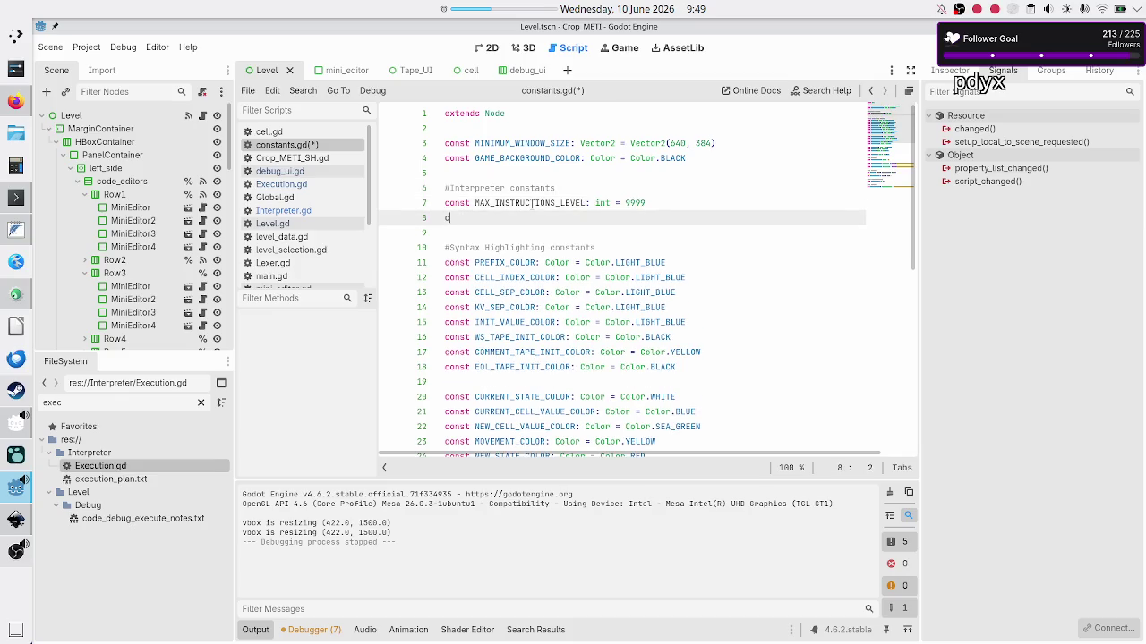
{"action": "type", "text": "onst MA"}
{"action": "key", "text": "Escape"}
{"action": "type", "text": "X_"}
{"action": "type", "text": "INSTR"}
{"action": "type", "text": "UCTIONS_"}
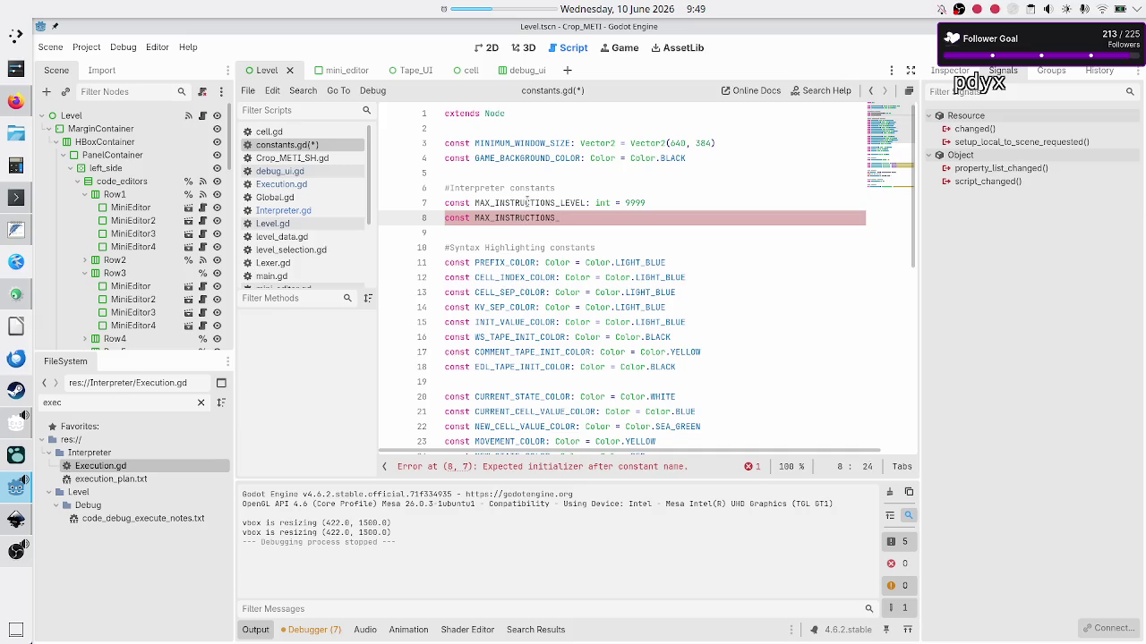
{"action": "type", "text": "SANDBOX:"}
{"action": "type", "text": " int ="}
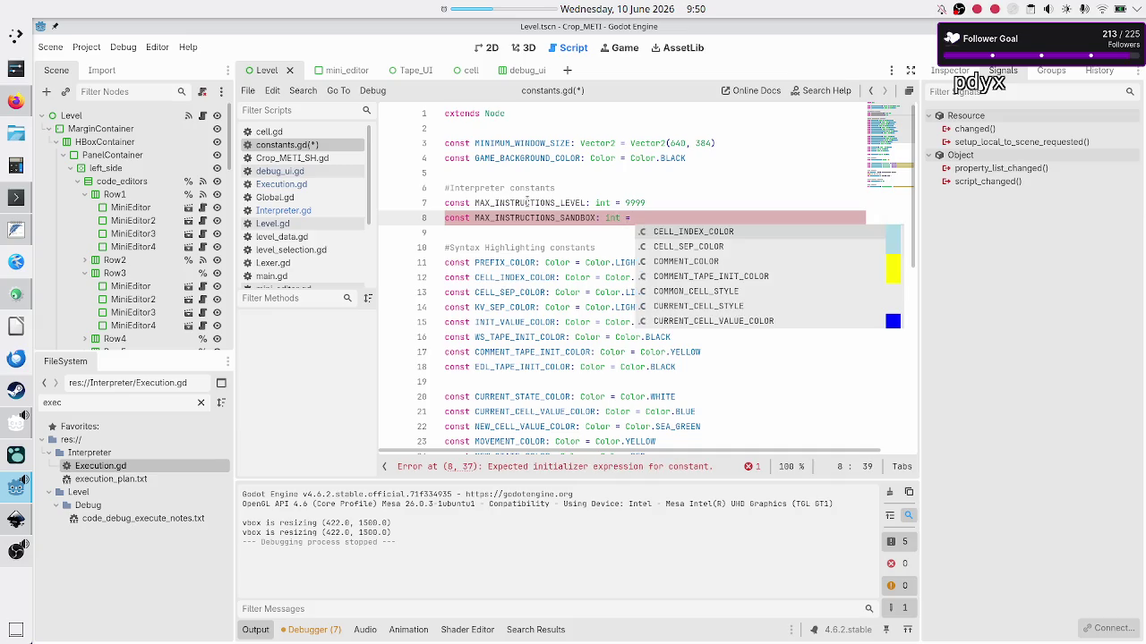
{"action": "key", "text": "Escape"}
{"action": "key", "text": "Up"}
{"action": "key", "text": "BackSpace"}
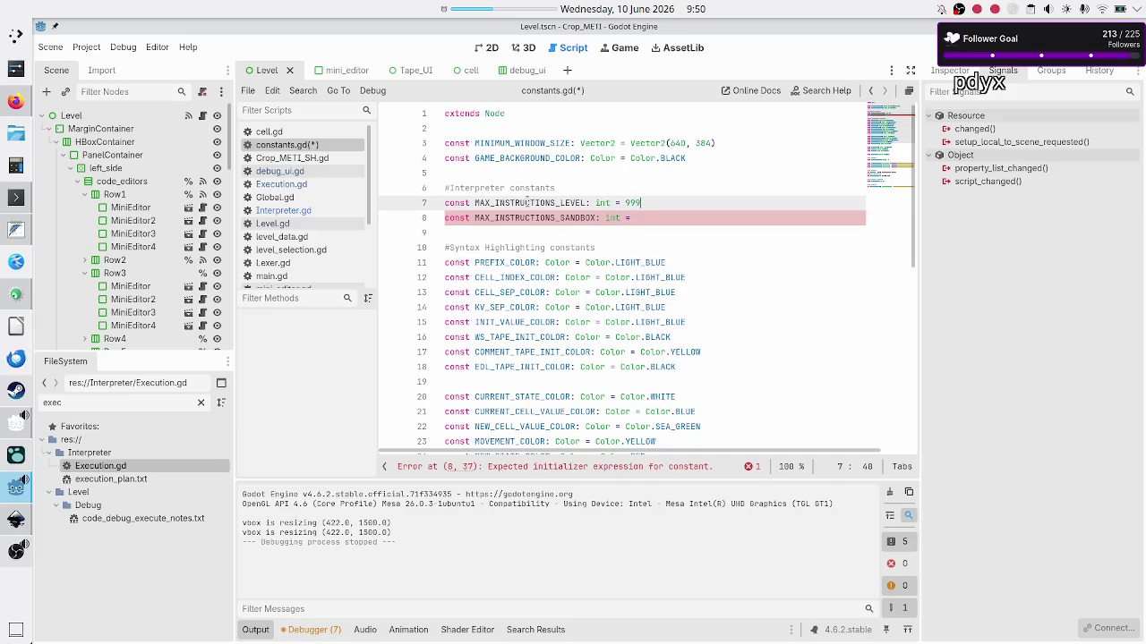
{"action": "key", "text": "Down"}
{"action": "type", "text": "9999"}
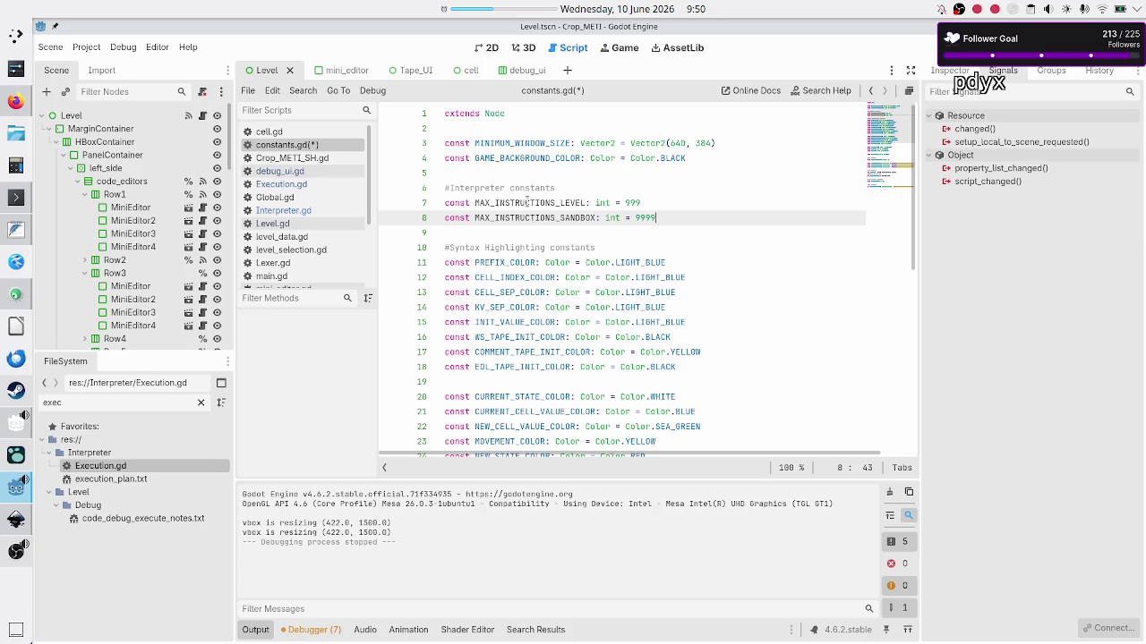
{"action": "key", "text": "Up"}
{"action": "key", "text": "Left"}
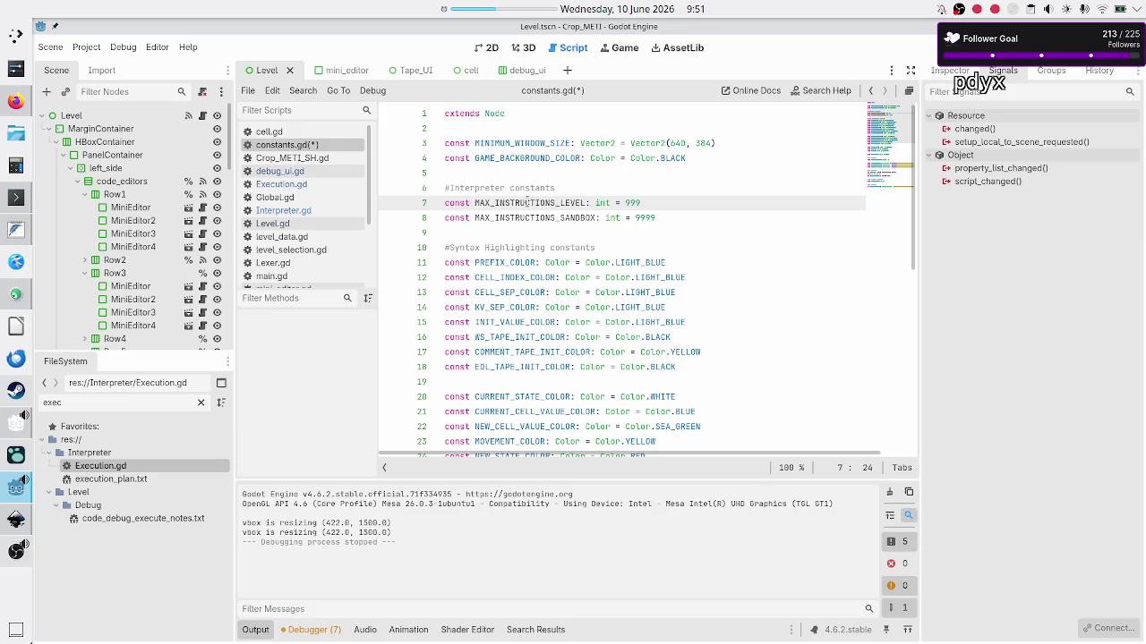
Rename the level constant to MAX_INSTRUCTIONS_DEV_LEVEL, keeping its 999 limit
{"action": "type", "text": "DEV_"}
{"action": "key", "text": "Right"}
{"action": "key", "text": "Right"}
{"action": "key", "text": "Right"}
{"action": "key", "text": "End"}
{"action": "key", "text": "Return"}
Duplicate that line as MAX_INSTRUCTIONS_PLAYER_LEVEL with a limit of 9999
{"action": "triple_click", "coordinate": [526, 202]}
{"action": "key", "text": "ctrl+c"}
{"action": "key", "text": "Down"}
{"action": "key", "text": "ctrl+v"}
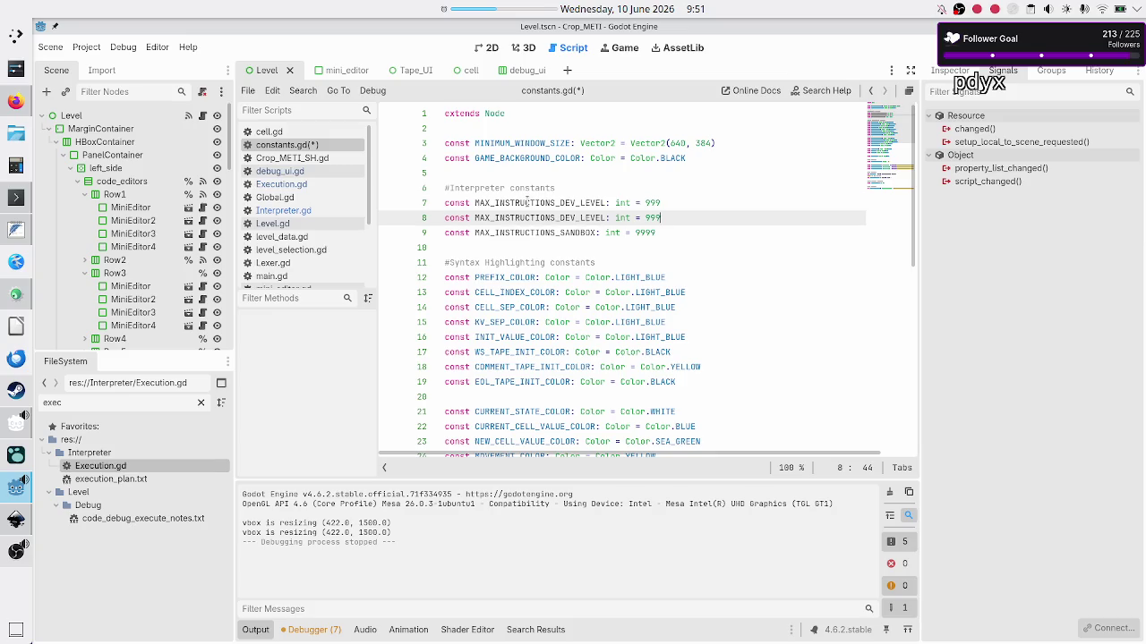
{"action": "key", "text": "ctrl+Left"}
{"action": "key", "text": "ctrl+Left"}
{"action": "key", "text": "ctrl+Left"}
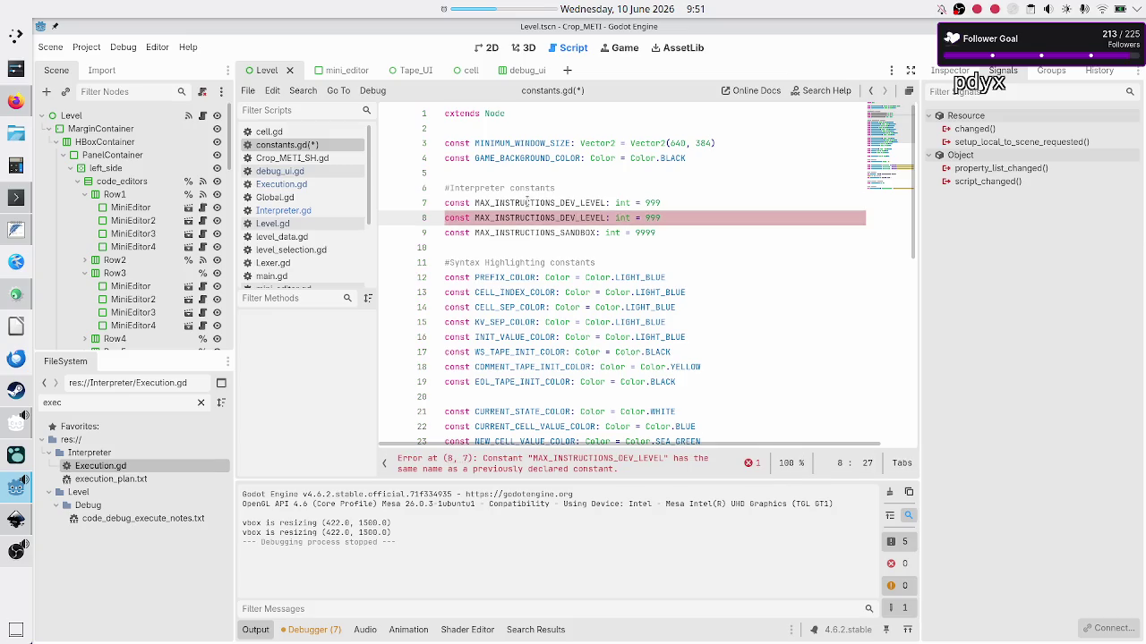
{"action": "key", "text": "BackSpace"}
{"action": "key", "text": "BackSpace"}
{"action": "key", "text": "BackSpace"}
{"action": "type", "text": "PLA"}
{"action": "type", "text": "YER"}
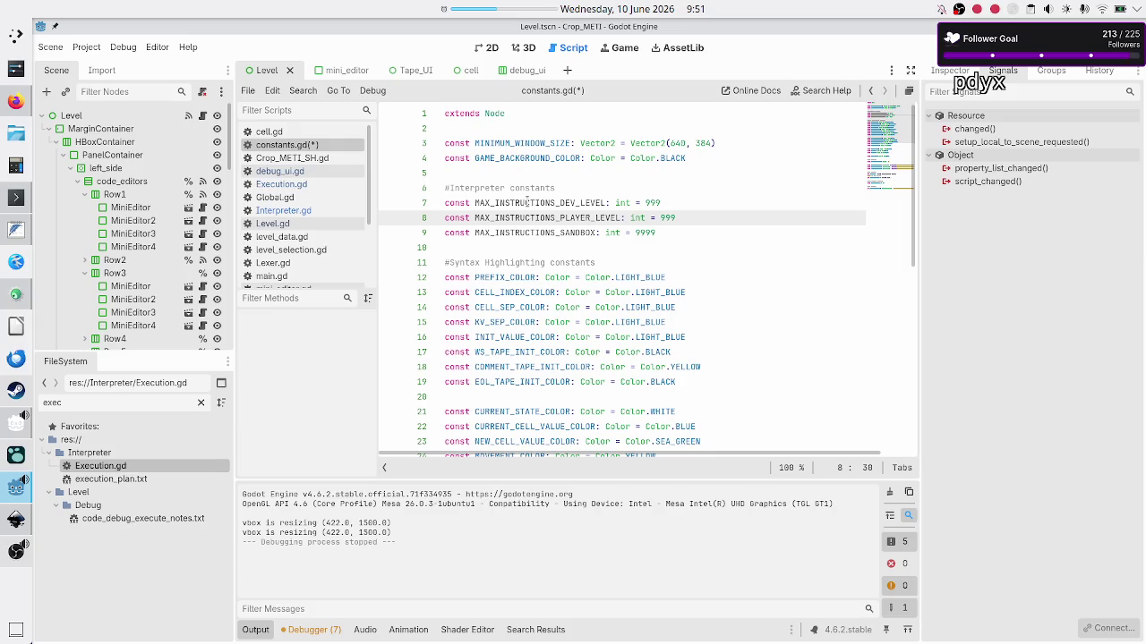
{"action": "key", "text": "End"}
{"action": "type", "text": "9"}
Save constants.gd with the new DEV and PLAYER level limits
{"action": "key", "text": "Up"}
{"action": "key", "text": "Down"}
{"action": "key", "text": "Down"}
{"action": "key", "text": "Up"}
{"action": "key", "text": "Up"}
{"action": "key", "text": "Down"}
{"action": "key", "text": "Down"}
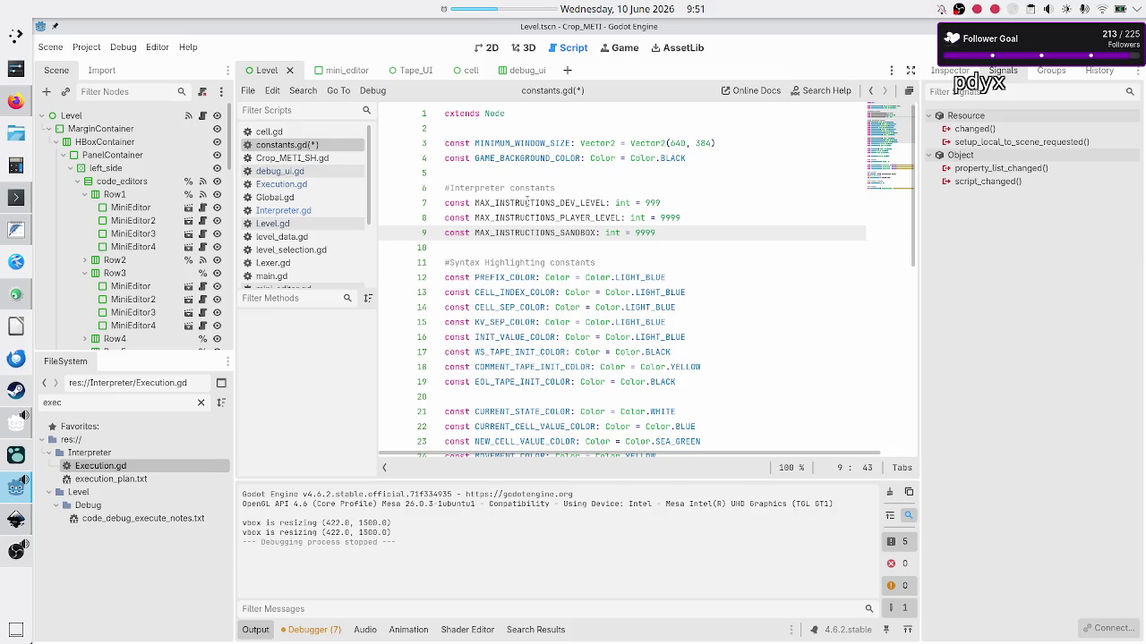
{"action": "key", "text": "Down"}
{"action": "key", "text": "ctrl+s"}
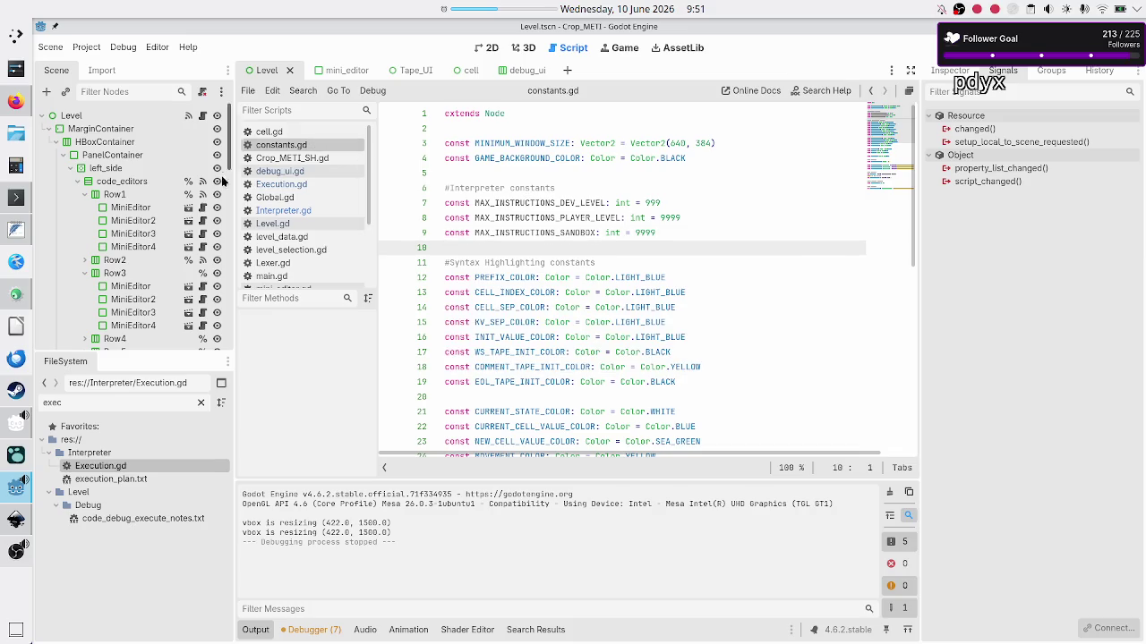
{"action": "left_click", "coordinate": [289, 213]}
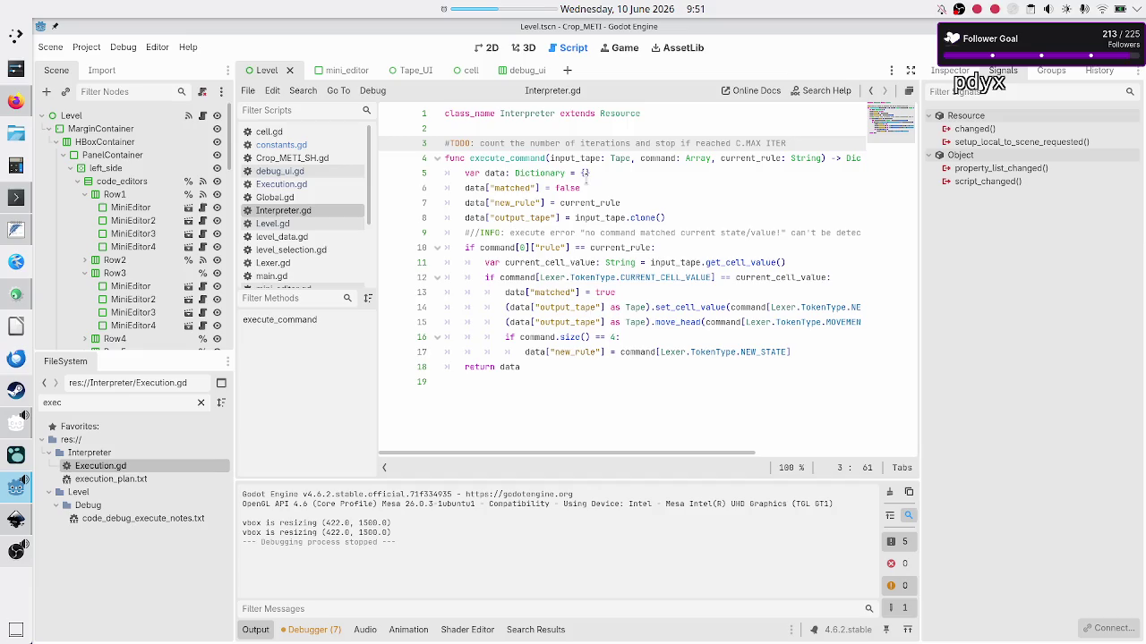
Insert a new empty line 3 below class_name in Interpreter.gd
{"action": "left_click", "coordinate": [762, 157]}
{"action": "key", "text": "End"}
{"action": "key", "text": "Right"}
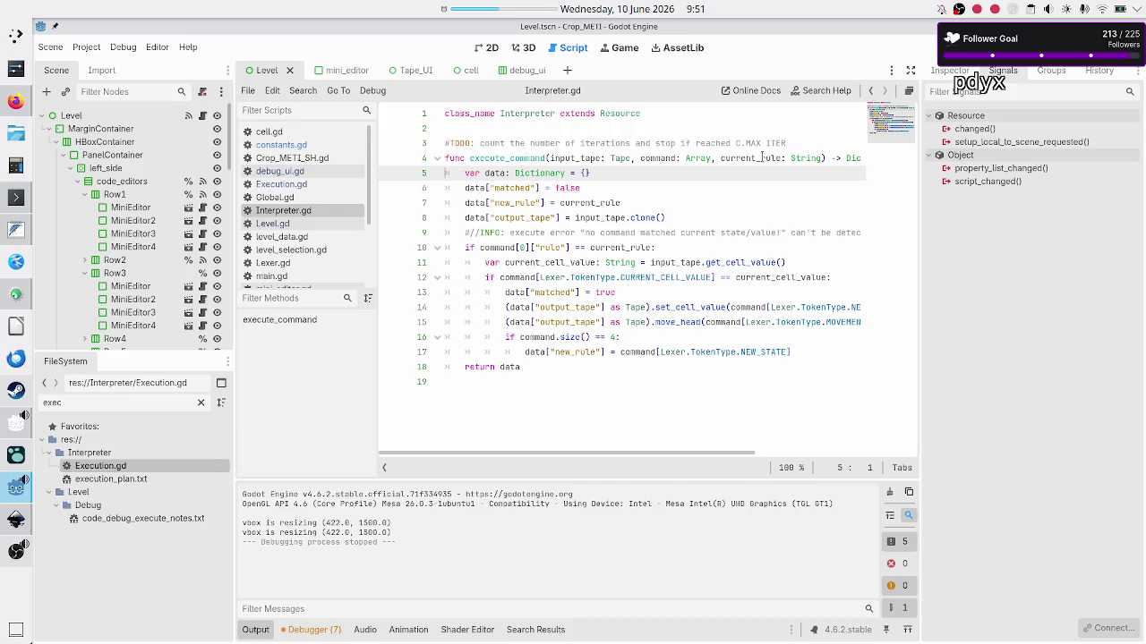
{"action": "key", "text": "Up"}
{"action": "key", "text": "Up"}
{"action": "key", "text": "Up"}
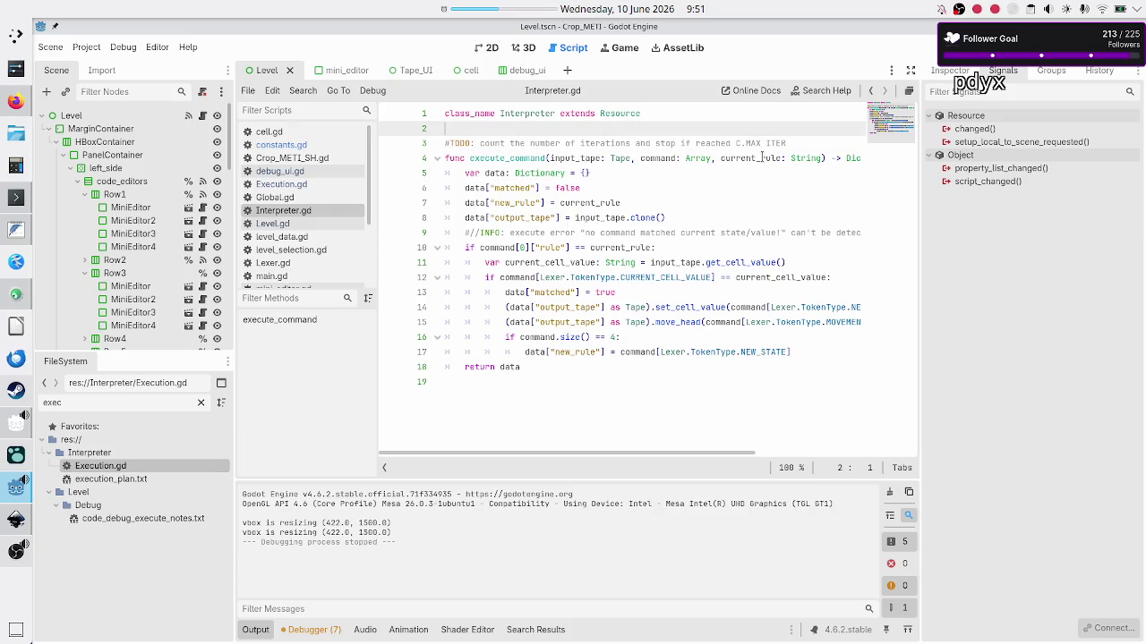
{"action": "key", "text": "Return"}
{"action": "key", "text": "Return"}
{"action": "key", "text": "Up"}
Start the declaration var metrics: Dictionary = { on that line
{"action": "type", "text": "va"}
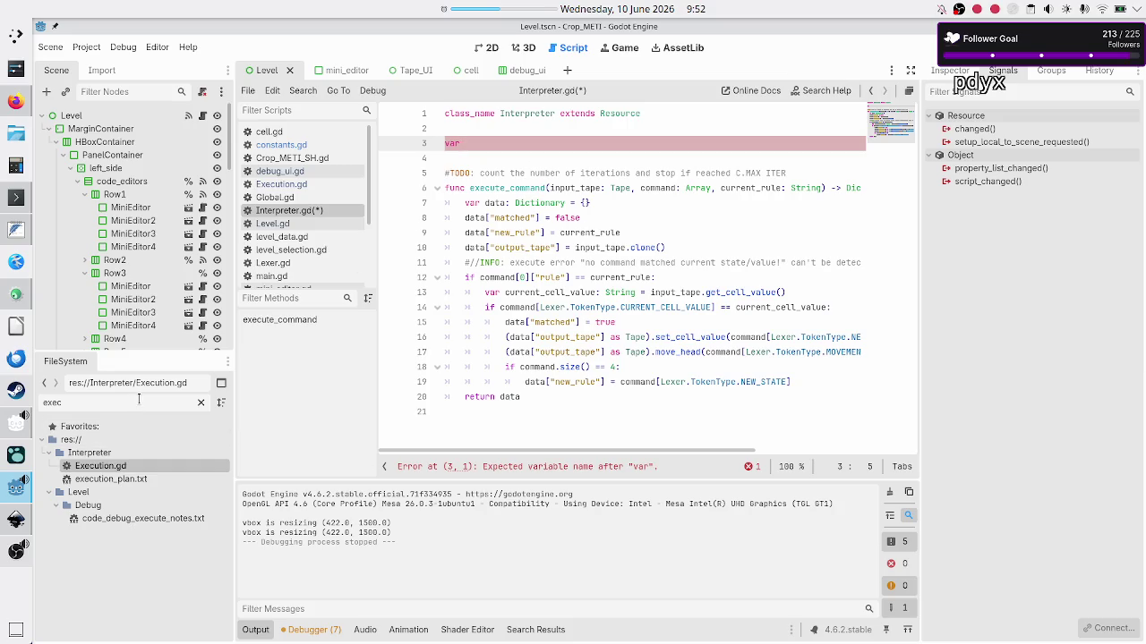
{"action": "double_click", "coordinate": [138, 401]}
{"action": "type", "text": "metr"}
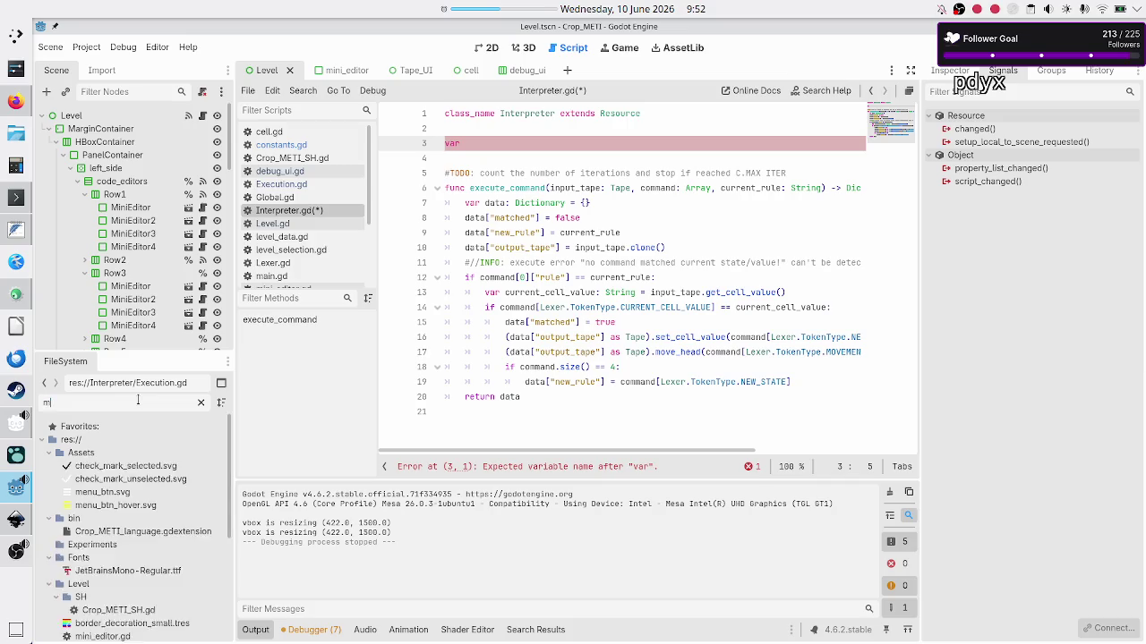
{"action": "key", "text": "BackSpace"}
{"action": "key", "text": "BackSpace"}
{"action": "key", "text": "BackSpace"}
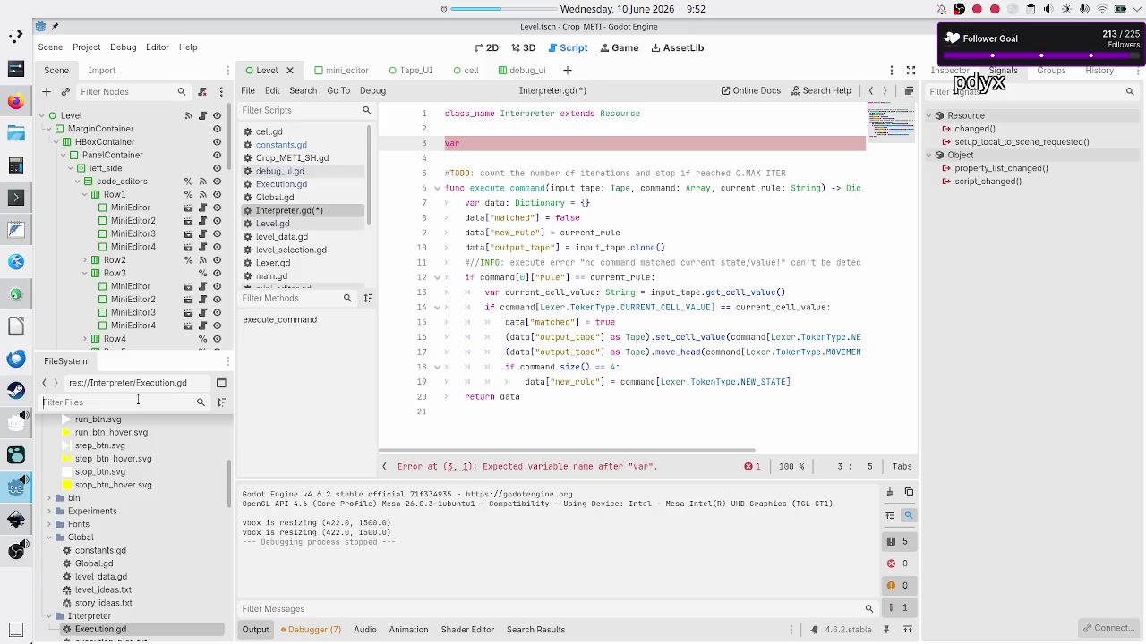
{"action": "type", "text": "metrics: "}
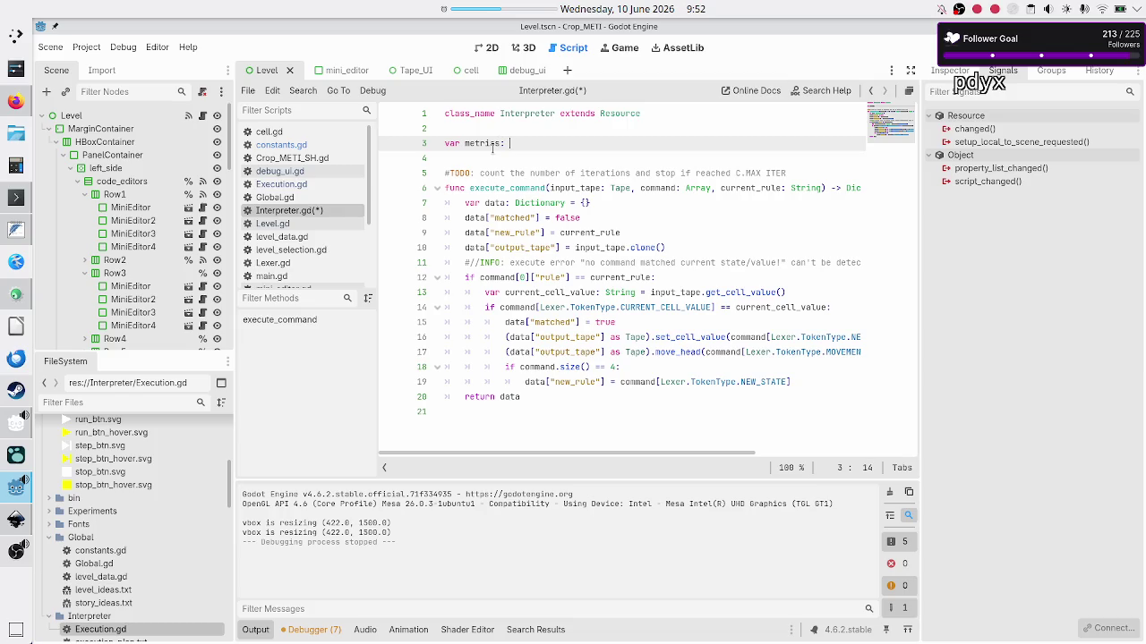
{"action": "type", "text": "Dict"}
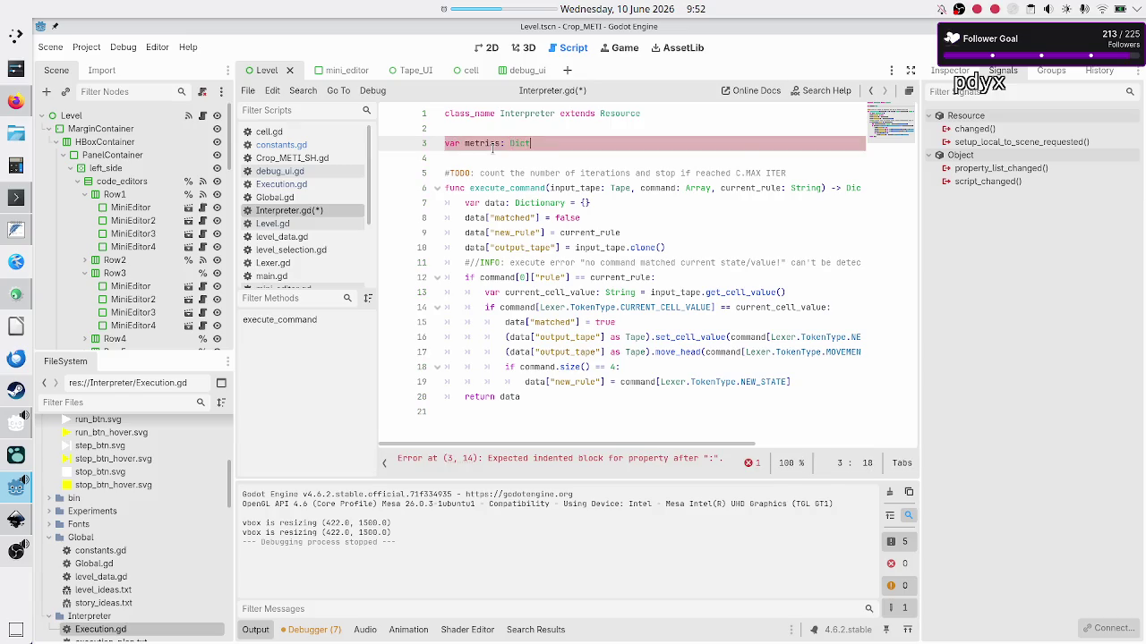
{"action": "key", "text": "Return"}
{"action": "type", "text": "= "}
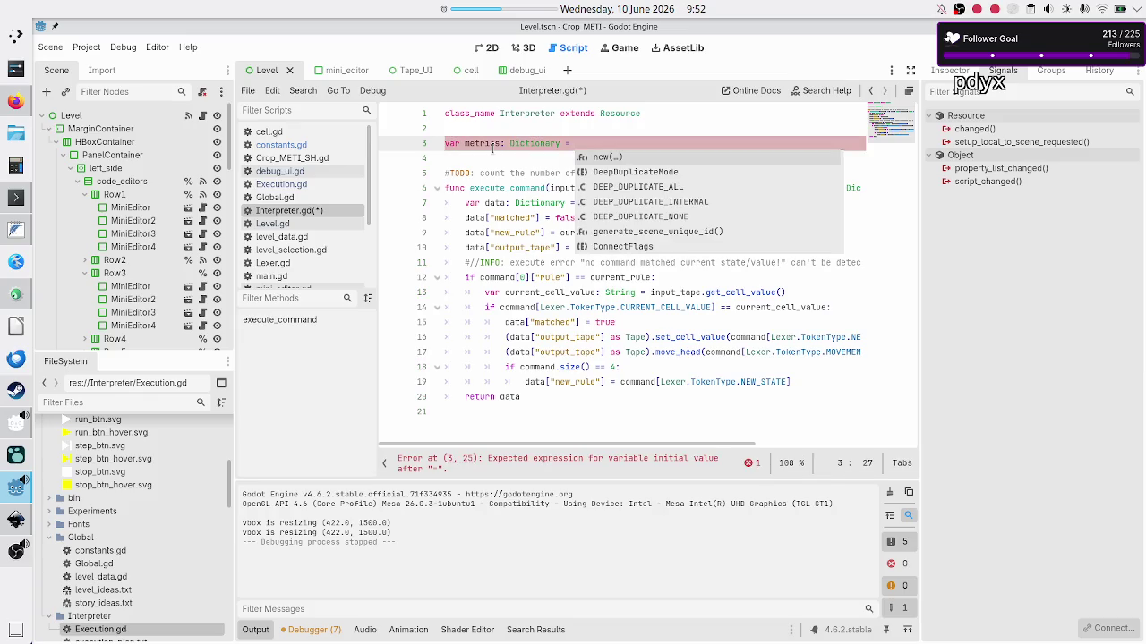
{"action": "type", "text": "{"}
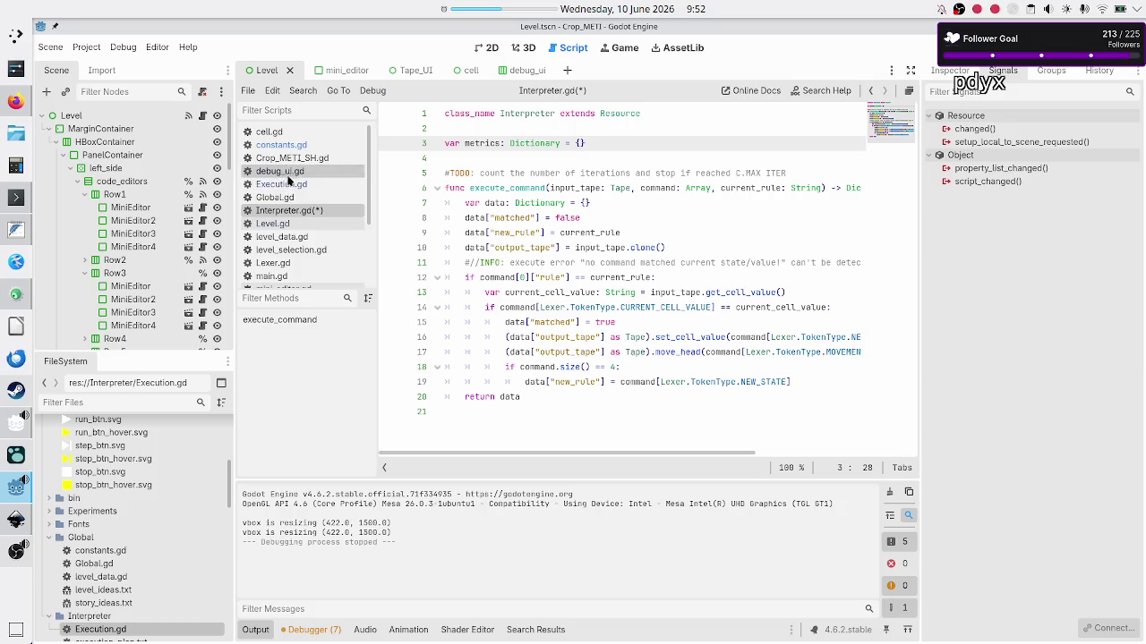
Copy the metrics entry from line 128 of level_data.gd
{"action": "left_click", "coordinate": [293, 235]}
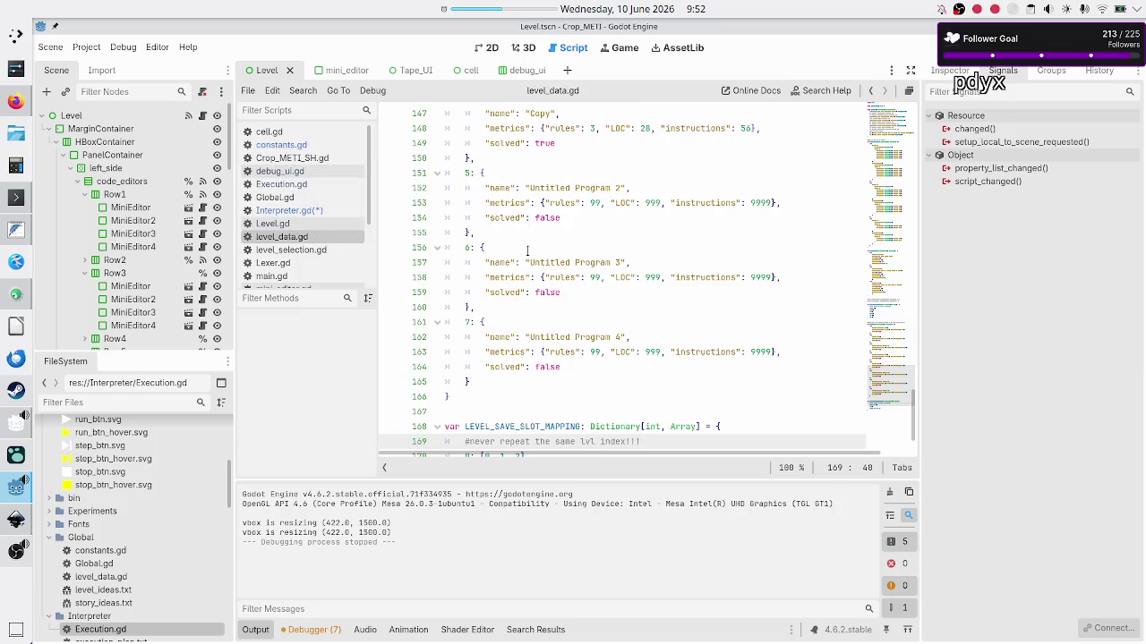
{"action": "scroll", "coordinate": [572, 253], "scroll_direction": "down", "scroll_amount": 2}
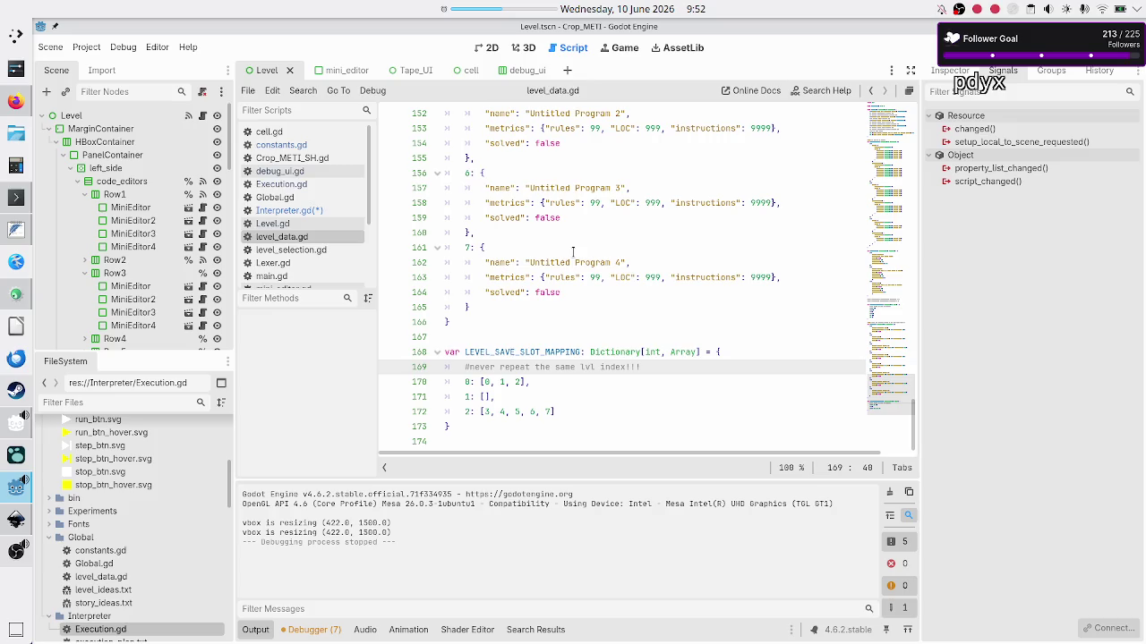
{"action": "double_click", "coordinate": [506, 272]}
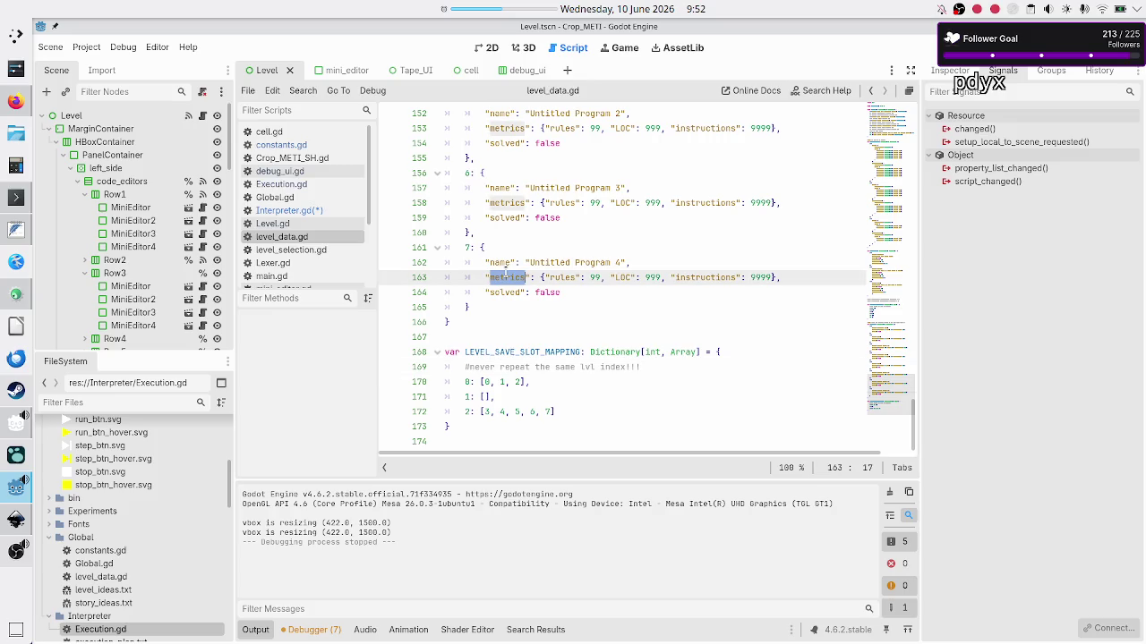
{"action": "scroll", "coordinate": [505, 272], "scroll_direction": "up", "scroll_amount": 10}
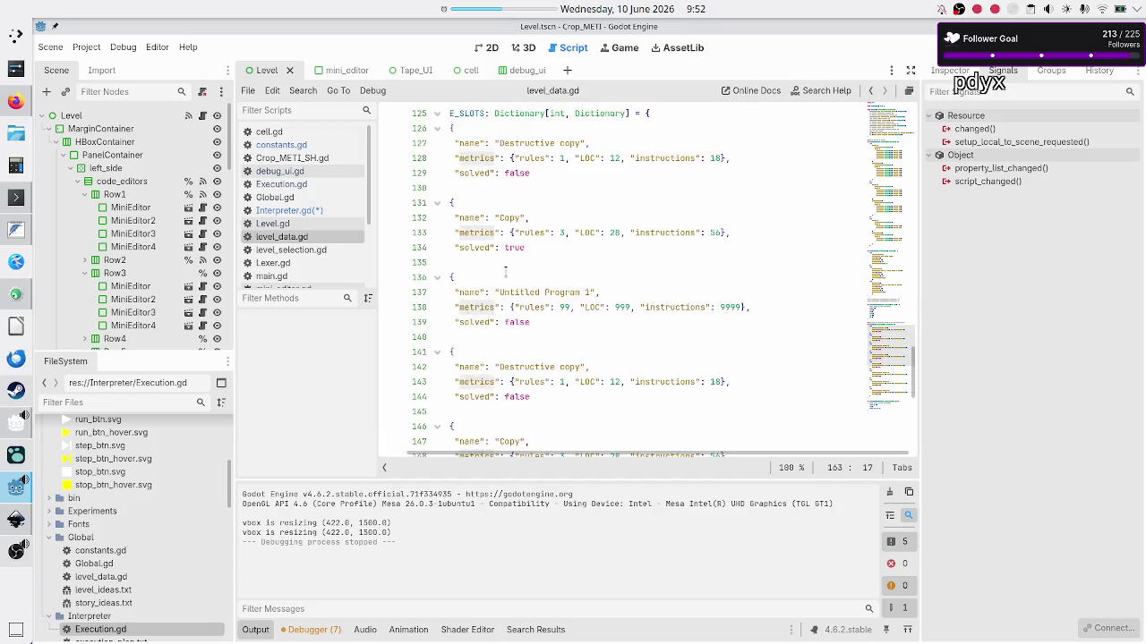
{"action": "scroll", "coordinate": [505, 270], "scroll_direction": "up", "scroll_amount": 1}
{"action": "double_click", "coordinate": [503, 204]}
{"action": "double_click", "coordinate": [503, 248]}
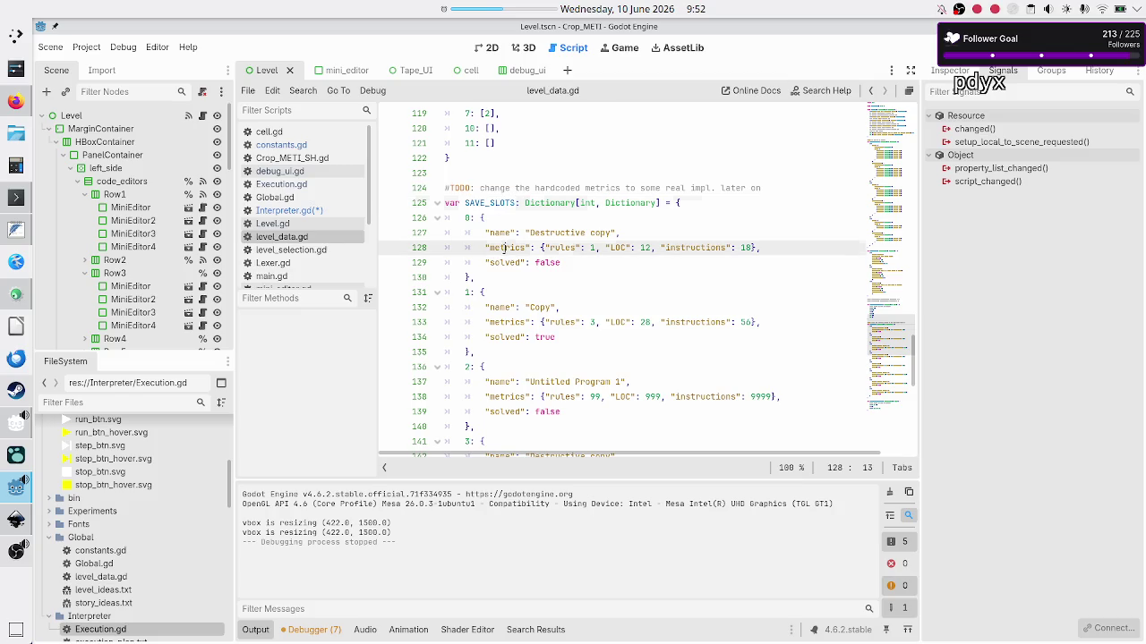
{"action": "left_click", "coordinate": [763, 247]}
{"action": "key", "text": "Left"}
{"action": "key", "text": "shift+Left"}
{"action": "key", "text": "shift+Left"}
{"action": "key", "text": "shift+Left"}
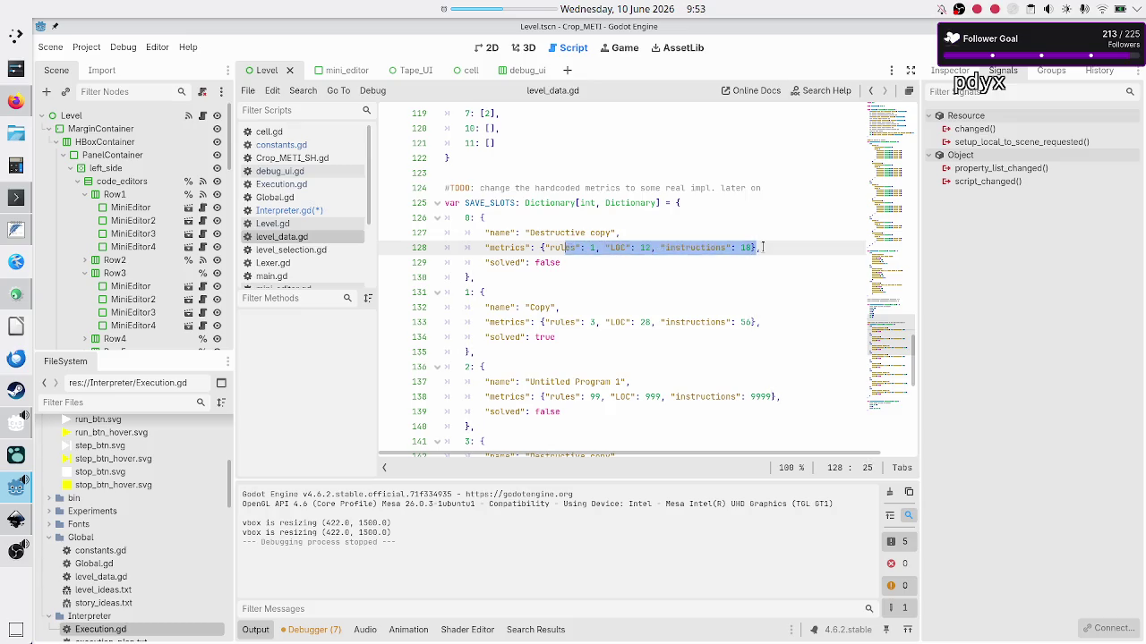
{"action": "key", "text": "shift+Left"}
{"action": "key", "text": "shift+Left"}
{"action": "key", "text": "shift+Left"}
{"action": "key", "text": "ctrl+c"}
{"action": "key", "text": "Right"}
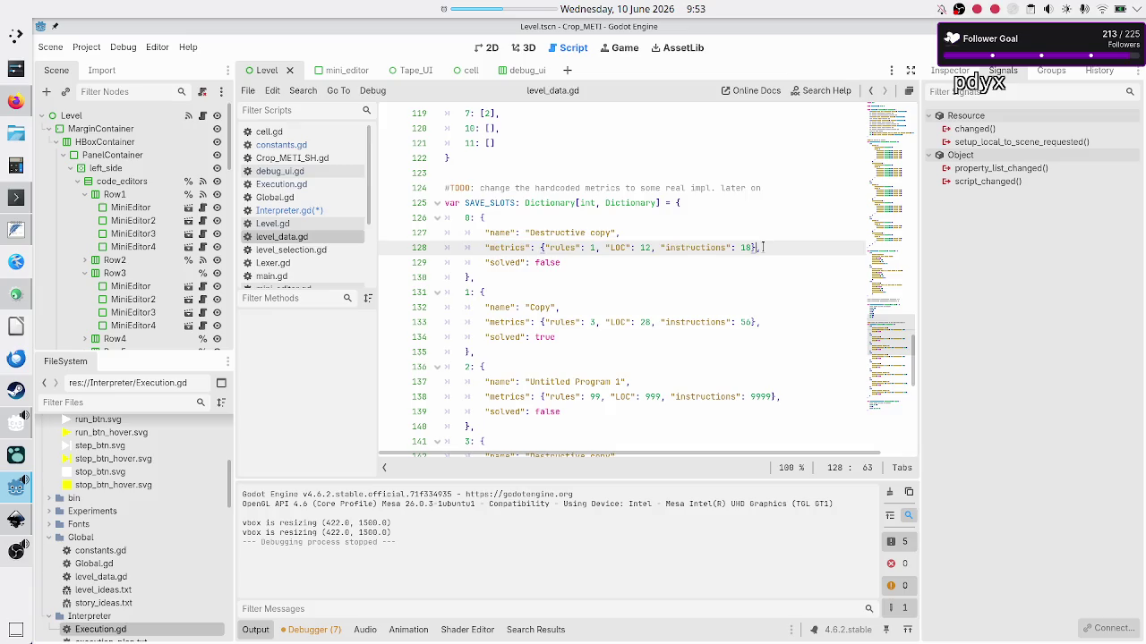
Paste rules 1, LOC 12, instructions 18 into Interpreter.gd's metrics dictionary, removing the inner braces
{"action": "key", "text": "alt+Left"}
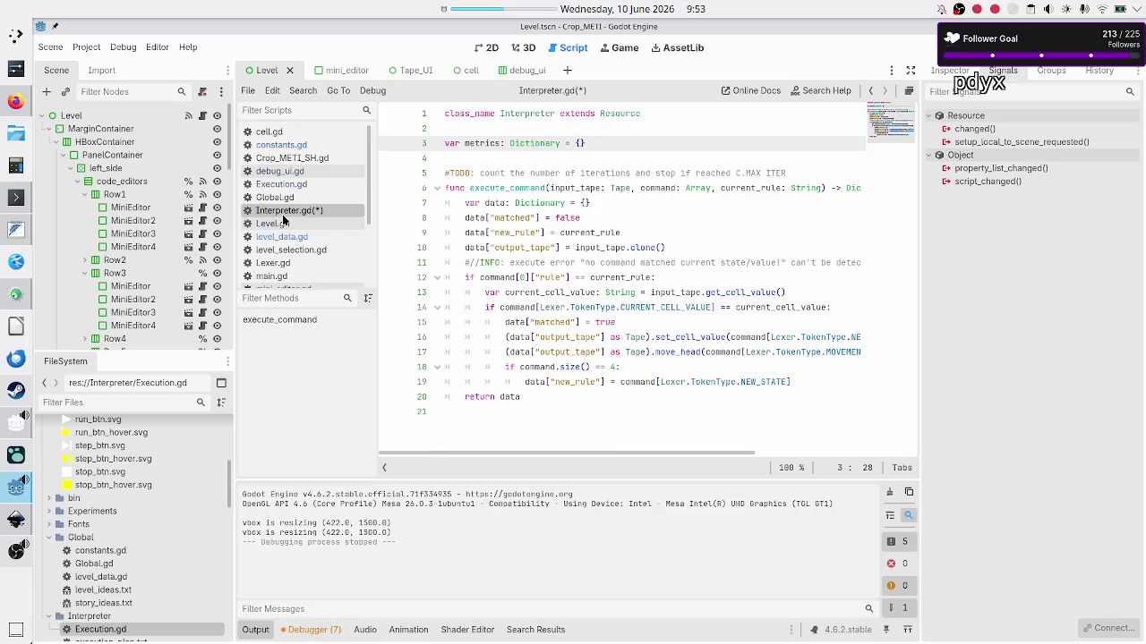
{"action": "key", "text": "Down"}
{"action": "key", "text": "End"}
{"action": "key", "text": "Left"}
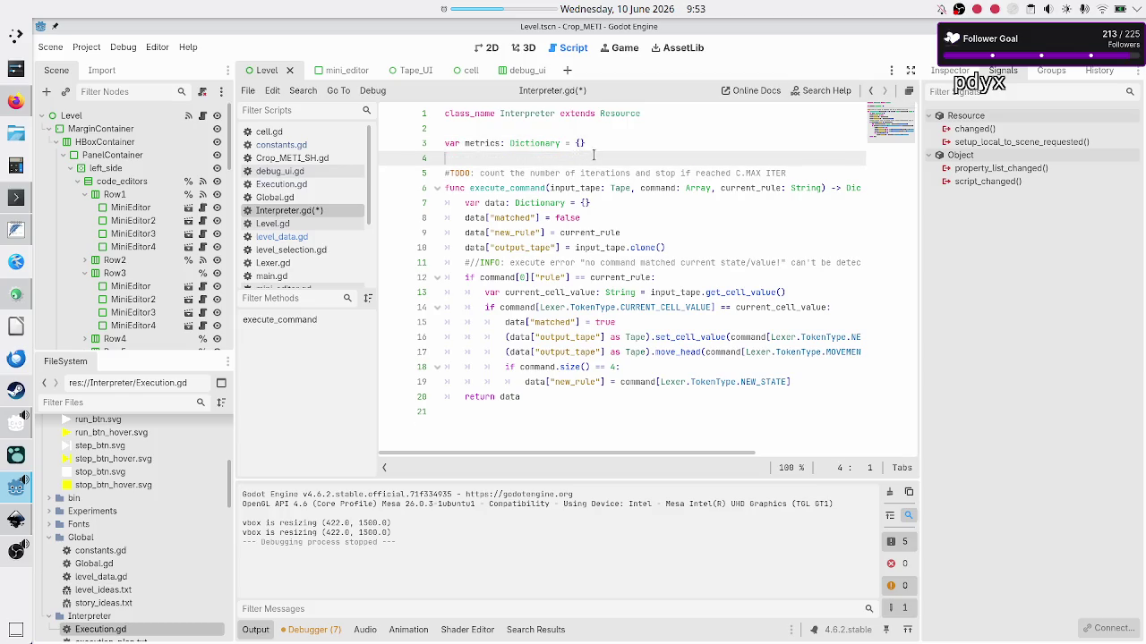
{"action": "key", "text": "Return"}
{"action": "key", "text": "ctrl+v"}
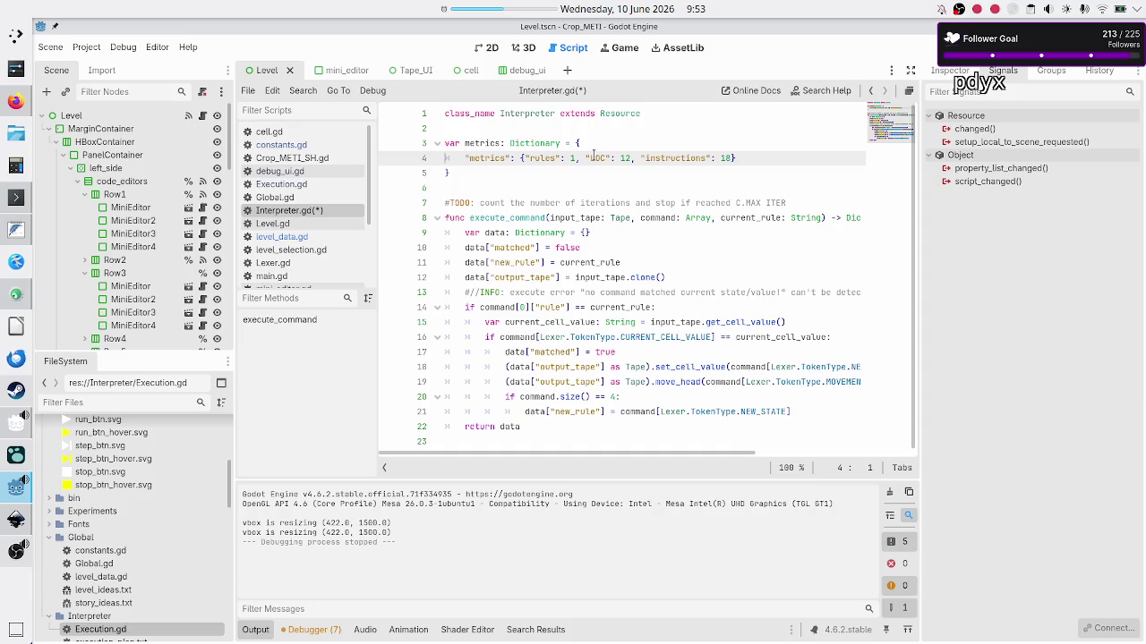
{"action": "key", "text": "BackSpace"}
{"action": "key", "text": "BackSpace"}
{"action": "key", "text": "BackSpace"}
{"action": "key", "text": "BackSpace"}
{"action": "key", "text": "Down"}
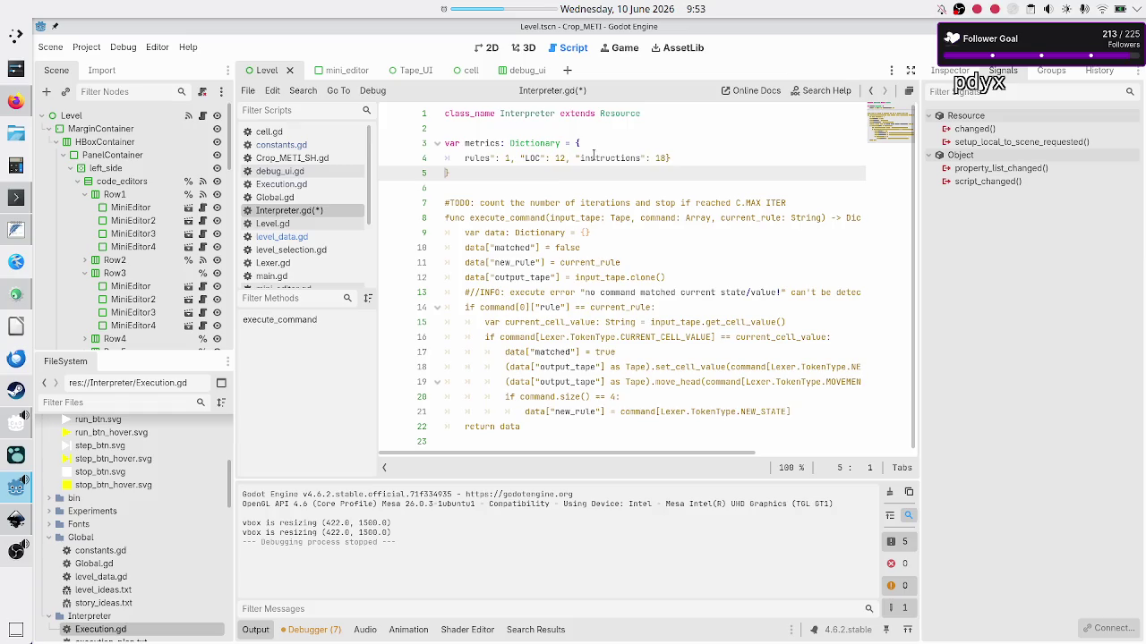
{"action": "key", "text": "Up"}
{"action": "key", "text": "End"}
{"action": "key", "text": "BackSpace"}
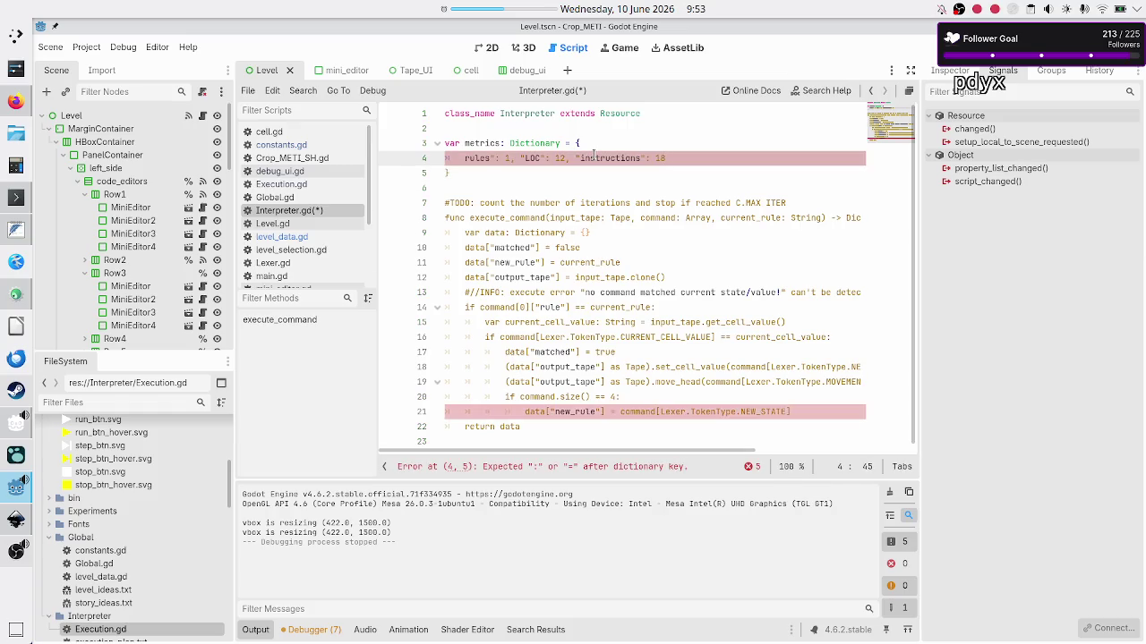